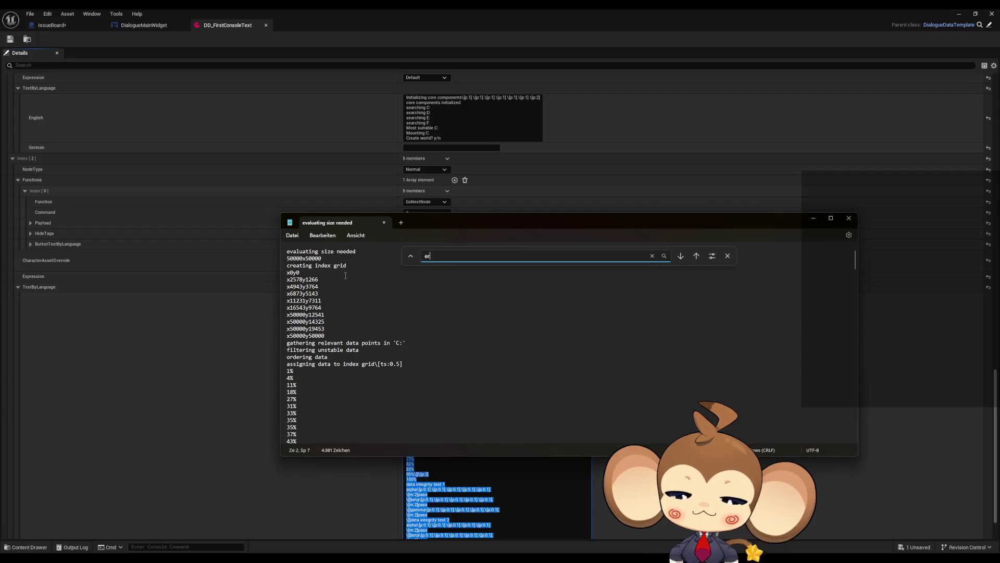
- Add a \[p:1] pause tag to the end of the first 'execution failed unexpectedly' error line
{"action": "key", "text": "Return"}
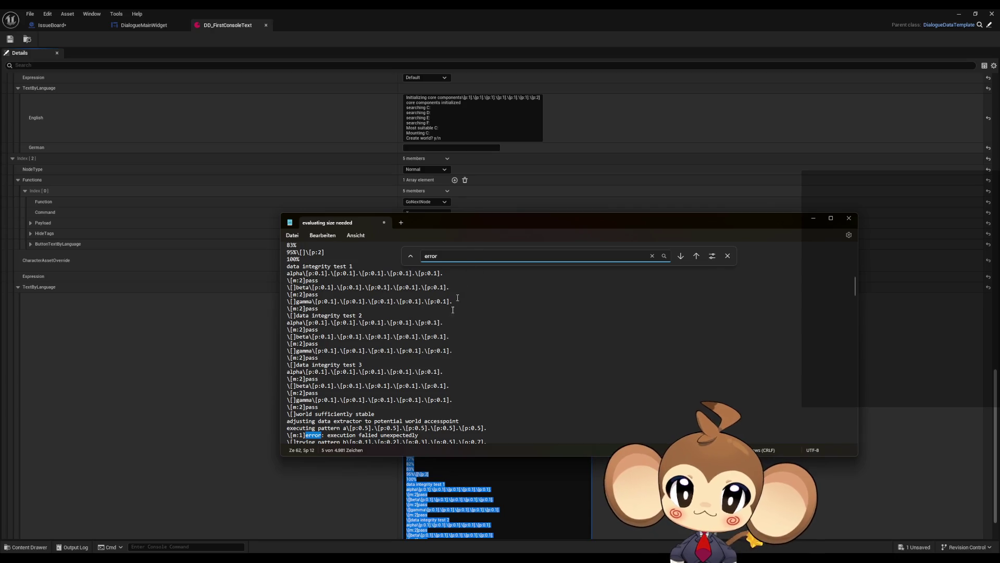
{"action": "scroll", "coordinate": [423, 357], "scroll_direction": "down", "scroll_amount": 2}
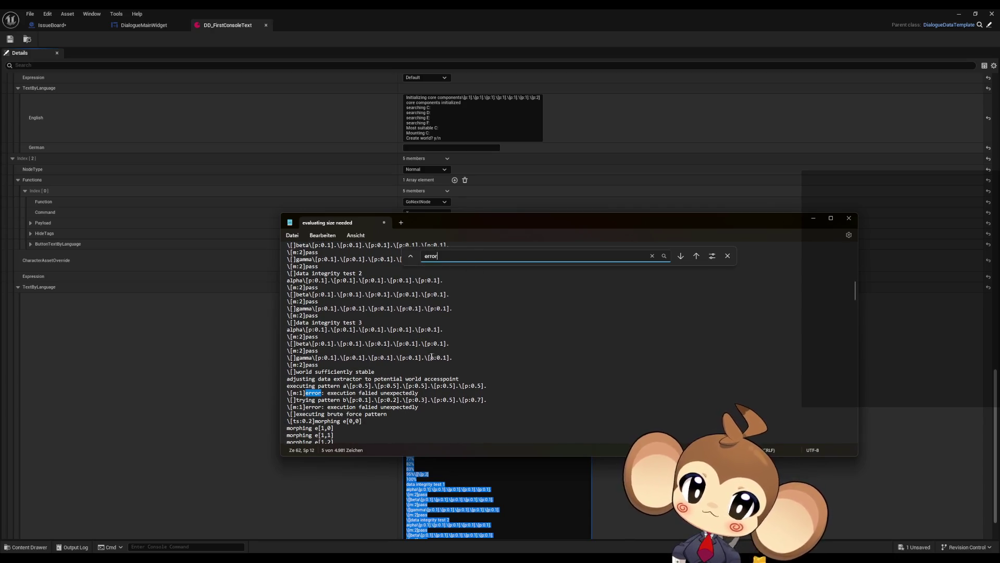
{"action": "scroll", "coordinate": [427, 372], "scroll_direction": "down", "scroll_amount": 1}
{"action": "left_click", "coordinate": [426, 371]}
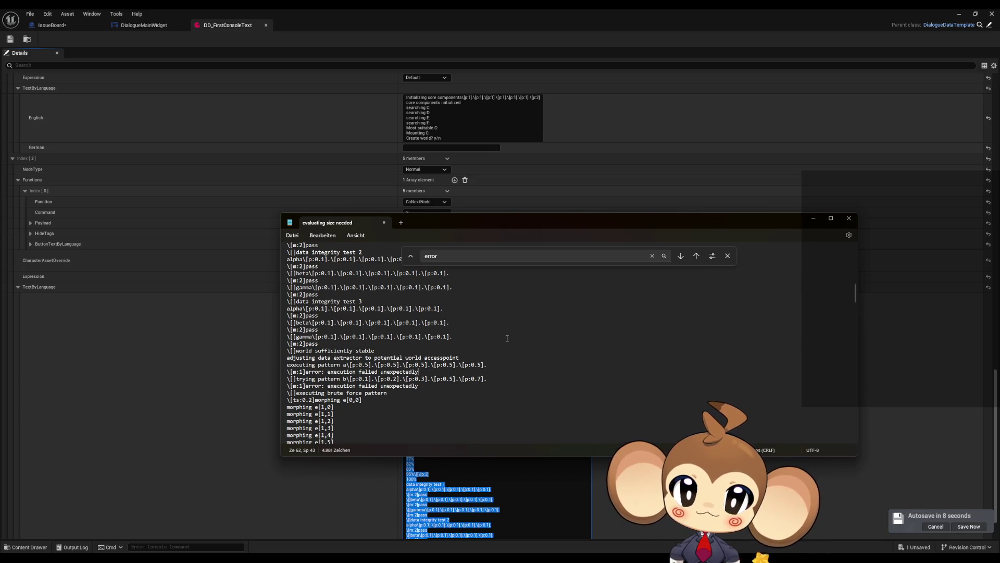
{"action": "type", "text": "\\["}
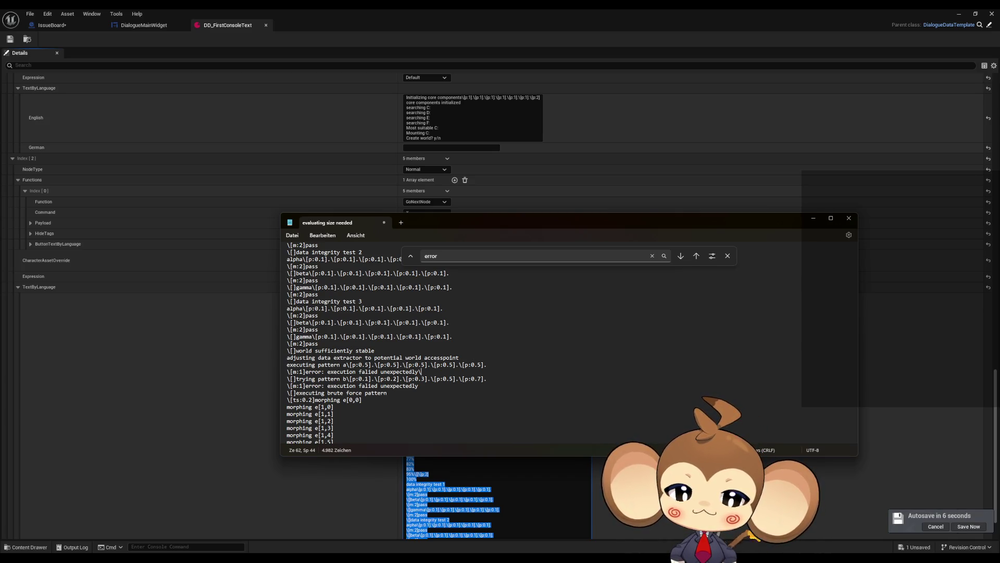
{"action": "type", "text": "p"}
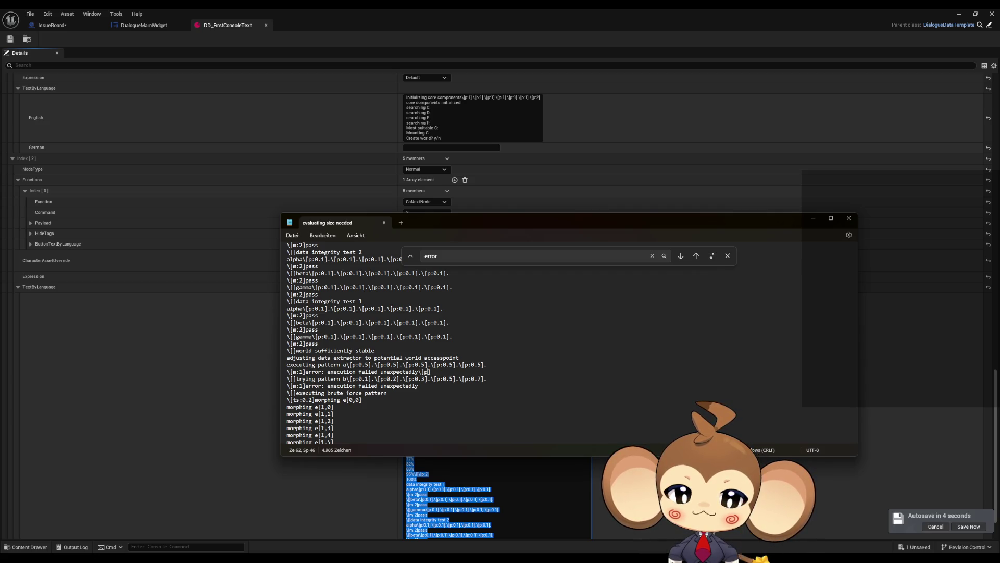
{"action": "type", "text": ":"}
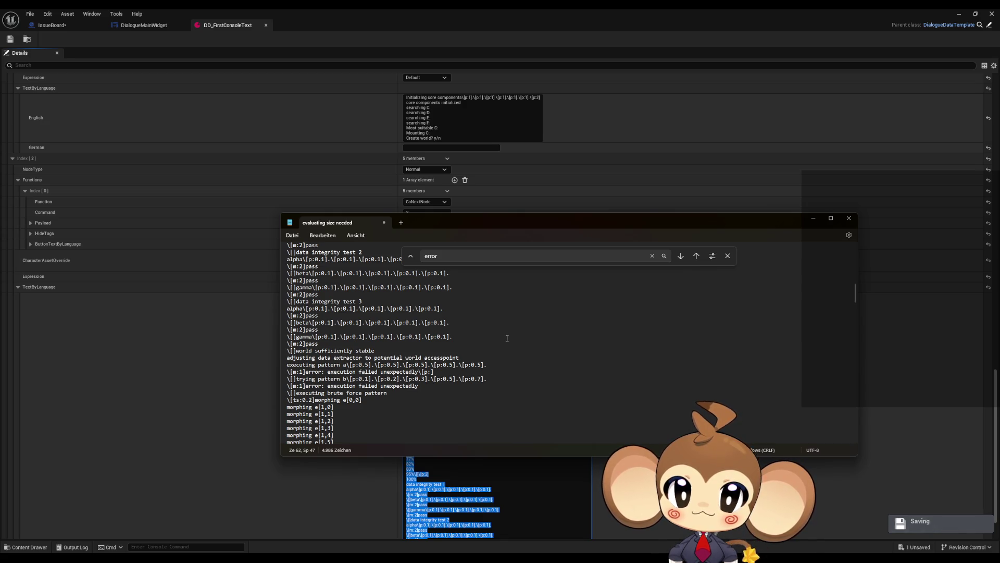
{"action": "type", "text": "1"}
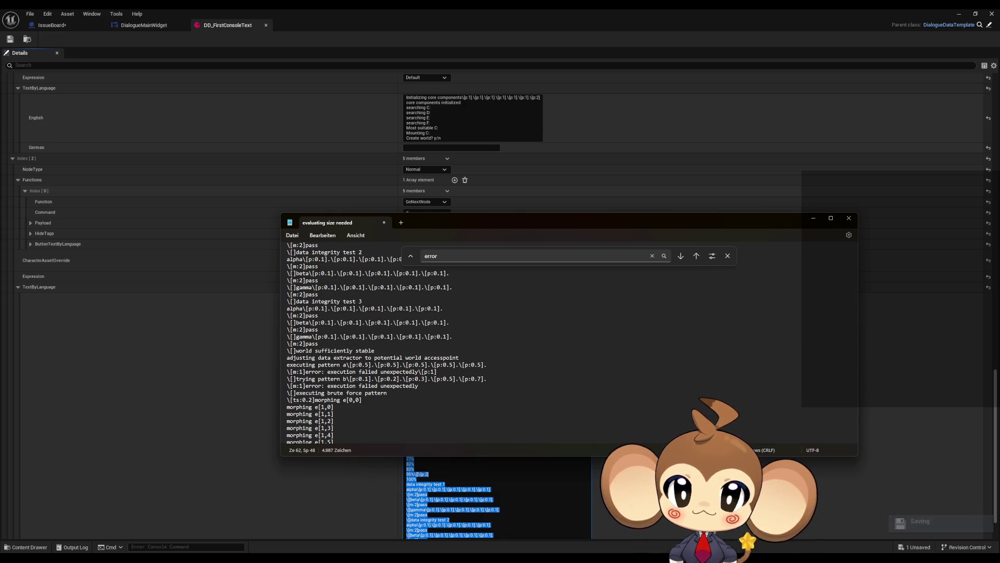
- Copy the \[p:1] tag and paste it after the second error line
{"action": "left_click_drag", "start_coordinate": [438, 372], "coordinate": [418, 372]}
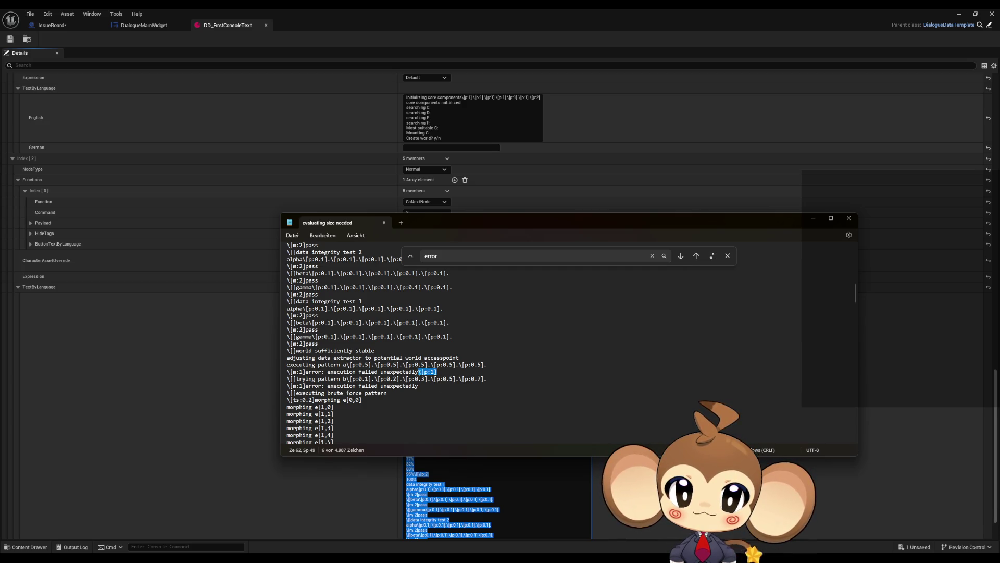
{"action": "left_click", "coordinate": [681, 256]}
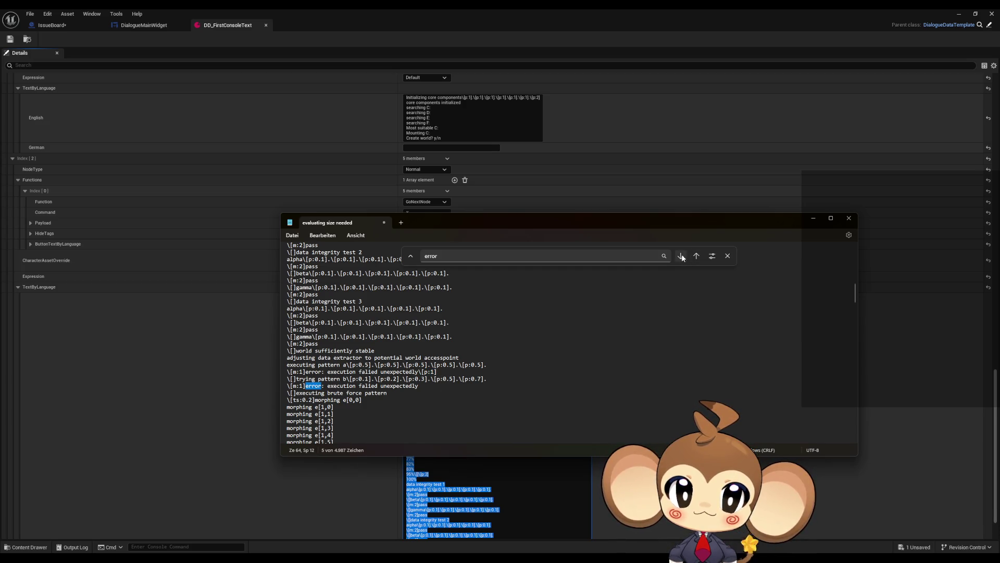
{"action": "left_click", "coordinate": [427, 384]}
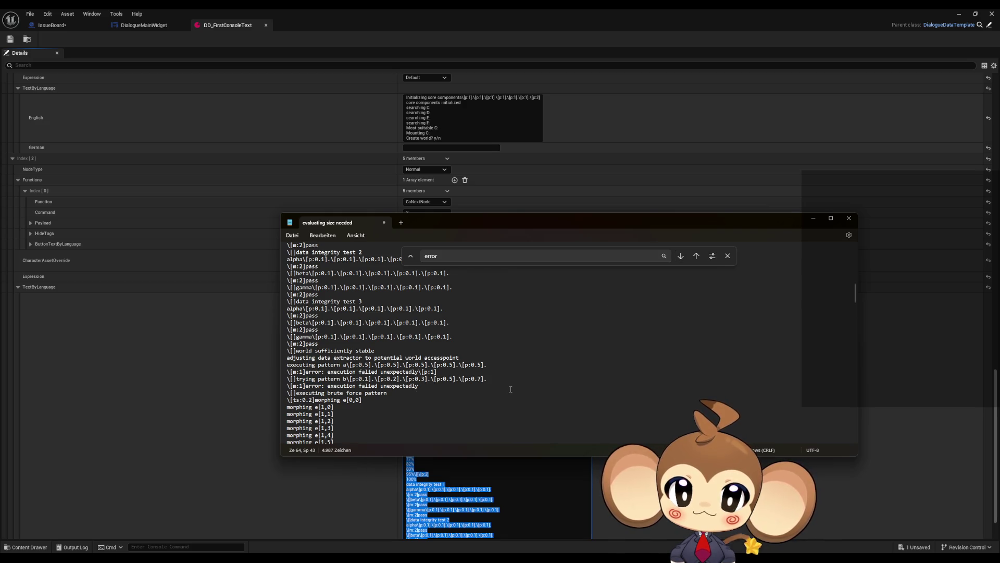
{"action": "type", "text": "\\[p:1]"}
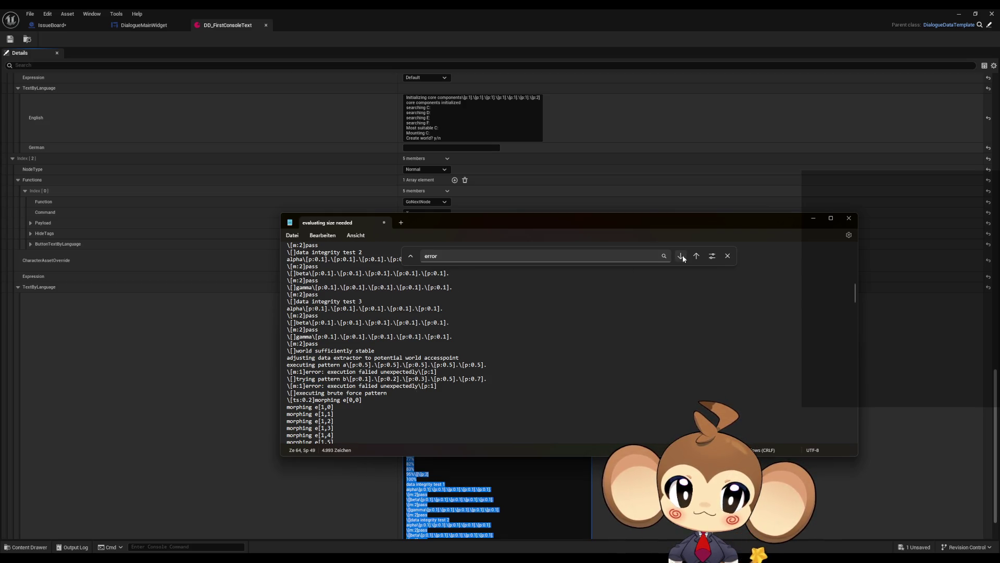
{"action": "left_click", "coordinate": [681, 256]}
{"action": "scroll", "coordinate": [421, 423], "scroll_direction": "down", "scroll_amount": 1}
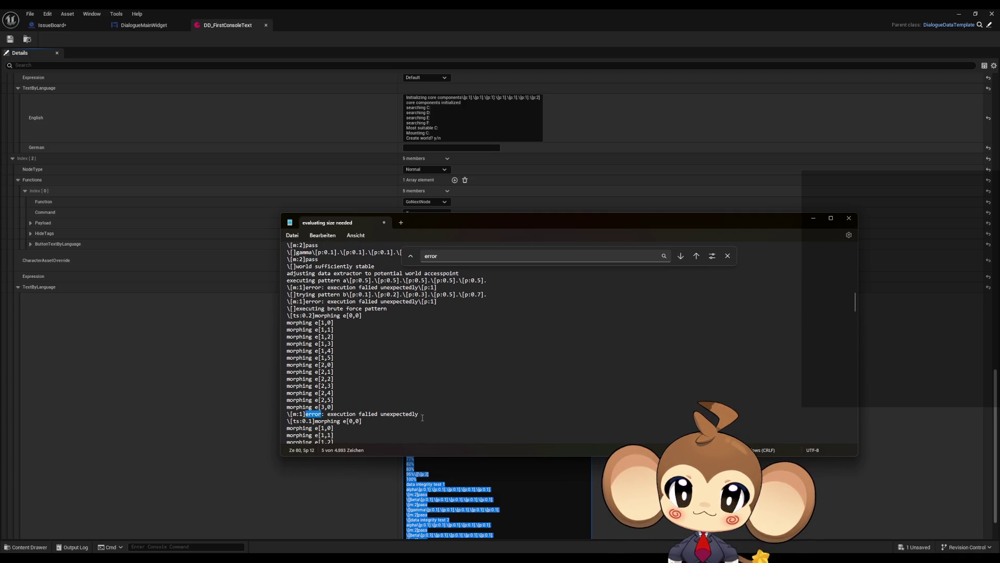
- Add a \[p:1] pause after the 'executing brute force pattern' line
{"action": "left_click", "coordinate": [390, 310]}
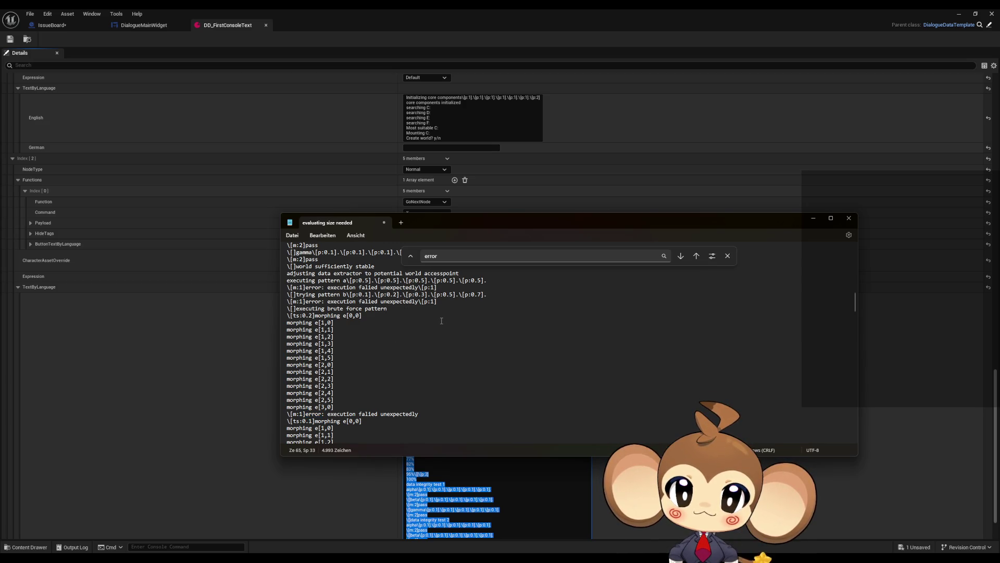
{"action": "type", "text": "\\[p:1]"}
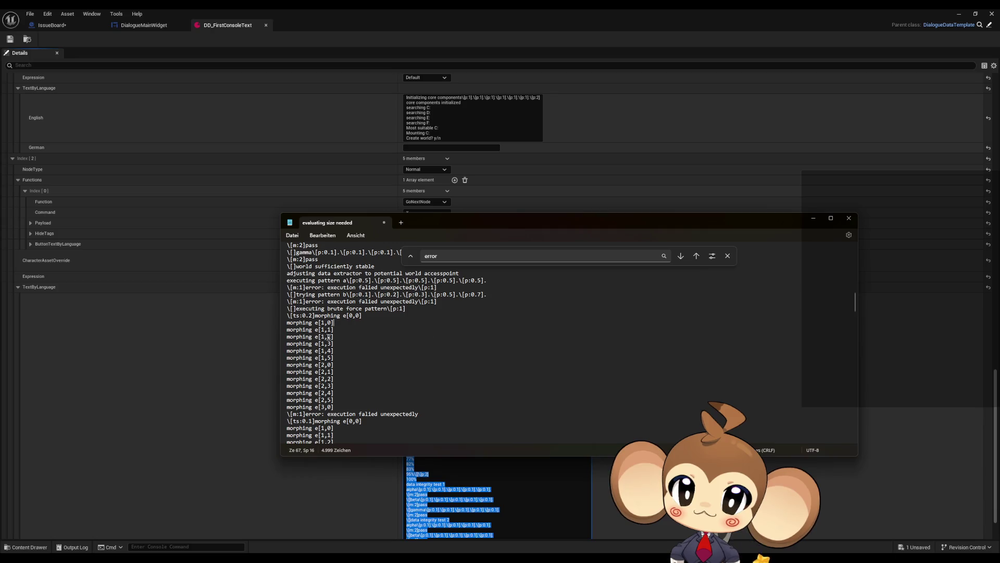
{"action": "scroll", "coordinate": [440, 331], "scroll_direction": "down", "scroll_amount": 1}
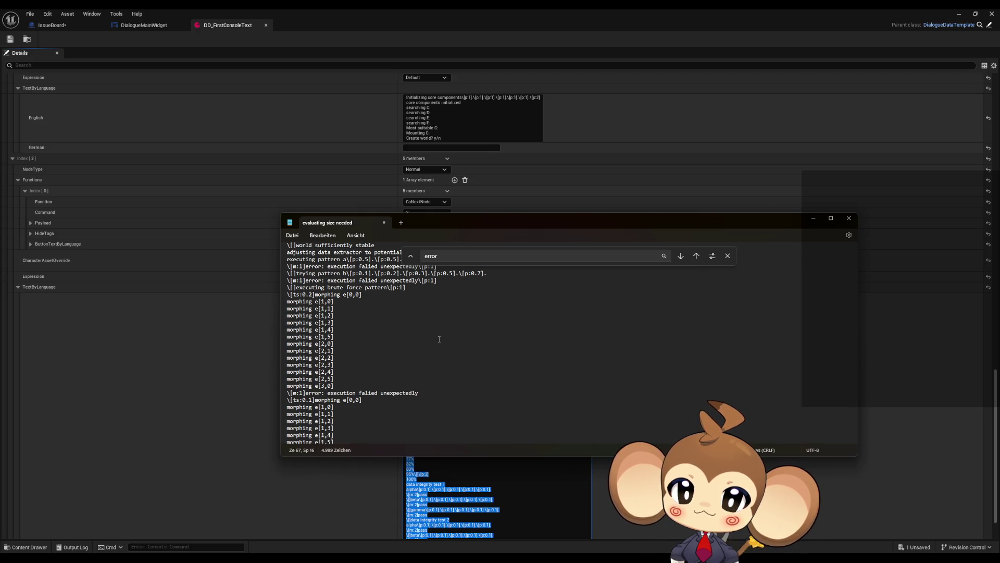
{"action": "scroll", "coordinate": [439, 339], "scroll_direction": "down", "scroll_amount": 10}
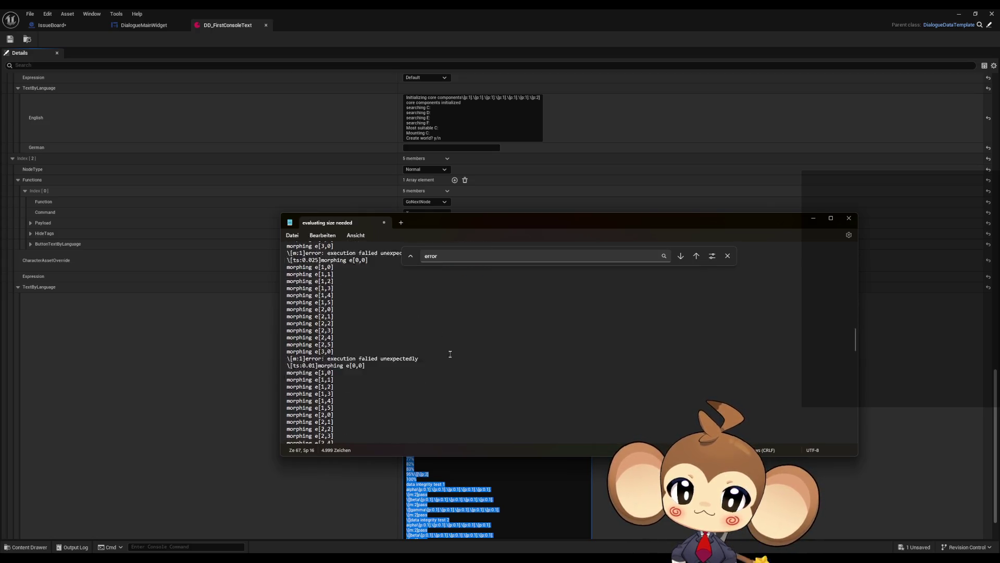
{"action": "scroll", "coordinate": [450, 353], "scroll_direction": "down", "scroll_amount": 5}
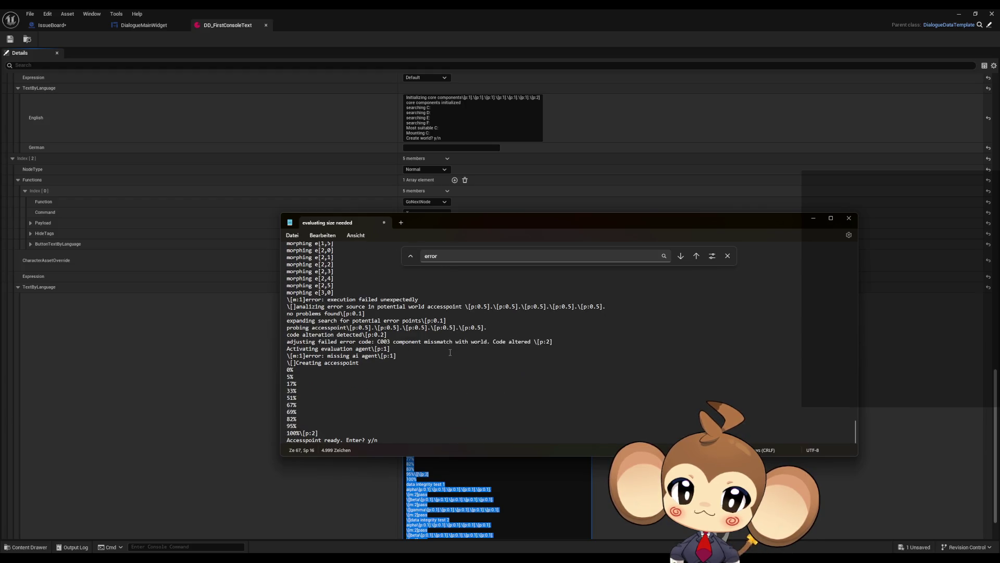
{"action": "scroll", "coordinate": [448, 352], "scroll_direction": "up", "scroll_amount": 1}
{"action": "scroll", "coordinate": [438, 348], "scroll_direction": "up", "scroll_amount": 1}
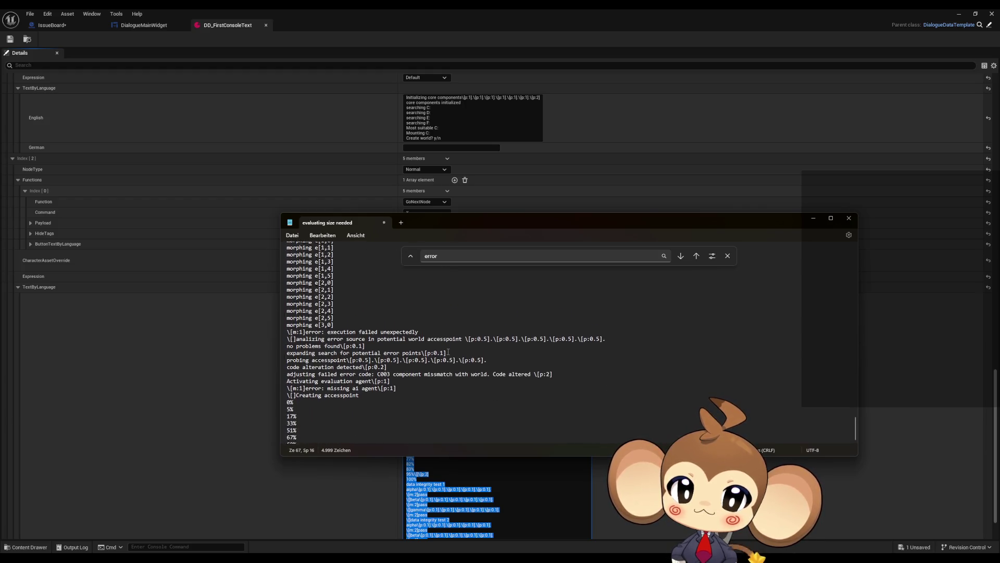
- Change a later error line's tag to \[m:1,ts:0.005]
{"action": "left_click", "coordinate": [426, 342]}
{"action": "type", "text": "\\[p:1]"}
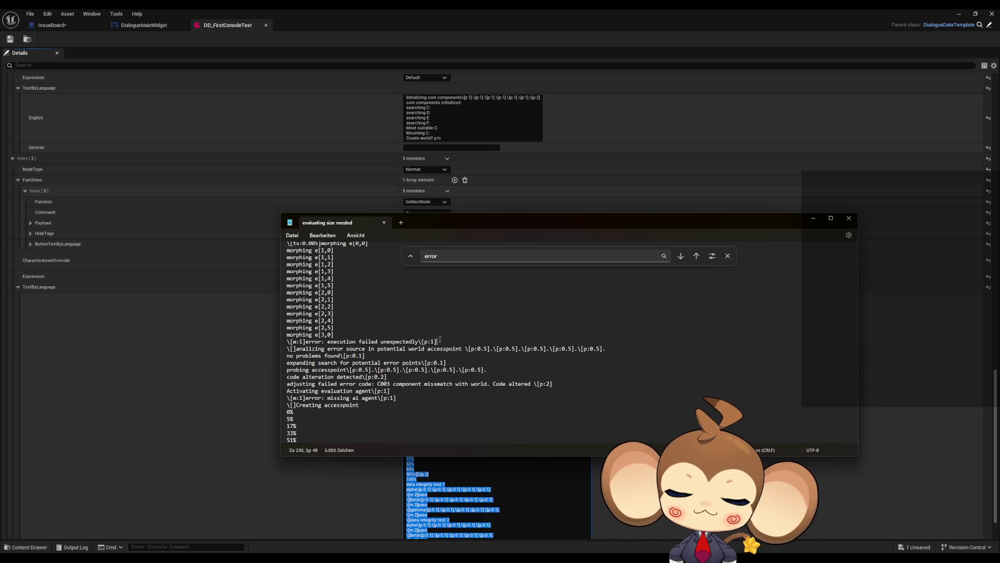
{"action": "key", "text": "ctrl+z"}
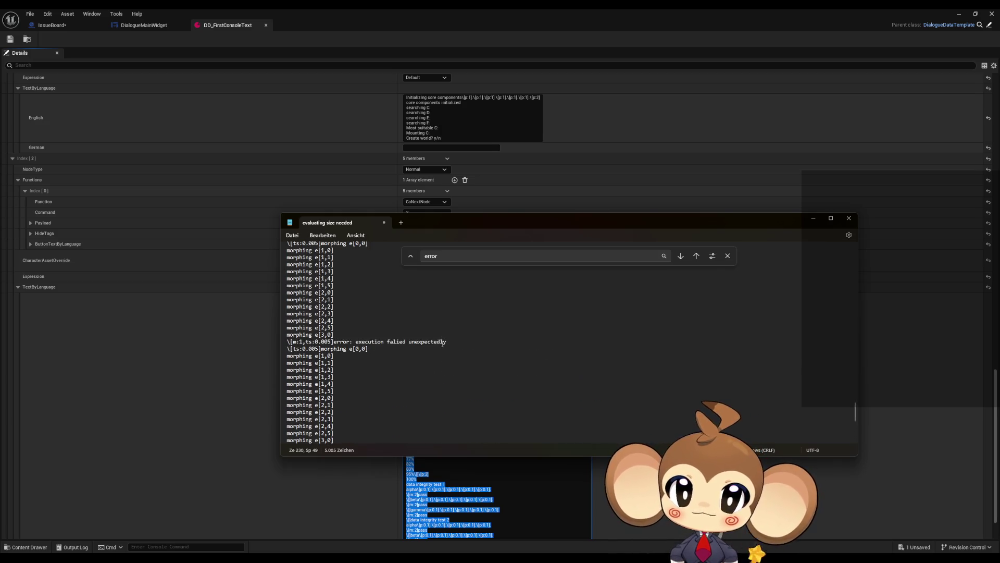
{"action": "scroll", "coordinate": [442, 344], "scroll_direction": "up", "scroll_amount": 20}
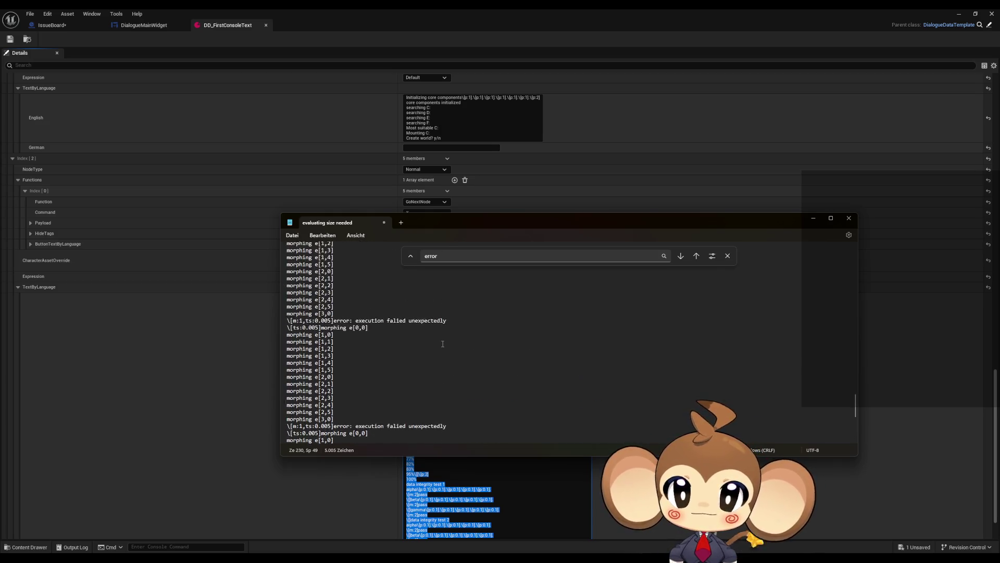
{"action": "scroll", "coordinate": [442, 345], "scroll_direction": "up", "scroll_amount": 15}
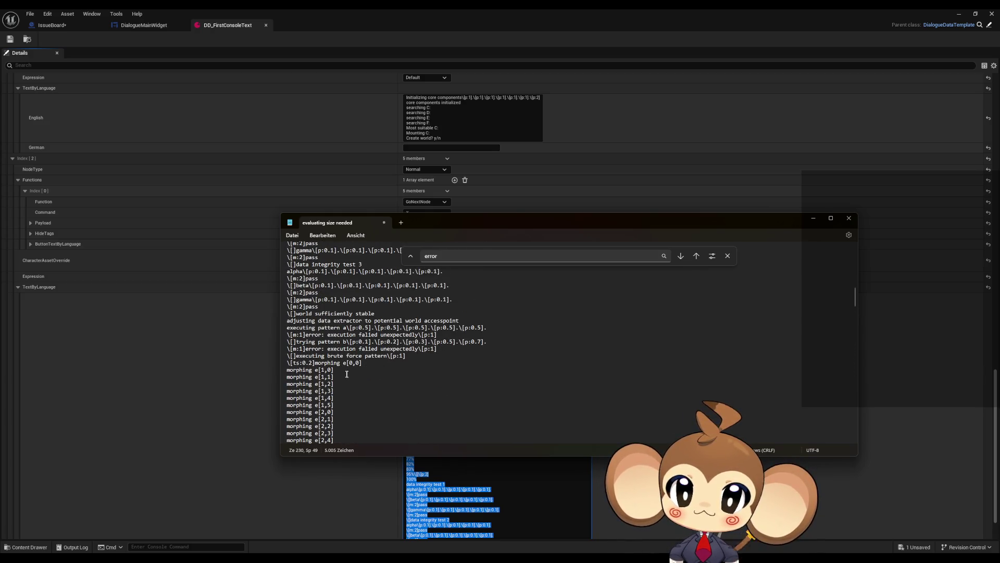
{"action": "left_click", "coordinate": [417, 369]}
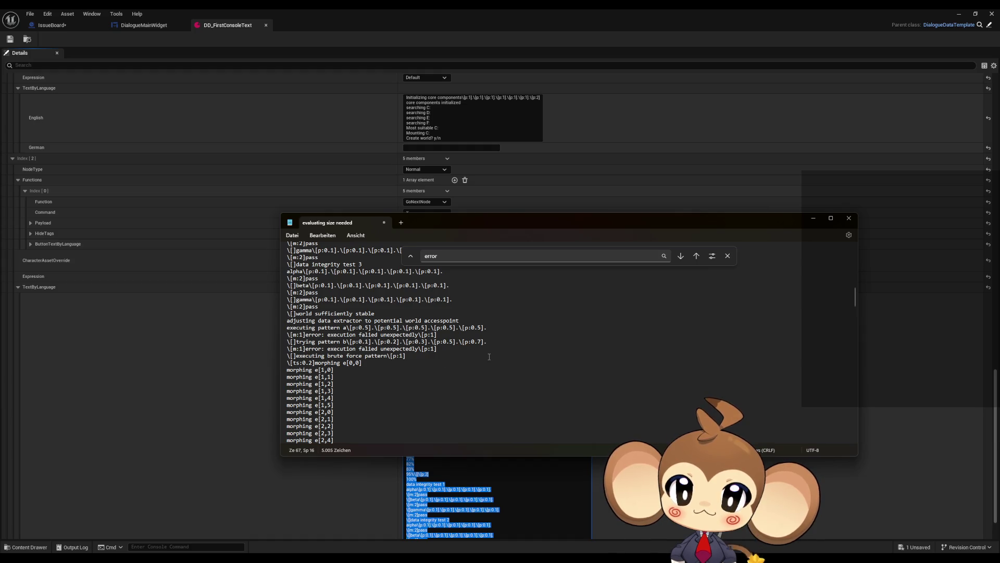
{"action": "scroll", "coordinate": [488, 357], "scroll_direction": "down", "scroll_amount": 1}
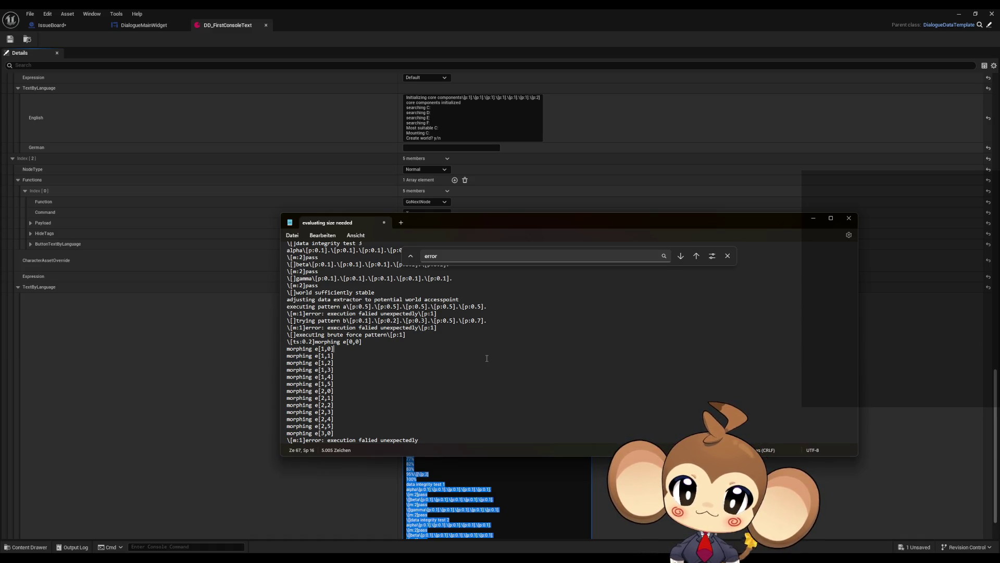
- Create an 'e[1,0] adjusted to new vector' line and select it for copying
{"action": "key", "text": "shift+Left"}
{"action": "key", "text": "shift+Left"}
{"action": "key", "text": "shift+Left"}
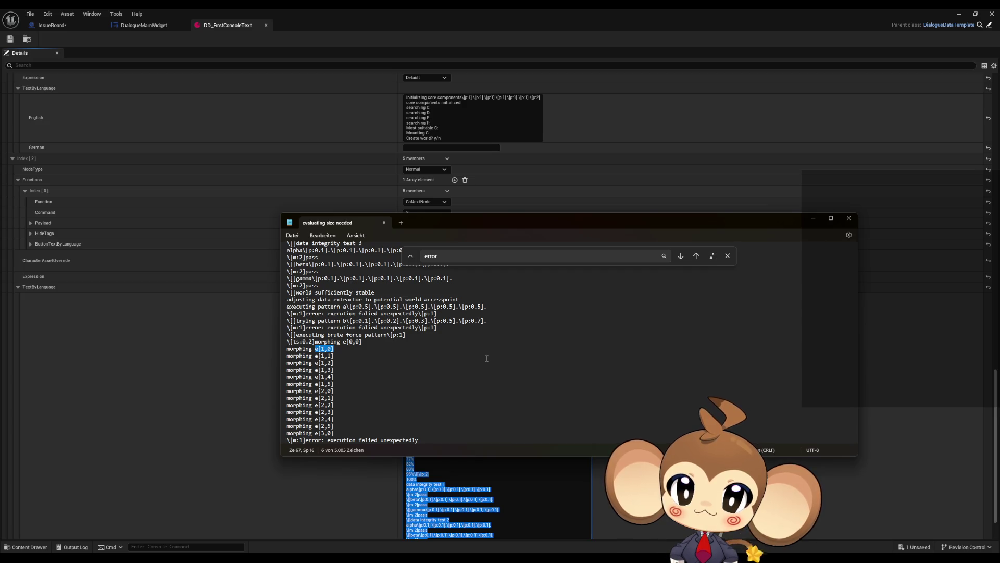
{"action": "key", "text": "ctrl+c"}
{"action": "key", "text": "End"}
{"action": "key", "text": "Return"}
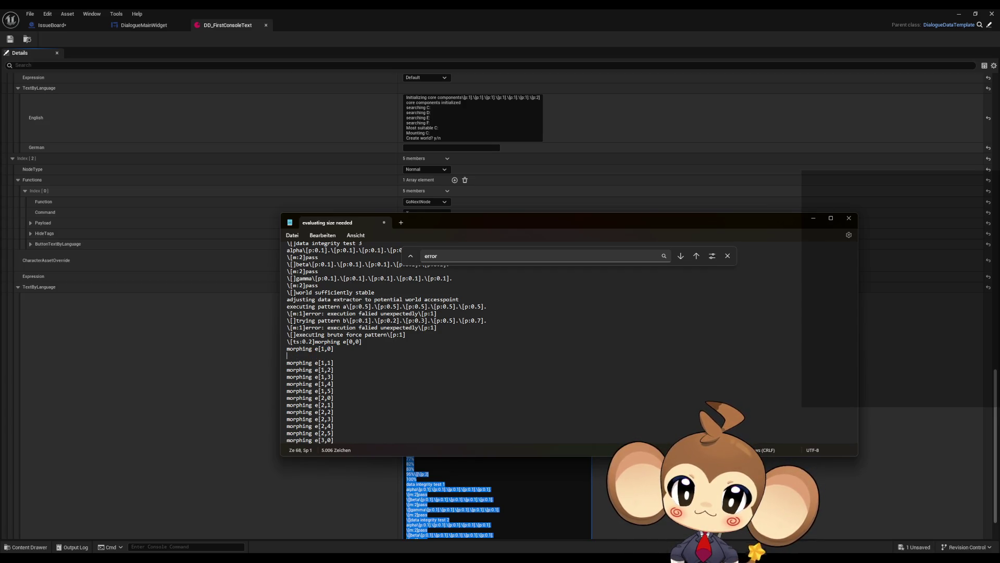
{"action": "key", "text": "ctrl+v"}
{"action": "type", "text": "ju"}
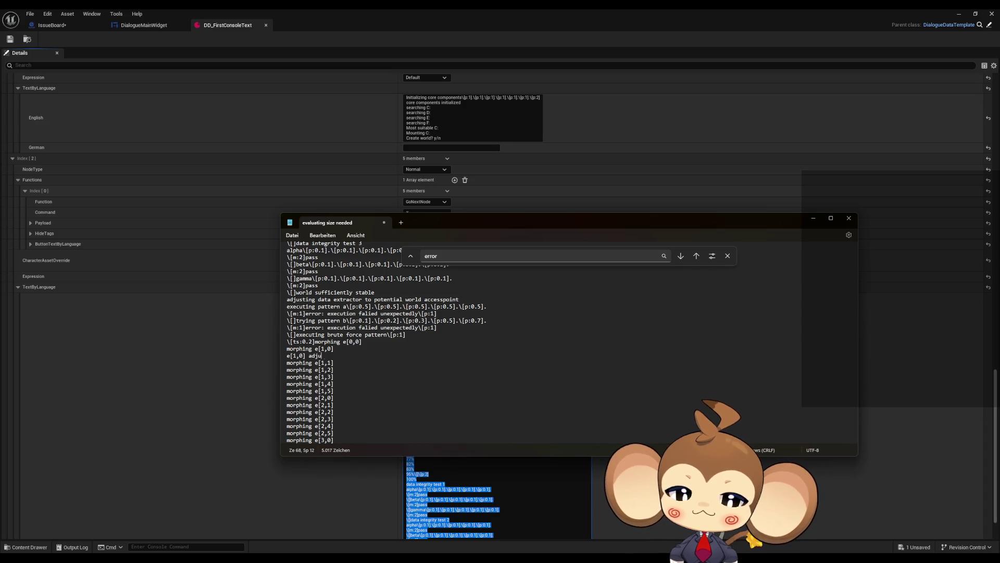
{"action": "type", "text": "sted to "}
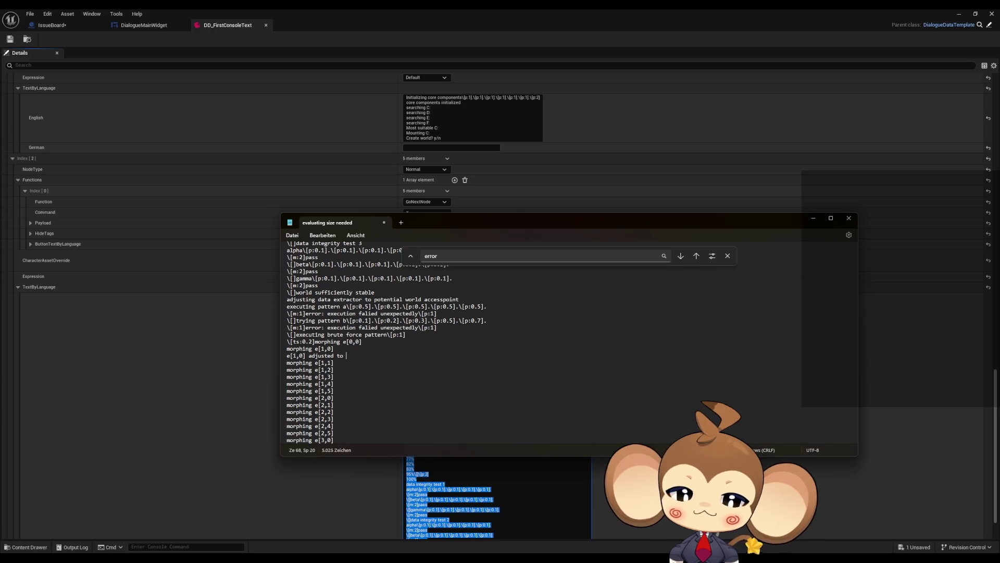
{"action": "type", "text": "new vecto"}
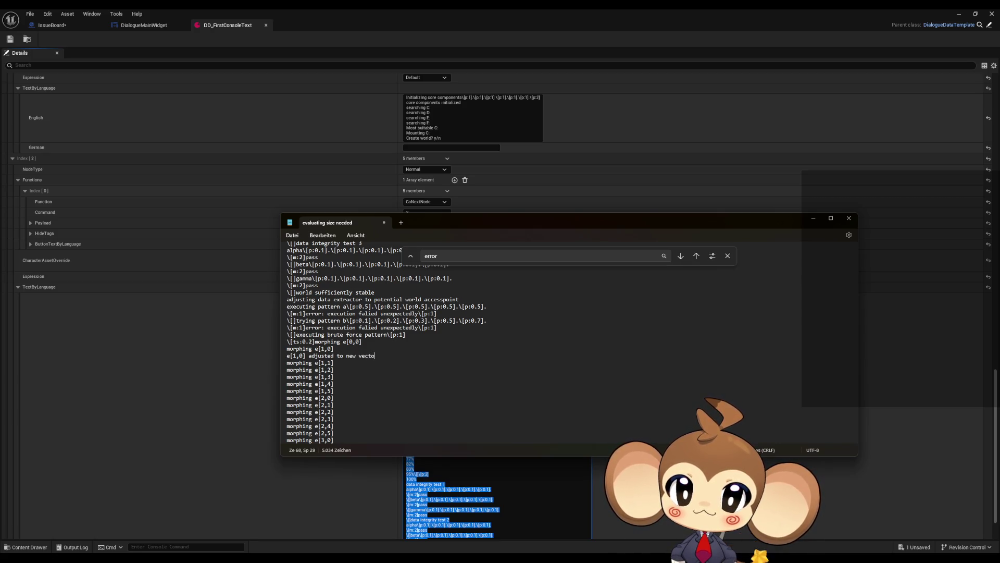
{"action": "key", "text": "shift+Left"}
{"action": "key", "text": "shift+Left"}
{"action": "key", "text": "shift+Left"}
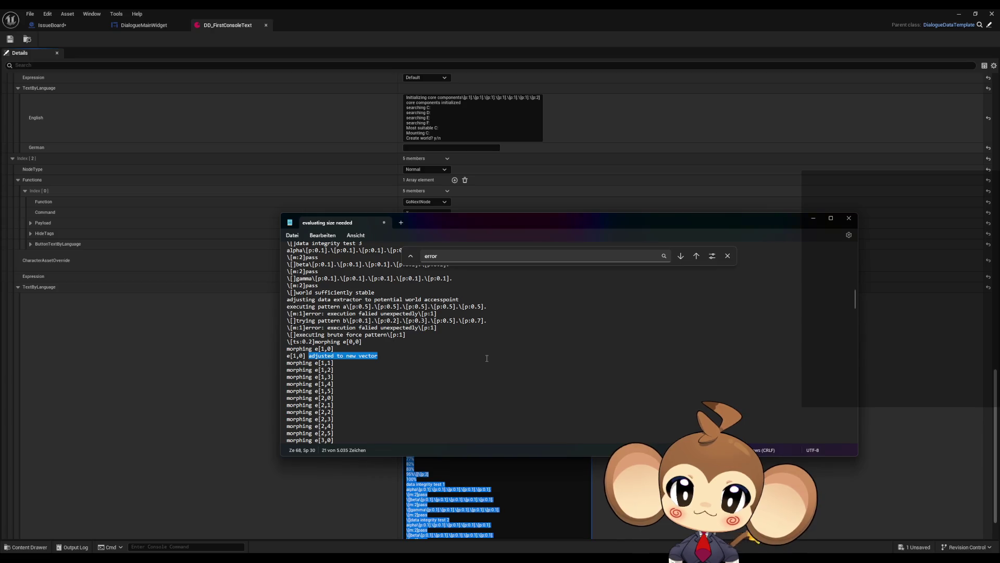
{"action": "key", "text": "shift+Left"}
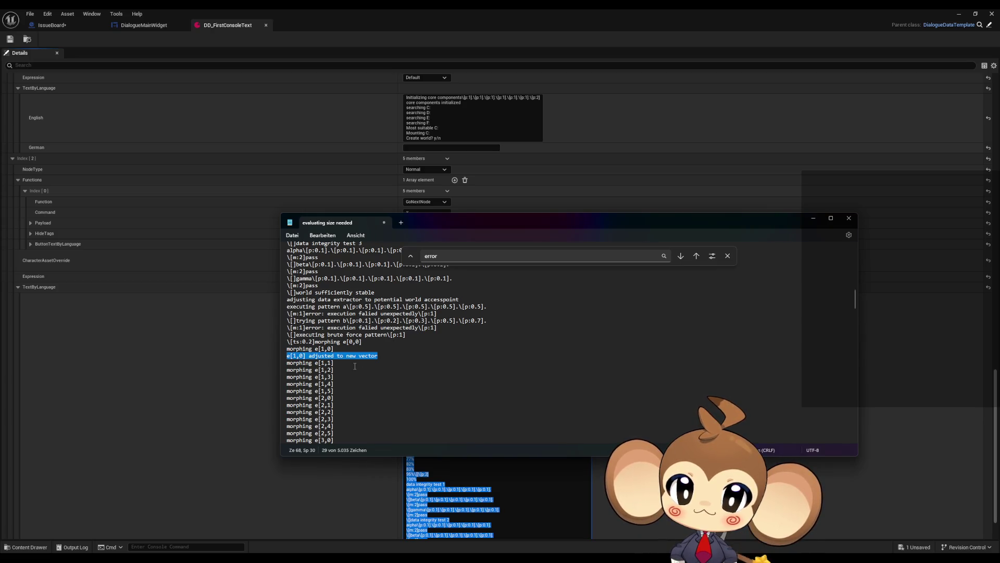
- Insert the copied adjusted line after morphing lines e[1,1] through e[1,5]
{"action": "left_click", "coordinate": [382, 365]}
{"action": "key", "text": "Return"}
{"action": "key", "text": "ctrl+v"}
{"action": "key", "text": "Down"}
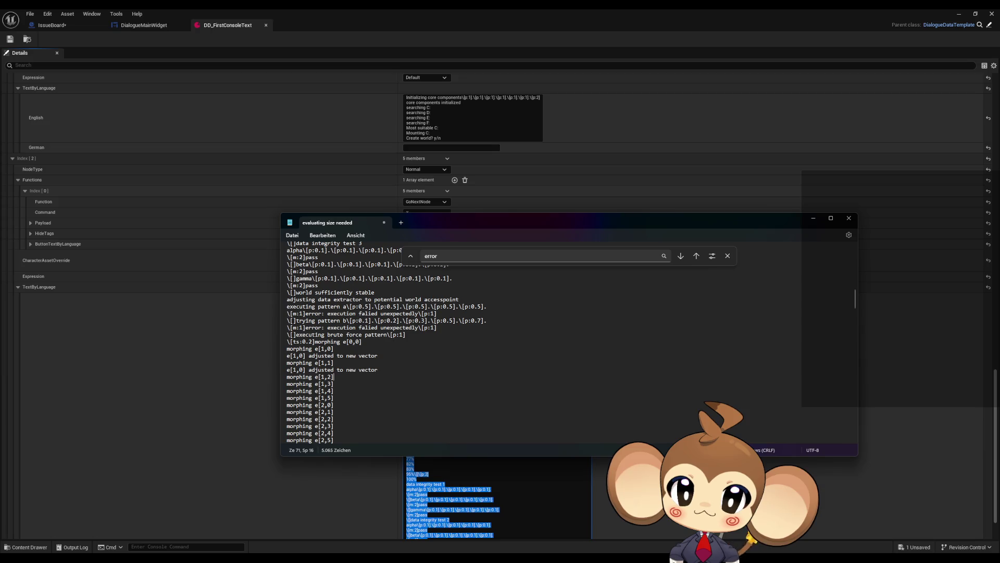
{"action": "key", "text": "Return"}
{"action": "key", "text": "ctrl+v"}
{"action": "key", "text": "Down"}
{"action": "key", "text": "Return"}
{"action": "key", "text": "ctrl+v"}
{"action": "key", "text": "Down"}
{"action": "key", "text": "Return"}
{"action": "key", "text": "ctrl+v"}
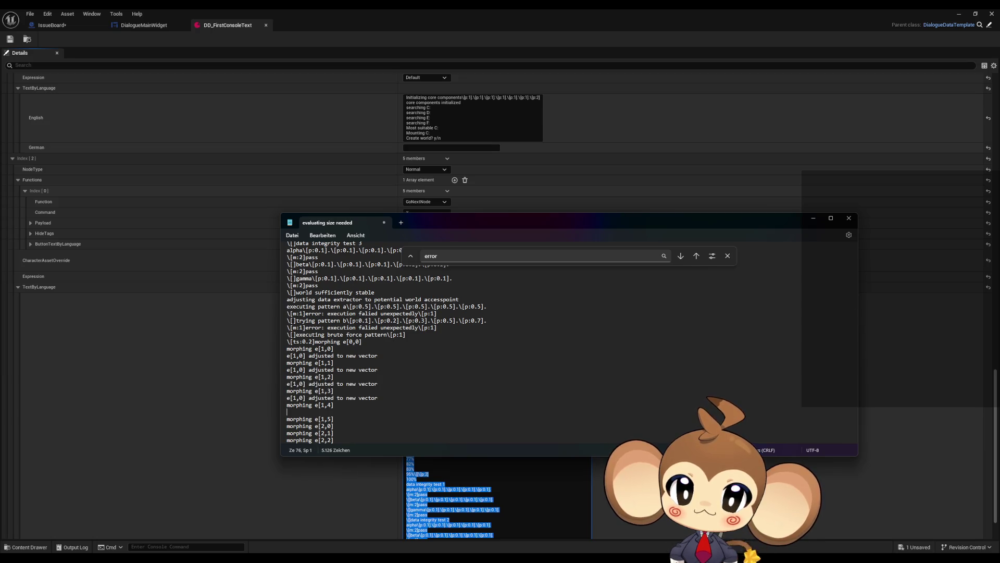
{"action": "key", "text": "Down"}
{"action": "key", "text": "Return"}
{"action": "key", "text": "ctrl+v"}
- Insert the adjusted line after morphing lines e[2,0] through e[3,0]
{"action": "key", "text": "Down"}
{"action": "key", "text": "Return"}
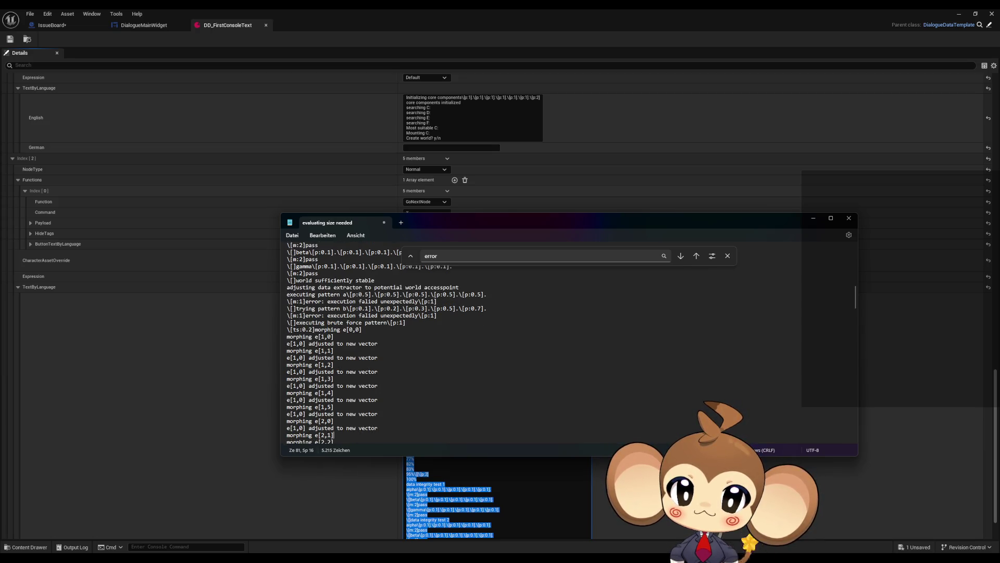
{"action": "key", "text": "ctrl+v"}
{"action": "key", "text": "Down"}
{"action": "key", "text": "Return"}
{"action": "key", "text": "ctrl+v"}
{"action": "key", "text": "Down"}
{"action": "key", "text": "Return"}
{"action": "key", "text": "ctrl+v"}
{"action": "key", "text": "Down"}
{"action": "key", "text": "Return"}
{"action": "key", "text": "ctrl+v"}
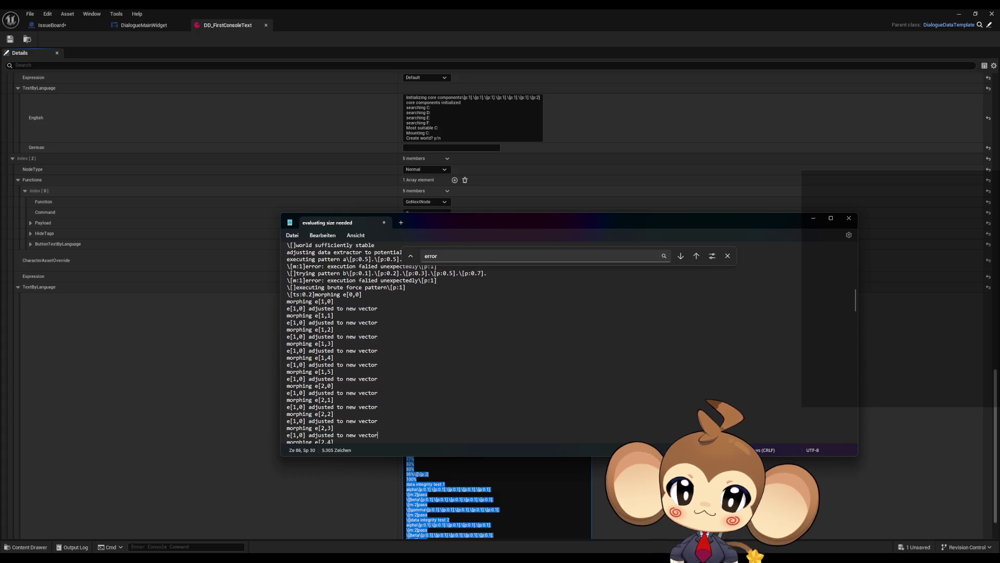
{"action": "key", "text": "Down"}
{"action": "key", "text": "Return"}
{"action": "key", "text": "ctrl+v"}
{"action": "key", "text": "Down"}
{"action": "key", "text": "ctrl+v"}
{"action": "key", "text": "Down"}
{"action": "key", "text": "Return"}
{"action": "key", "text": "ctrl+v"}
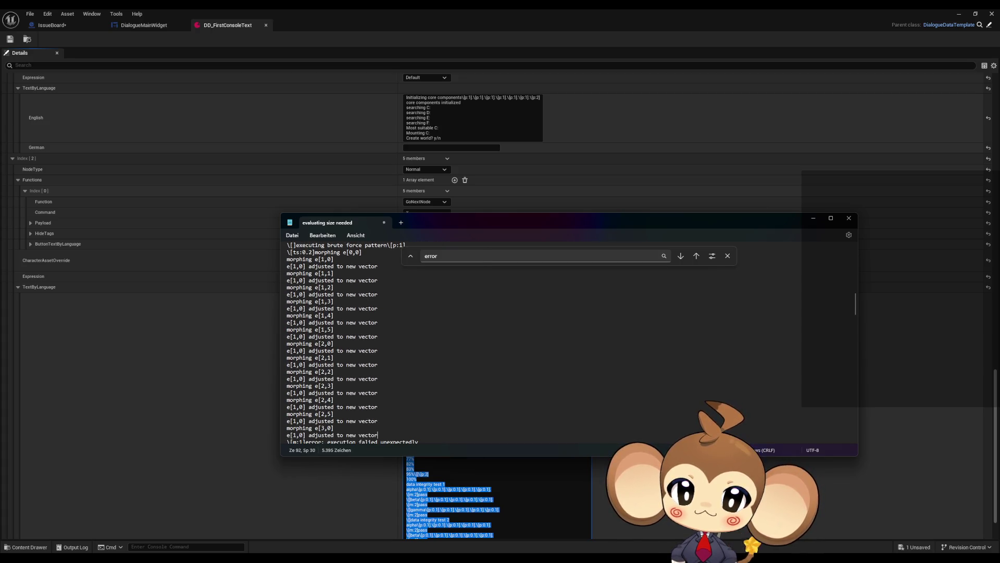
{"action": "scroll", "coordinate": [299, 350], "scroll_direction": "up", "scroll_amount": 2}
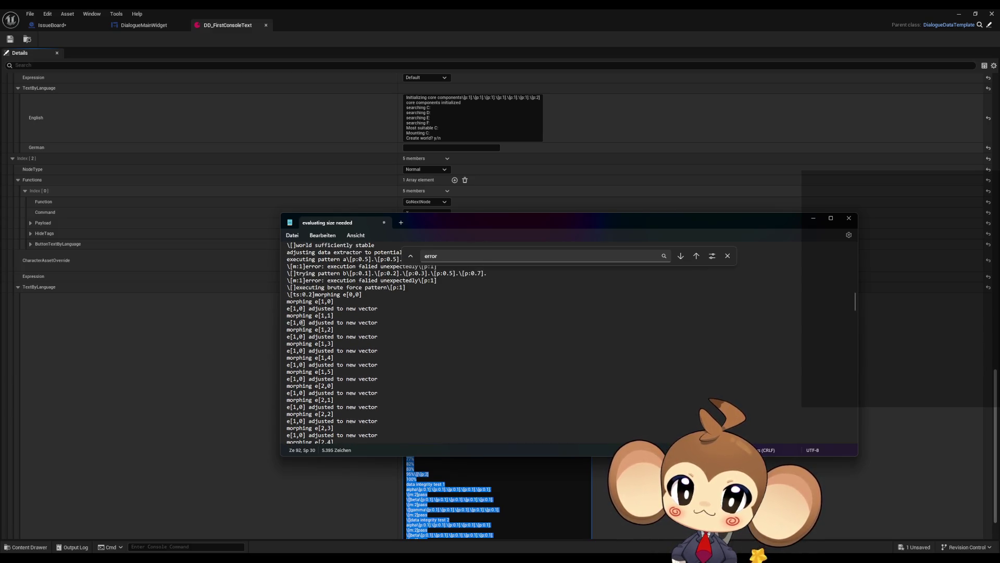
{"action": "left_click", "coordinate": [303, 323]}
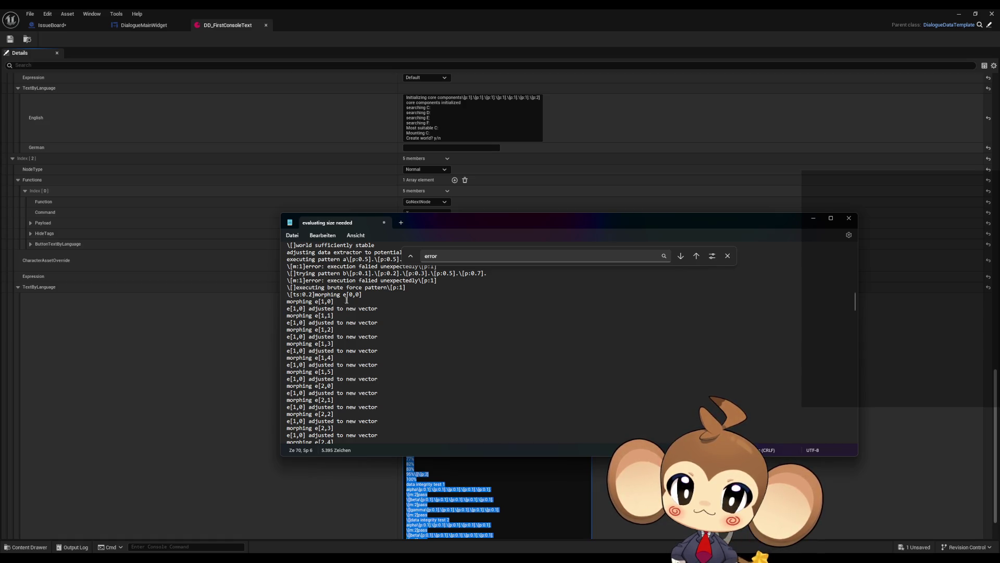
- Add an adjusted line with index 0 below morphing e[0,0]
{"action": "left_click", "coordinate": [371, 293]}
{"action": "key", "text": "Return"}
{"action": "key", "text": "ctrl+v"}
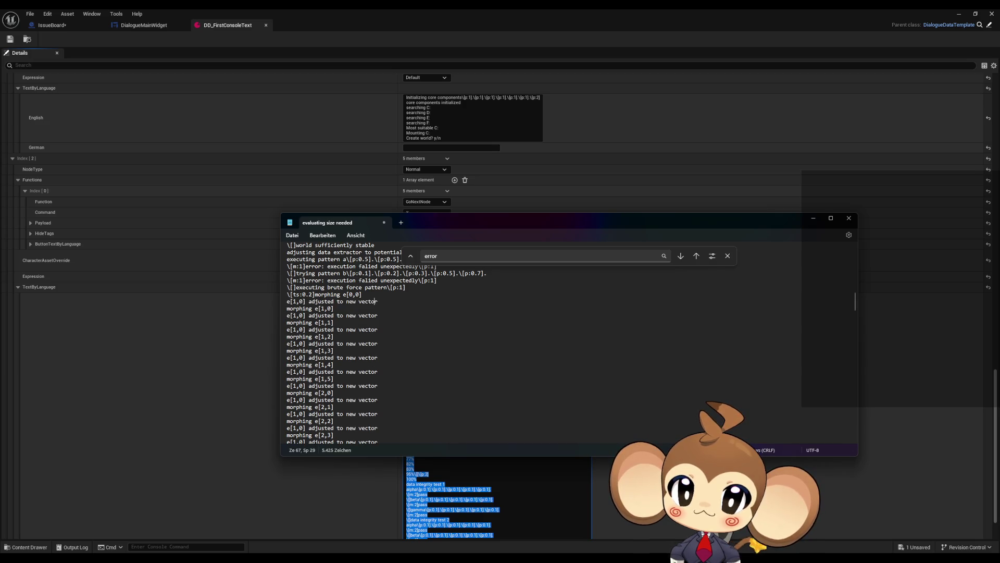
{"action": "key", "text": "BackSpace"}
{"action": "type", "text": "0"}
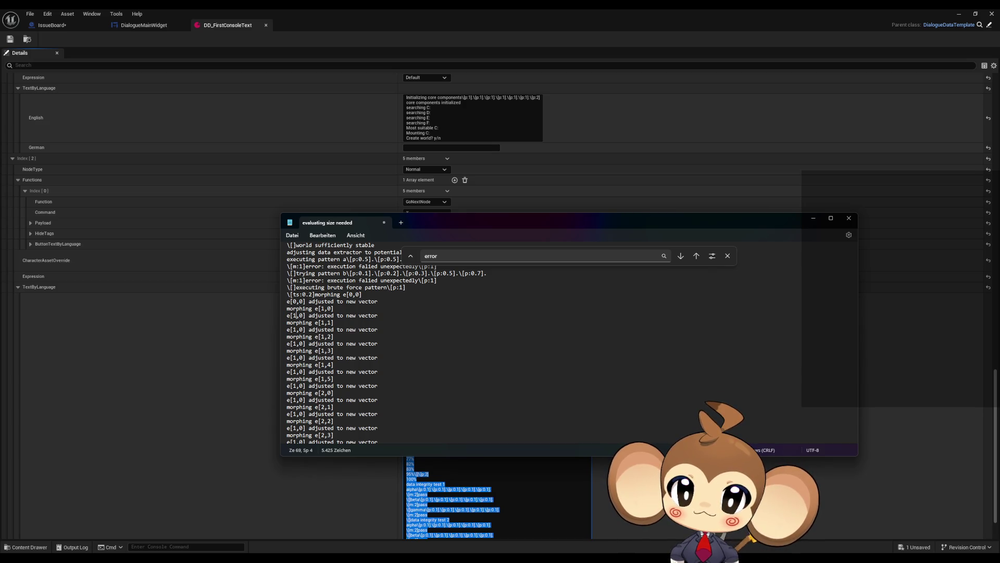
- Renumber the following adjusted lines' index digits to 1, 4, 5 and 2
{"action": "key", "text": "Down"}
{"action": "key", "text": "Down"}
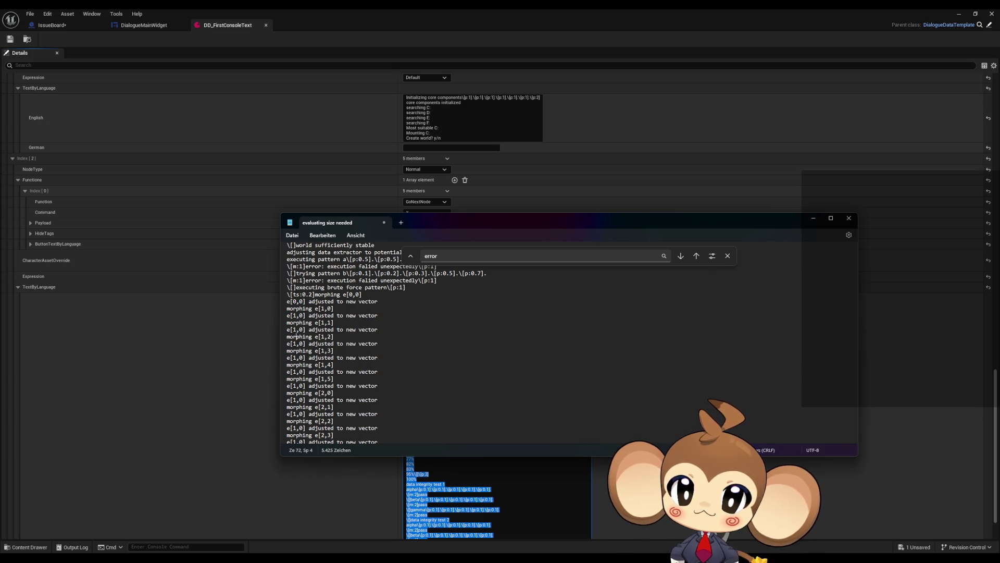
{"action": "key", "text": "Right"}
{"action": "key", "text": "Right"}
{"action": "key", "text": "BackSpace"}
{"action": "type", "text": "1"}
{"action": "key", "text": "Down"}
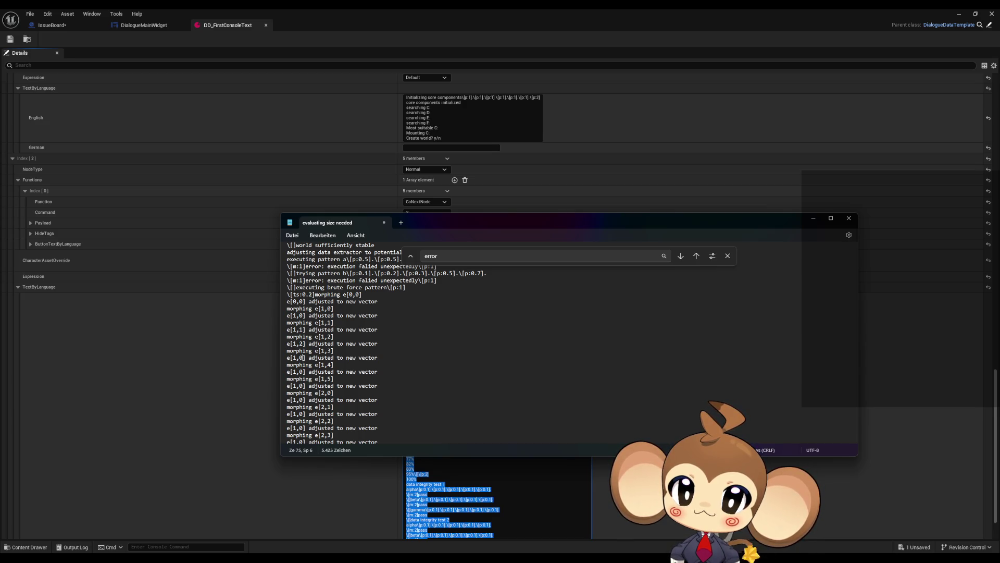
{"action": "key", "text": "BackSpace"}
{"action": "type", "text": "4"}
{"action": "key", "text": "Down"}
{"action": "key", "text": "Down"}
{"action": "key", "text": "BackSpace"}
{"action": "type", "text": "5"}
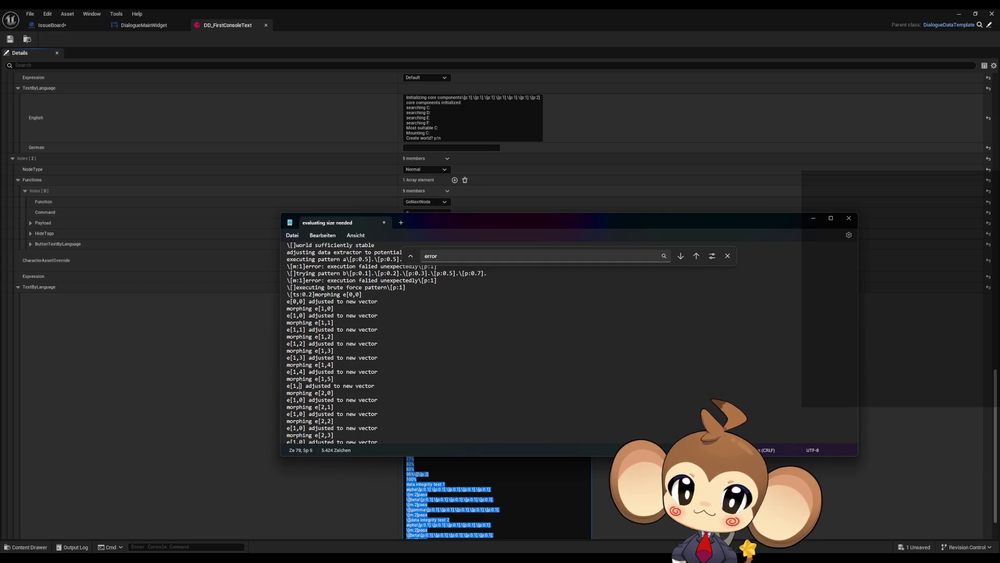
{"action": "key", "text": "Down"}
{"action": "key", "text": "Down"}
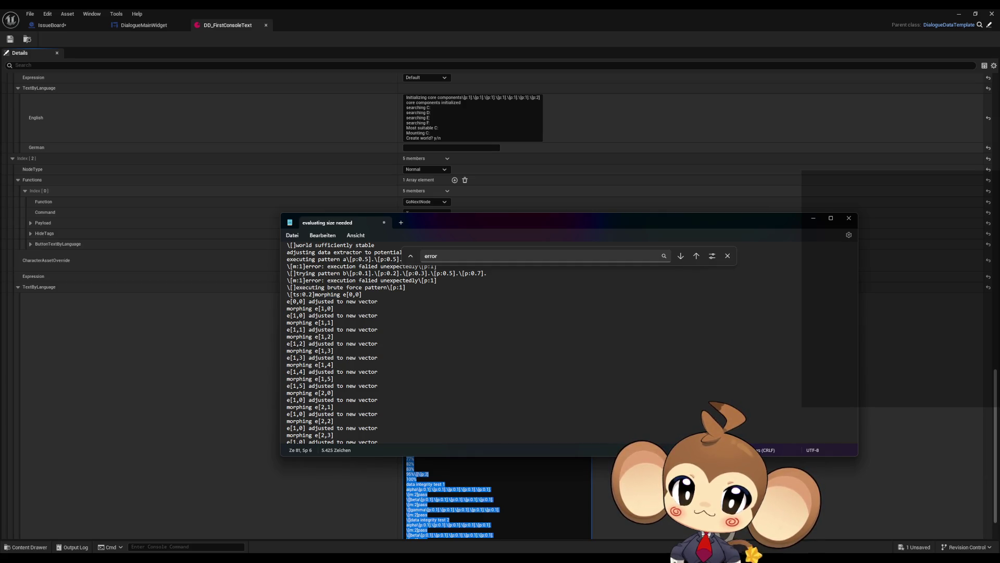
{"action": "key", "text": "Left"}
{"action": "key", "text": "BackSpace"}
{"action": "type", "text": "2"}
{"action": "key", "text": "Down"}
{"action": "key", "text": "Down"}
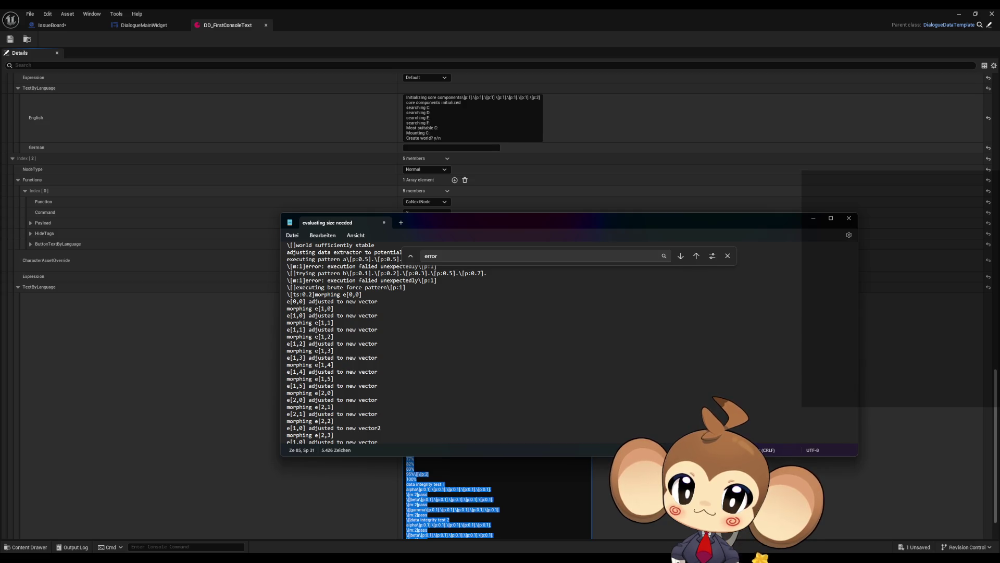
- Delete a stray '2' after 'vector' and check the remaining adjusted lines to e[3,0]
{"action": "key", "text": "BackSpace"}
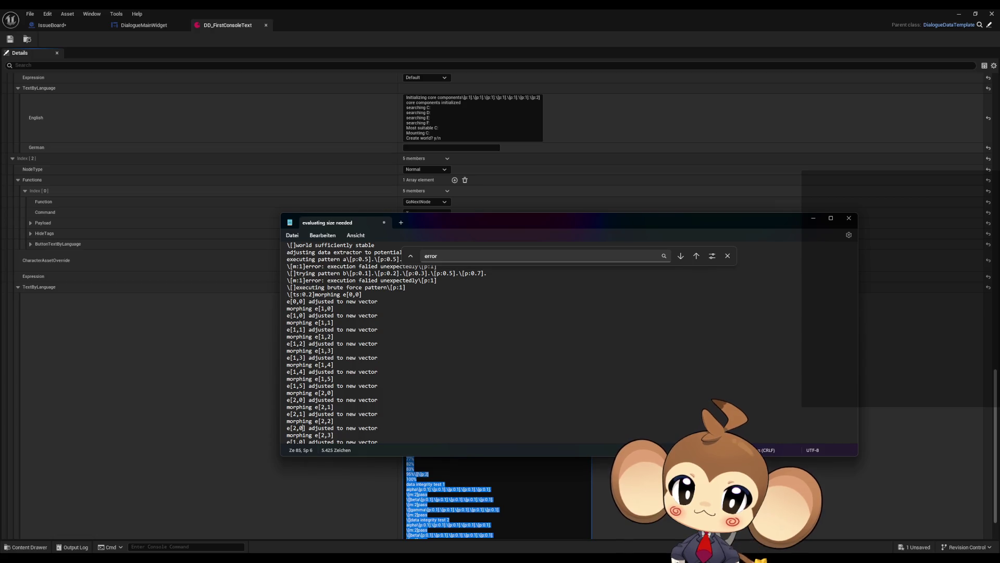
{"action": "key", "text": "Down"}
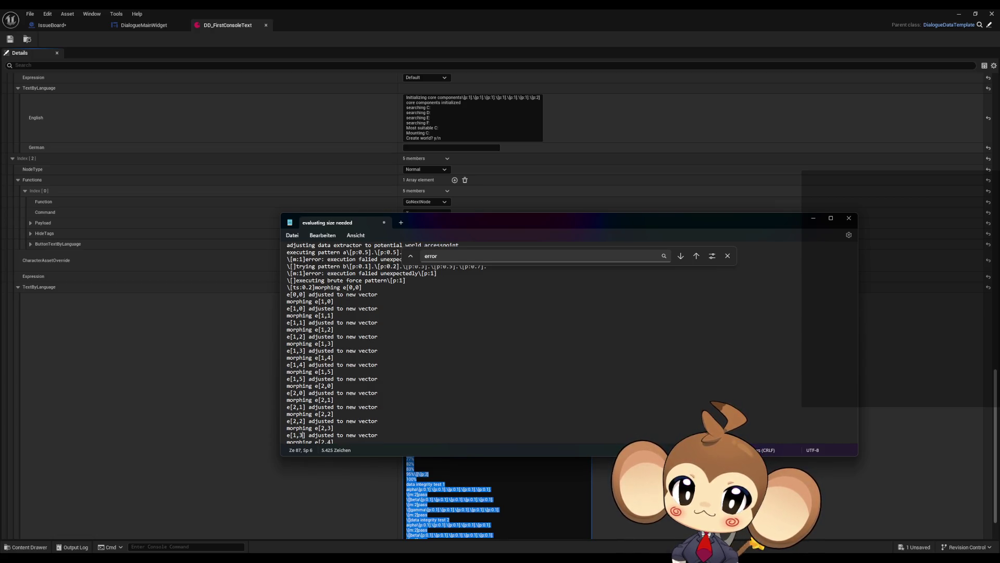
{"action": "key", "text": "Down"}
{"action": "key", "text": "Down"}
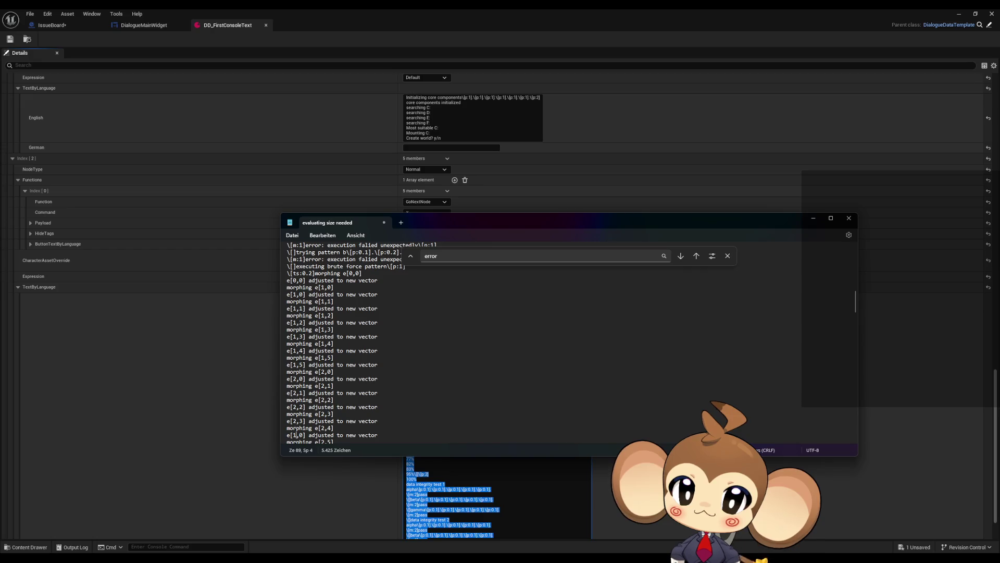
{"action": "key", "text": "Down"}
{"action": "key", "text": "Down"}
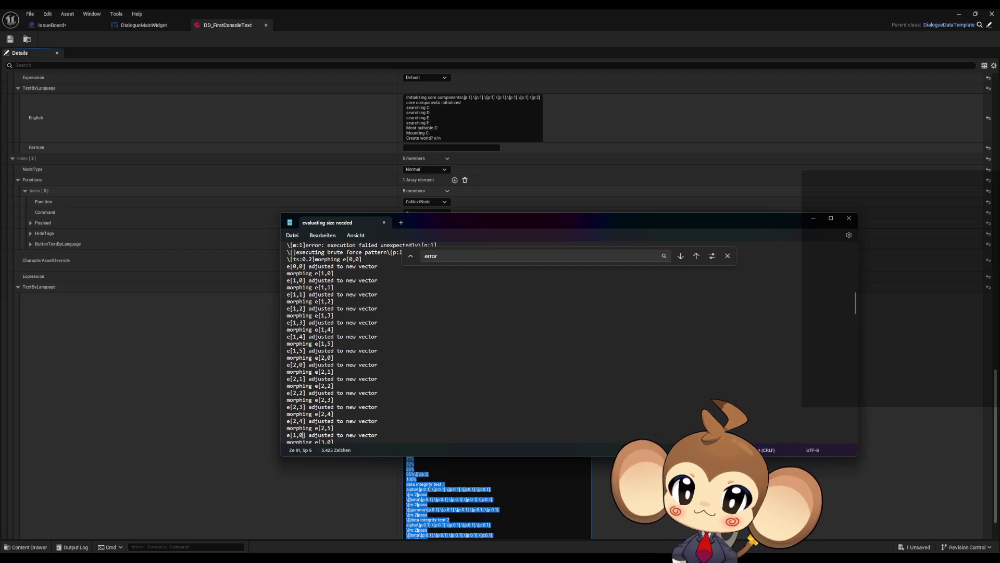
{"action": "key", "text": "Down"}
{"action": "key", "text": "Down"}
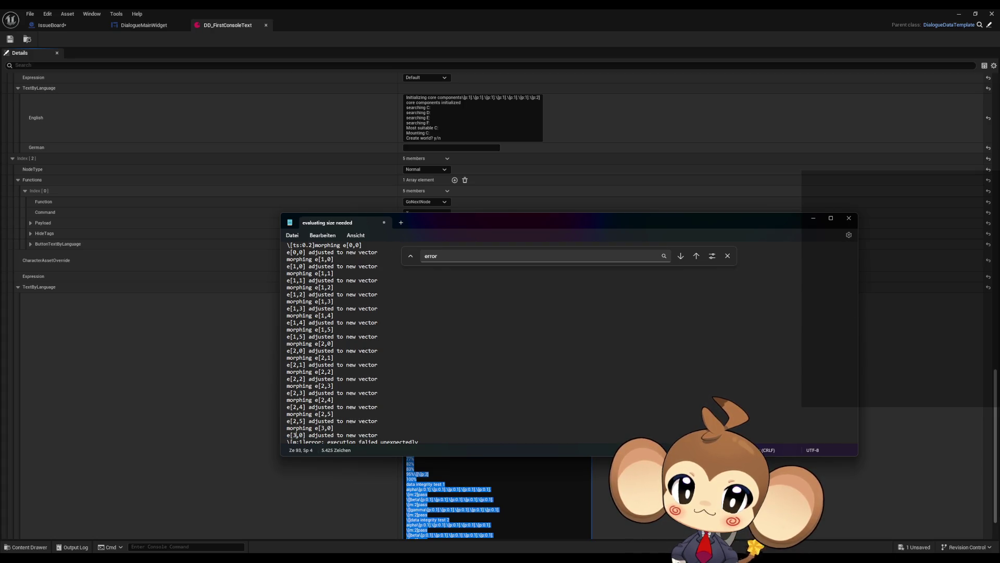
{"action": "key", "text": "Down"}
{"action": "key", "text": "Down"}
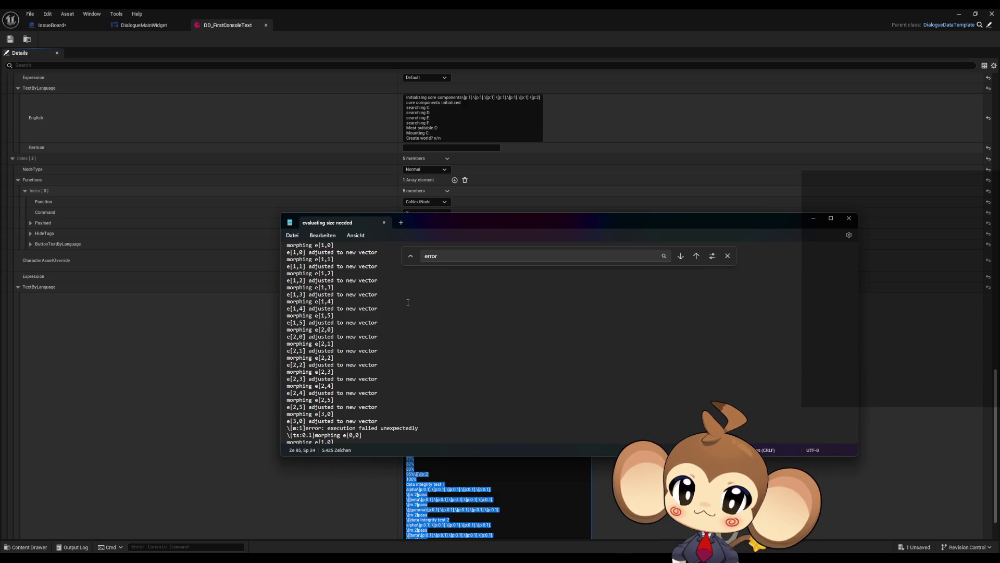
{"action": "left_click", "coordinate": [379, 421]}
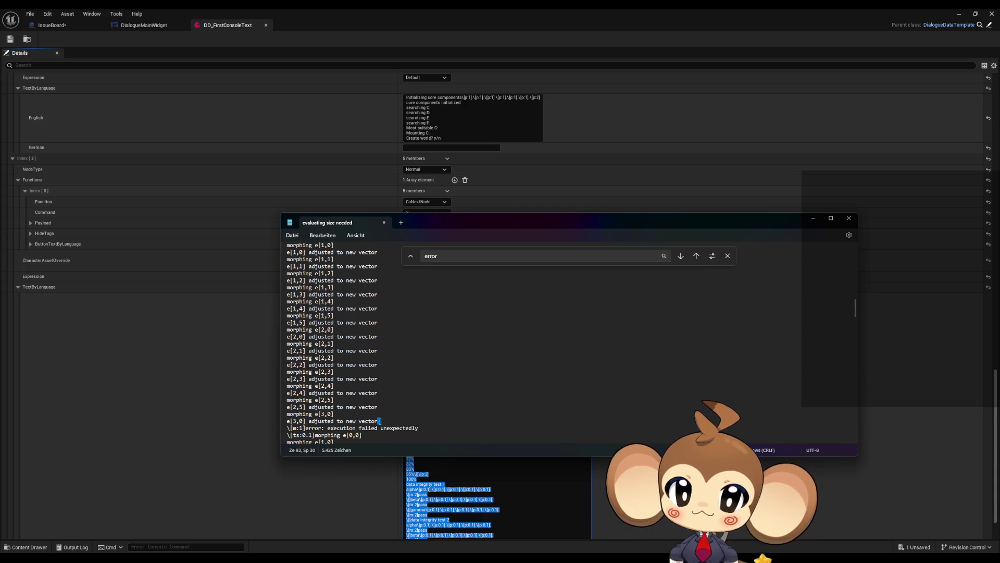
- Paste the renumbered adjusted block over the next two bare morphing blocks
{"action": "mouse_move", "coordinate": [380, 421]}
{"action": "left_mouse_down"}
{"action": "mouse_move", "coordinate": [324, 423]}
{"action": "mouse_move", "coordinate": [316, 448]}
{"action": "mouse_move", "coordinate": [306, 400]}
{"action": "mouse_move", "coordinate": [316, 386]}
{"action": "left_mouse_up"}
{"action": "key", "text": "ctrl+c"}
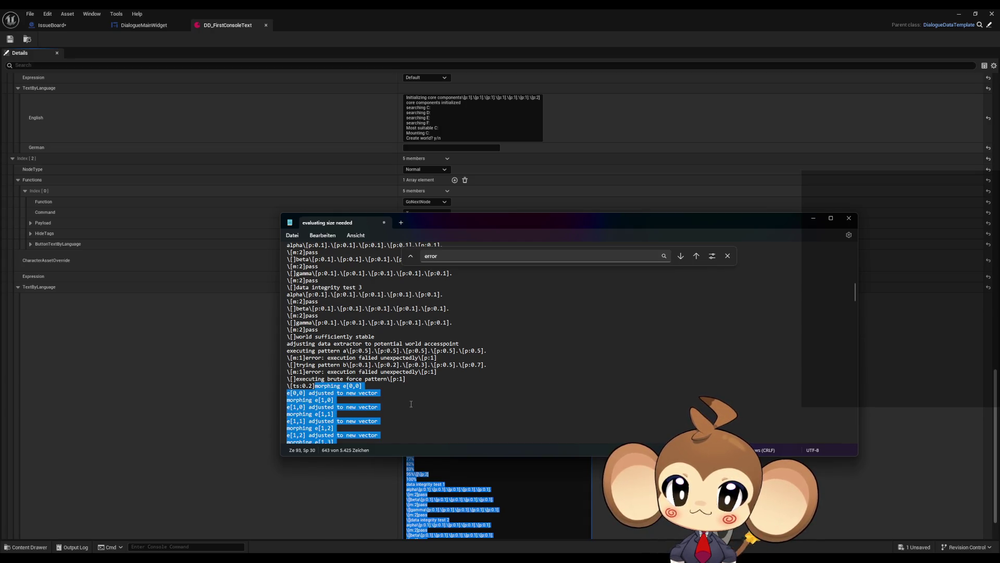
{"action": "scroll", "coordinate": [411, 403], "scroll_direction": "down", "scroll_amount": 9}
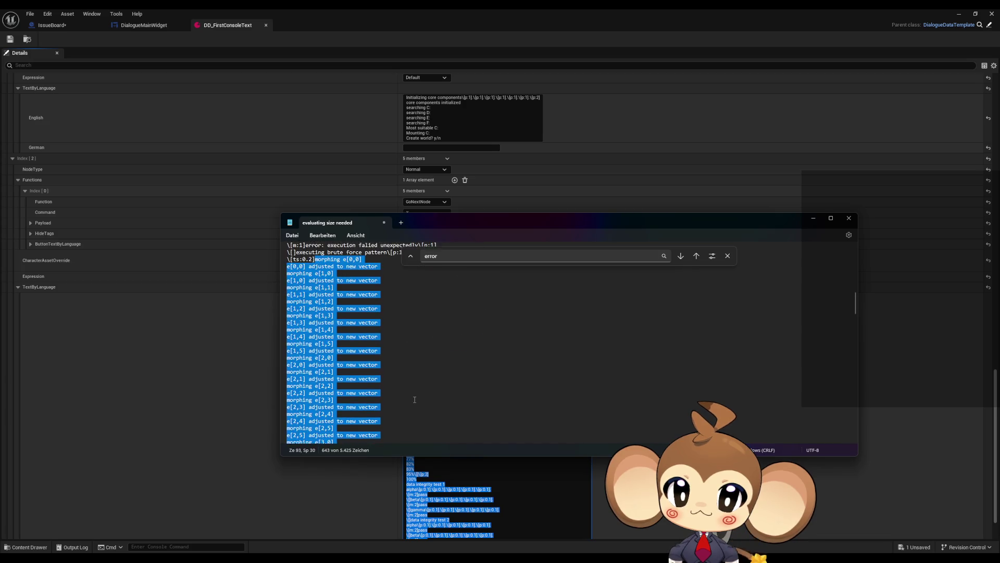
{"action": "scroll", "coordinate": [413, 401], "scroll_direction": "down", "scroll_amount": 3}
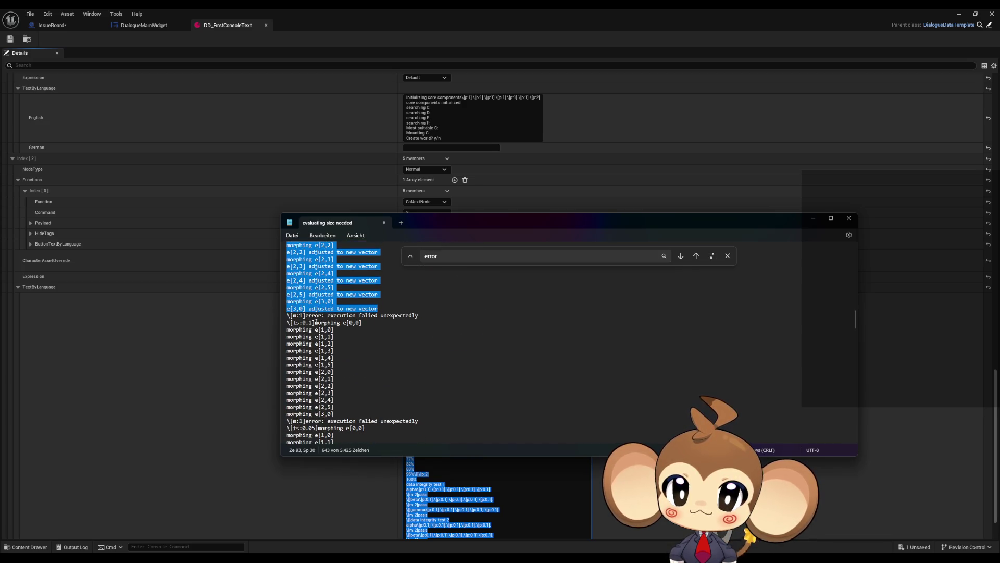
{"action": "mouse_move", "coordinate": [315, 322]}
{"action": "left_mouse_down"}
{"action": "mouse_move", "coordinate": [337, 337]}
{"action": "mouse_move", "coordinate": [341, 414]}
{"action": "left_mouse_up"}
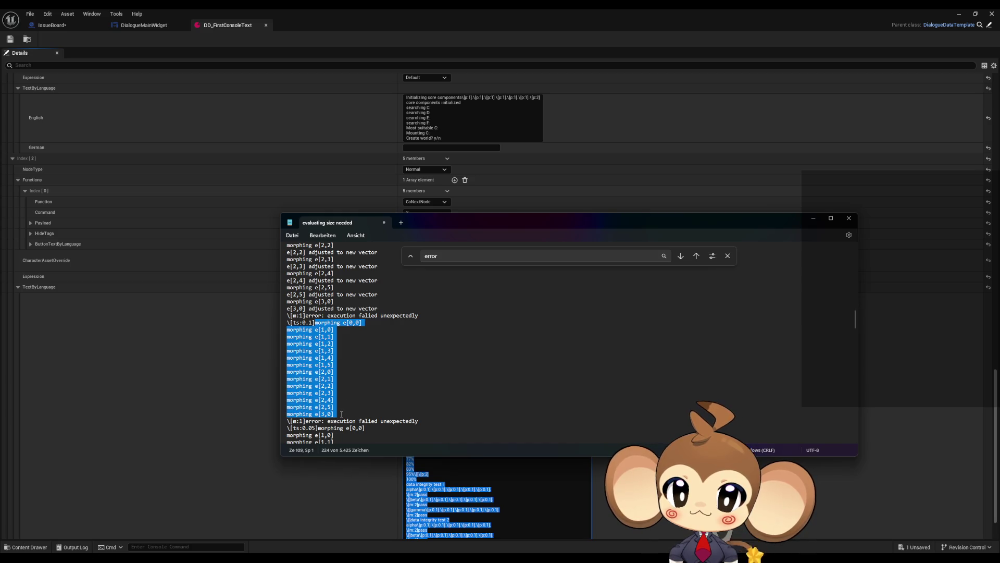
{"action": "key", "text": "ctrl+v"}
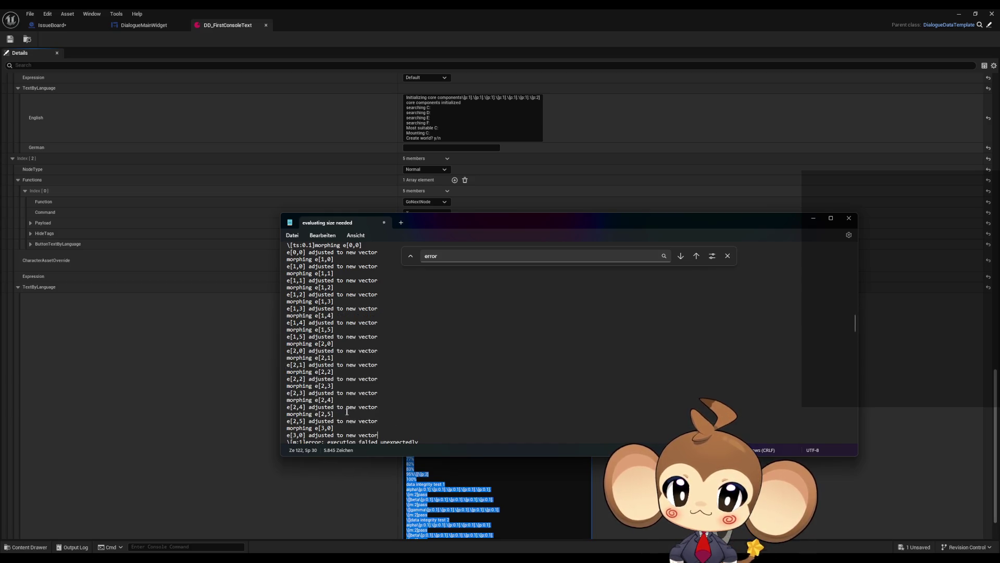
{"action": "scroll", "coordinate": [385, 411], "scroll_direction": "down", "scroll_amount": 2}
{"action": "scroll", "coordinate": [399, 410], "scroll_direction": "down", "scroll_amount": 1}
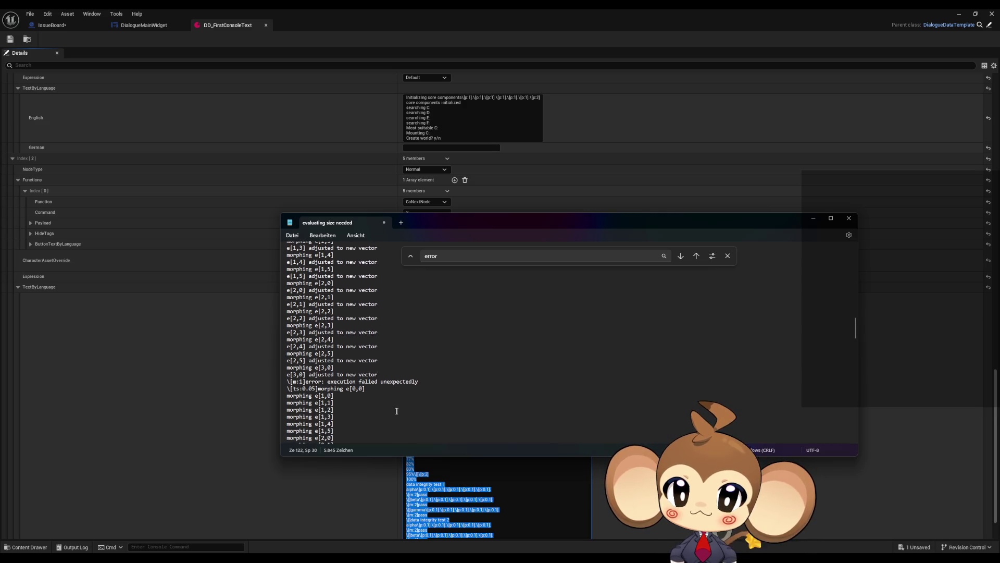
{"action": "scroll", "coordinate": [361, 410], "scroll_direction": "down", "scroll_amount": 1}
{"action": "scroll", "coordinate": [360, 409], "scroll_direction": "down", "scroll_amount": 1}
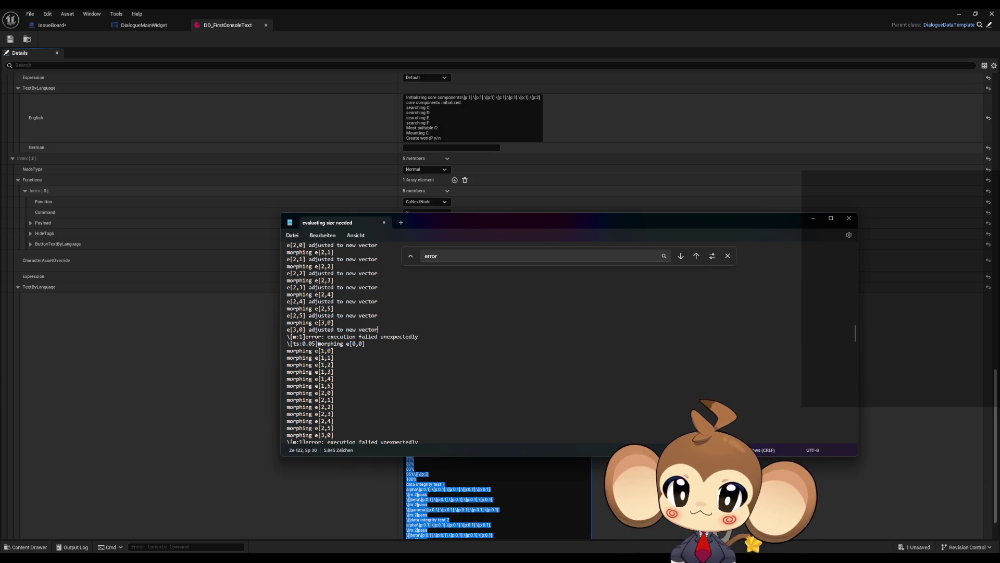
{"action": "mouse_move", "coordinate": [318, 344]}
{"action": "left_mouse_down"}
{"action": "mouse_move", "coordinate": [334, 365]}
{"action": "mouse_move", "coordinate": [336, 443]}
{"action": "mouse_move", "coordinate": [338, 371]}
{"action": "left_mouse_up"}
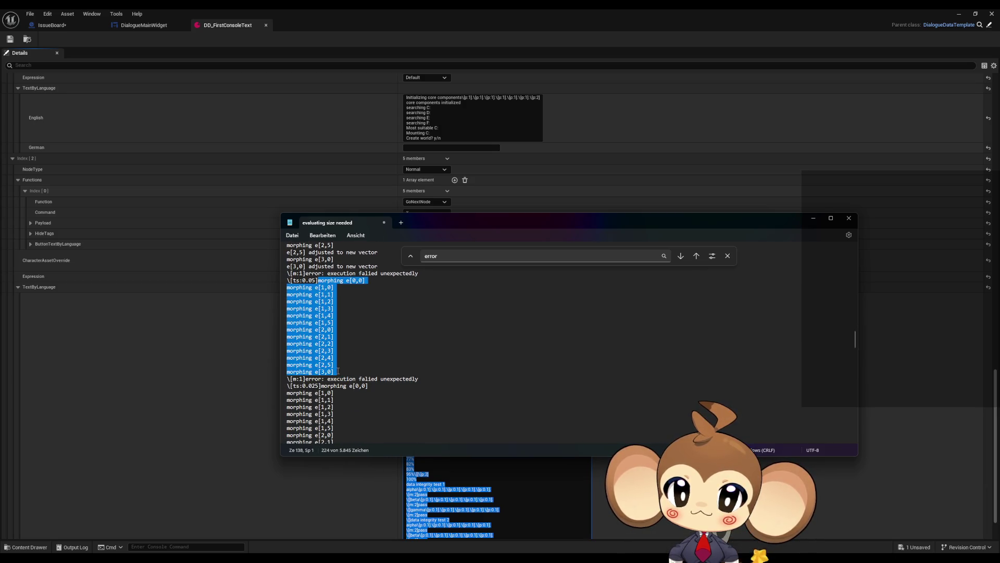
{"action": "key", "text": "ctrl+v"}
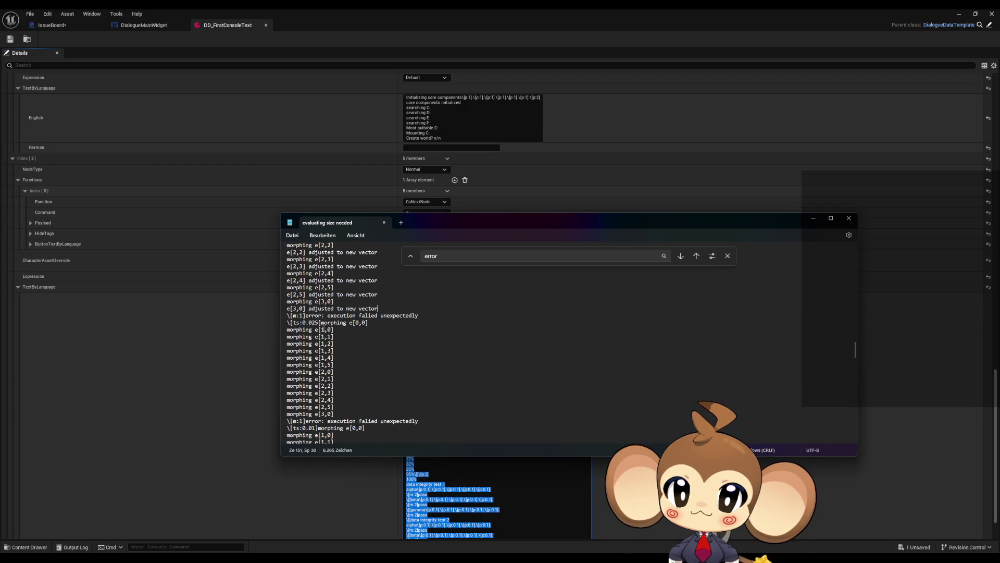
- Replace the next four morphing blocks with the expanded adjusted-line block
{"action": "left_click_drag", "start_coordinate": [322, 329], "coordinate": [348, 345]}
{"action": "mouse_move", "coordinate": [321, 324]}
{"action": "left_mouse_down"}
{"action": "mouse_move", "coordinate": [342, 380]}
{"action": "mouse_move", "coordinate": [343, 366]}
{"action": "left_mouse_up"}
{"action": "key", "text": "ctrl+v"}
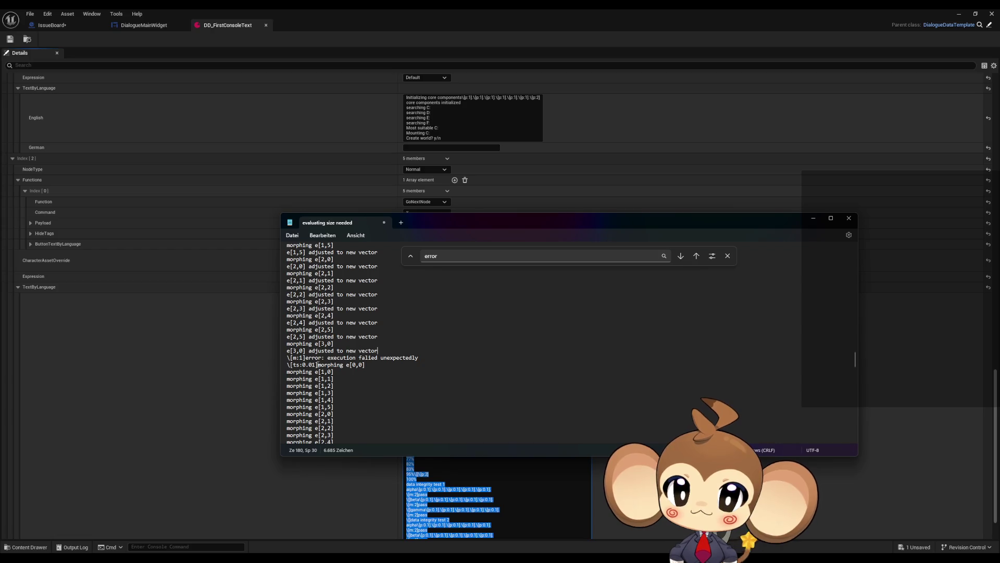
{"action": "mouse_move", "coordinate": [318, 364]}
{"action": "left_mouse_down"}
{"action": "mouse_move", "coordinate": [300, 371]}
{"action": "mouse_move", "coordinate": [336, 336]}
{"action": "mouse_move", "coordinate": [343, 390]}
{"action": "left_mouse_up"}
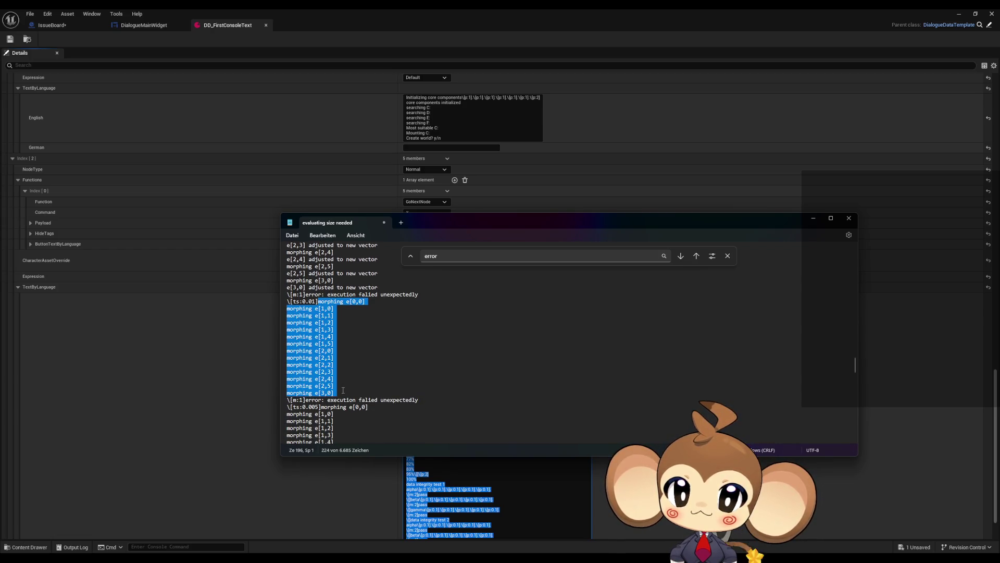
{"action": "key", "text": "ctrl+v"}
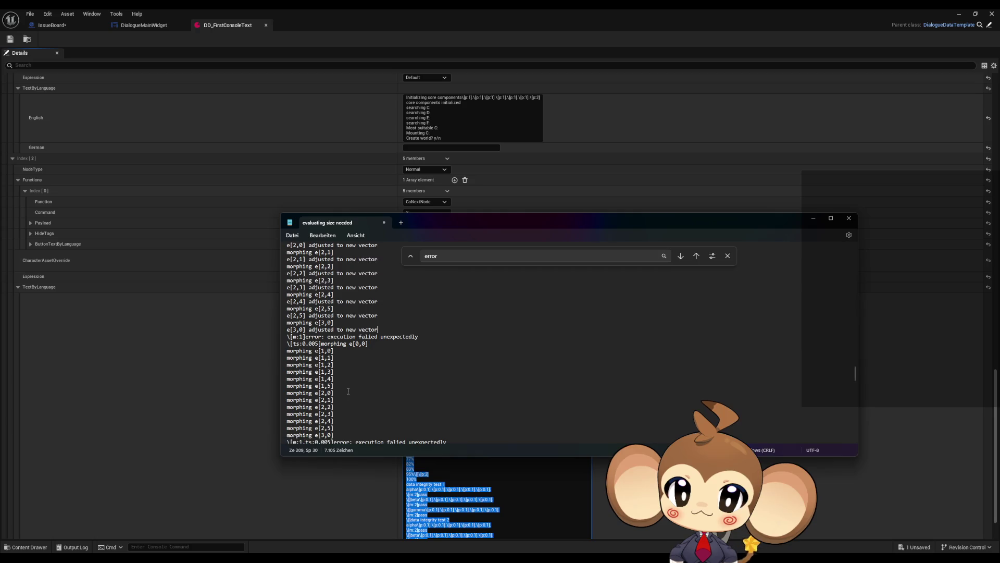
{"action": "scroll", "coordinate": [322, 334], "scroll_direction": "down", "scroll_amount": 1}
{"action": "left_click_drag", "start_coordinate": [322, 323], "coordinate": [344, 392]}
{"action": "key", "text": "ctrl+v"}
{"action": "scroll", "coordinate": [345, 392], "scroll_direction": "down", "scroll_amount": 5}
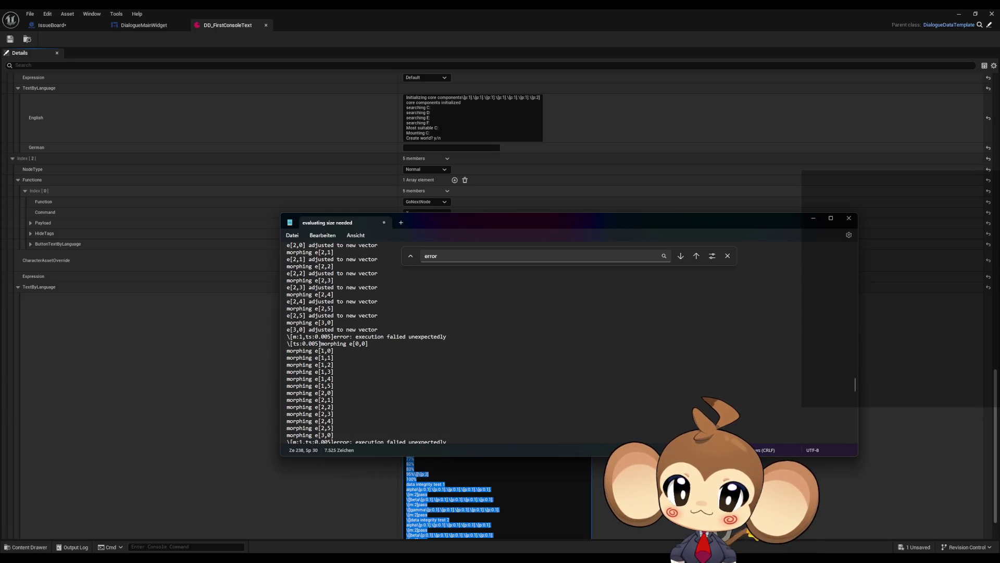
{"action": "left_click_drag", "start_coordinate": [322, 343], "coordinate": [344, 392]}
{"action": "scroll", "coordinate": [338, 383], "scroll_direction": "down", "scroll_amount": 2}
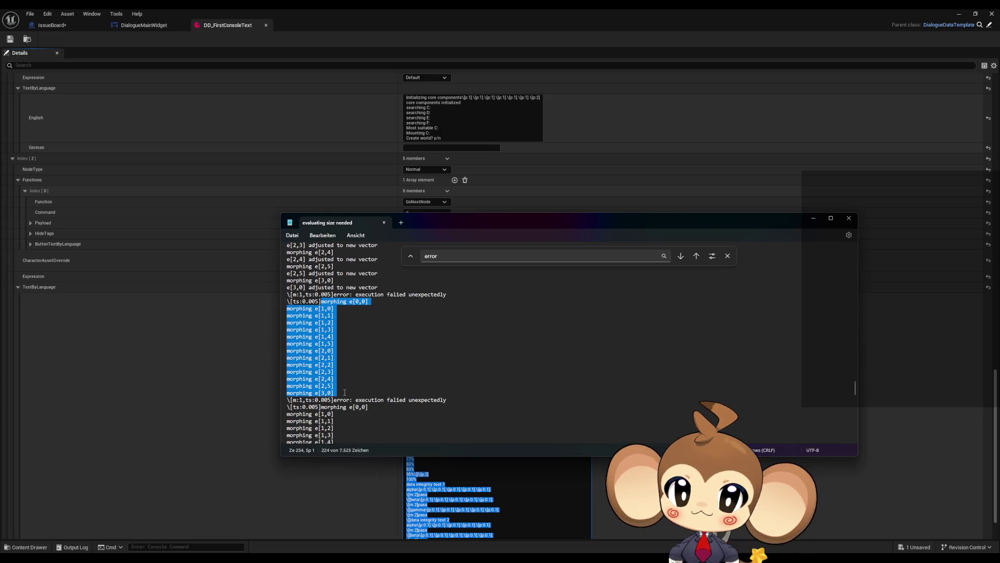
{"action": "key", "text": "ctrl+v"}
- Replace the last four morphing blocks before the final error, then select the whole script
{"action": "scroll", "coordinate": [333, 364], "scroll_direction": "up", "scroll_amount": 5}
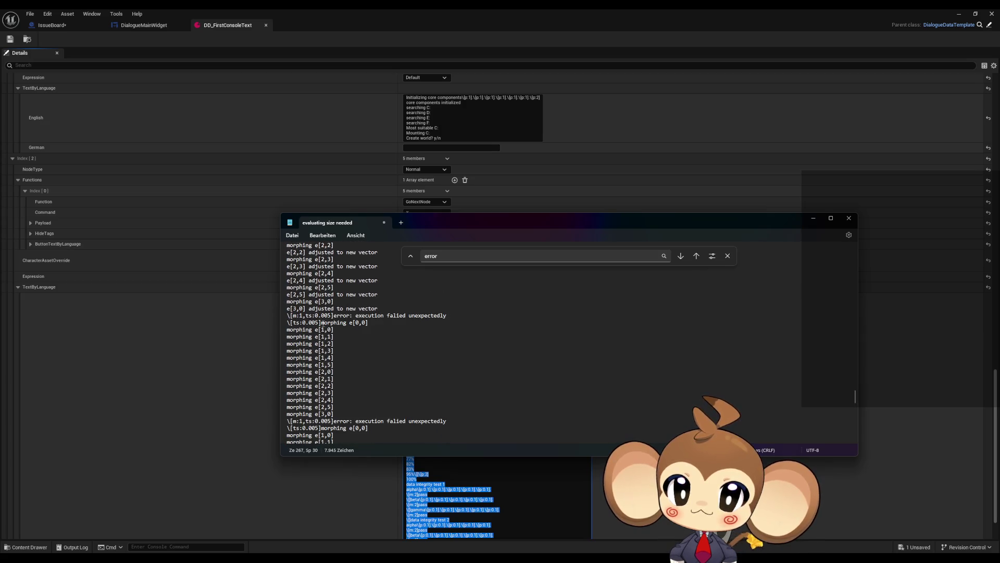
{"action": "left_click_drag", "start_coordinate": [323, 323], "coordinate": [338, 416]}
{"action": "key", "text": "ctrl+v"}
{"action": "scroll", "coordinate": [352, 399], "scroll_direction": "up", "scroll_amount": 3}
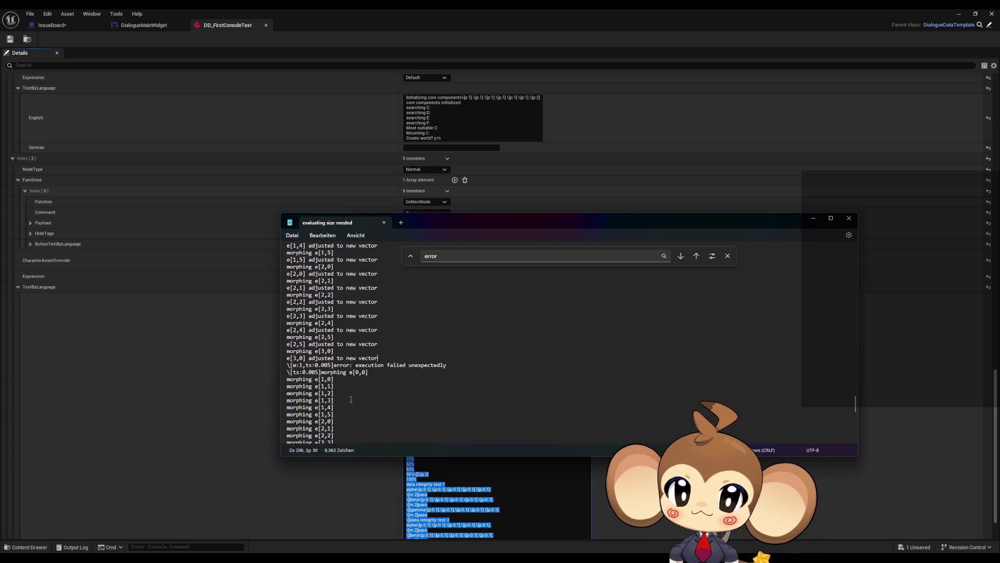
{"action": "scroll", "coordinate": [351, 399], "scroll_direction": "down", "scroll_amount": 2}
{"action": "mouse_move", "coordinate": [321, 322]}
{"action": "left_mouse_down"}
{"action": "mouse_move", "coordinate": [300, 330]}
{"action": "mouse_move", "coordinate": [338, 416]}
{"action": "left_mouse_up"}
{"action": "key", "text": "ctrl+v"}
{"action": "scroll", "coordinate": [344, 401], "scroll_direction": "down", "scroll_amount": 5}
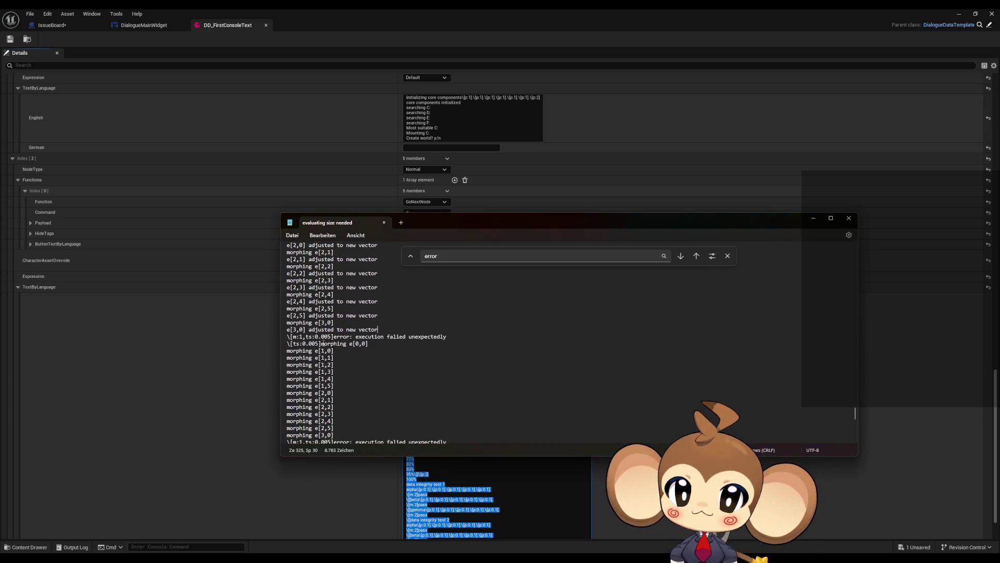
{"action": "mouse_move", "coordinate": [320, 338]}
{"action": "left_mouse_down"}
{"action": "mouse_move", "coordinate": [354, 369]}
{"action": "mouse_move", "coordinate": [352, 381]}
{"action": "left_mouse_up"}
{"action": "scroll", "coordinate": [354, 369], "scroll_direction": "down", "scroll_amount": 2}
{"action": "key", "text": "ctrl+v"}
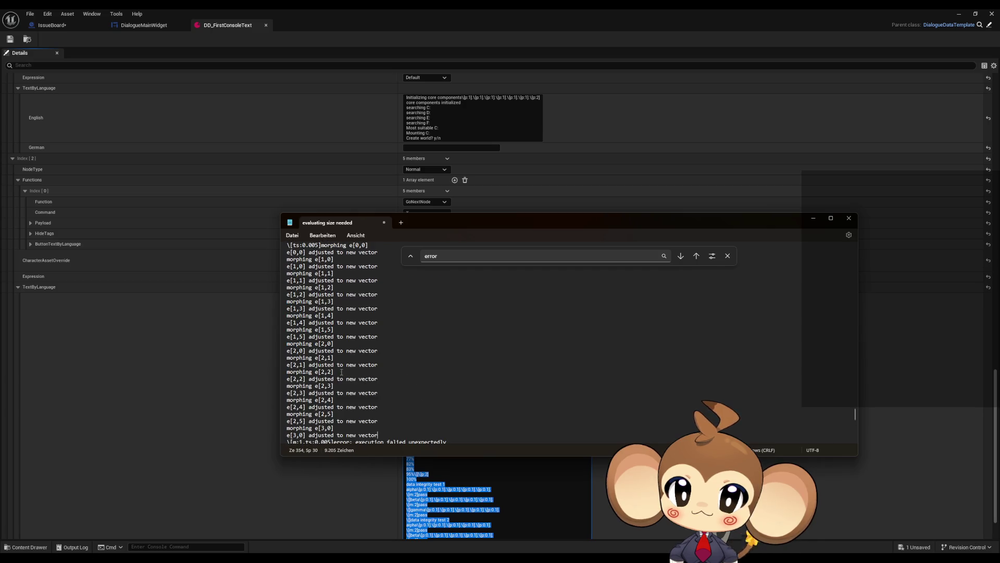
{"action": "scroll", "coordinate": [334, 365], "scroll_direction": "down", "scroll_amount": 4}
{"action": "left_click_drag", "start_coordinate": [321, 343], "coordinate": [346, 391]}
{"action": "scroll", "coordinate": [333, 371], "scroll_direction": "down", "scroll_amount": 2}
{"action": "key", "text": "ctrl+v"}
{"action": "key", "text": "ctrl+a"}
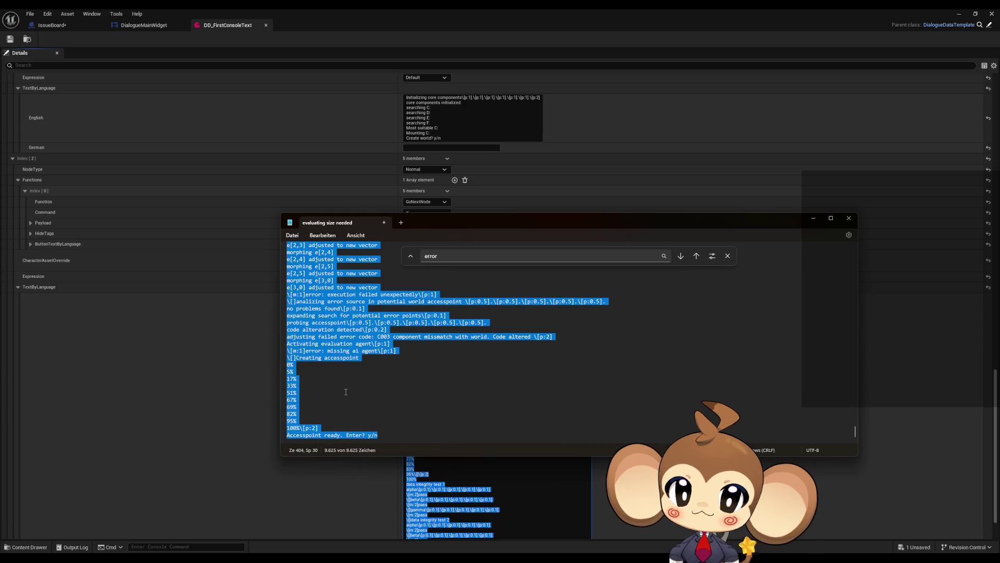
- Replace the second dialogue node's English text with the pasted new script
{"action": "left_click", "coordinate": [206, 420]}
{"action": "left_click", "coordinate": [495, 469]}
{"action": "key", "text": "ctrl+a"}
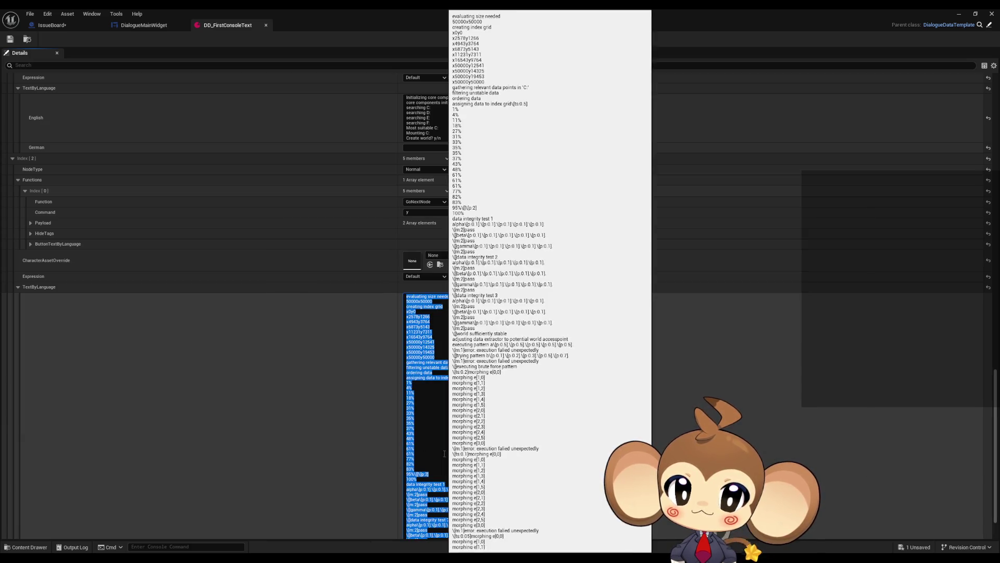
{"action": "key", "text": "ctrl+v"}
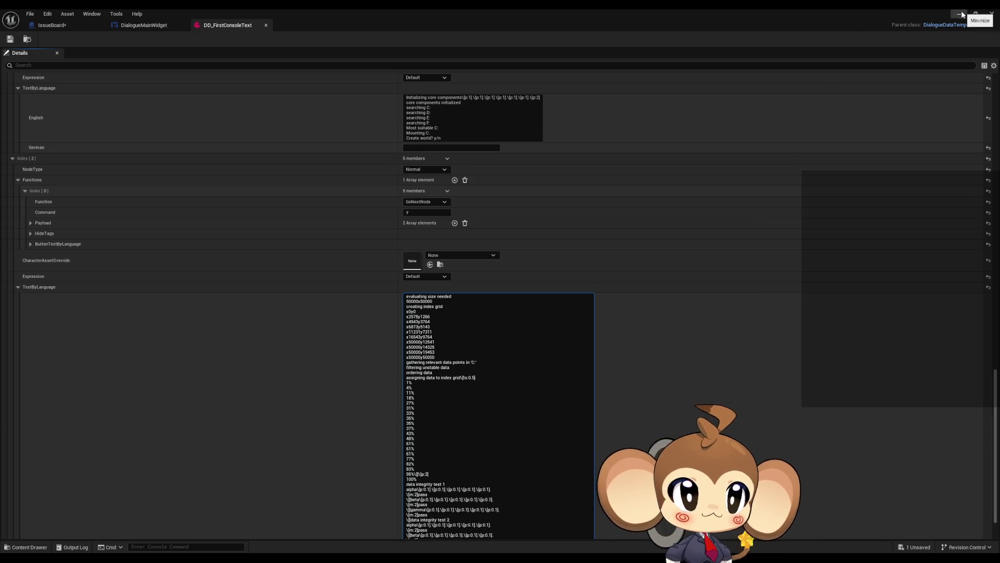
- Minimize the asset editor, start Play and begin a New Game
{"action": "left_click", "coordinate": [958, 17]}
{"action": "left_click", "coordinate": [204, 35]}
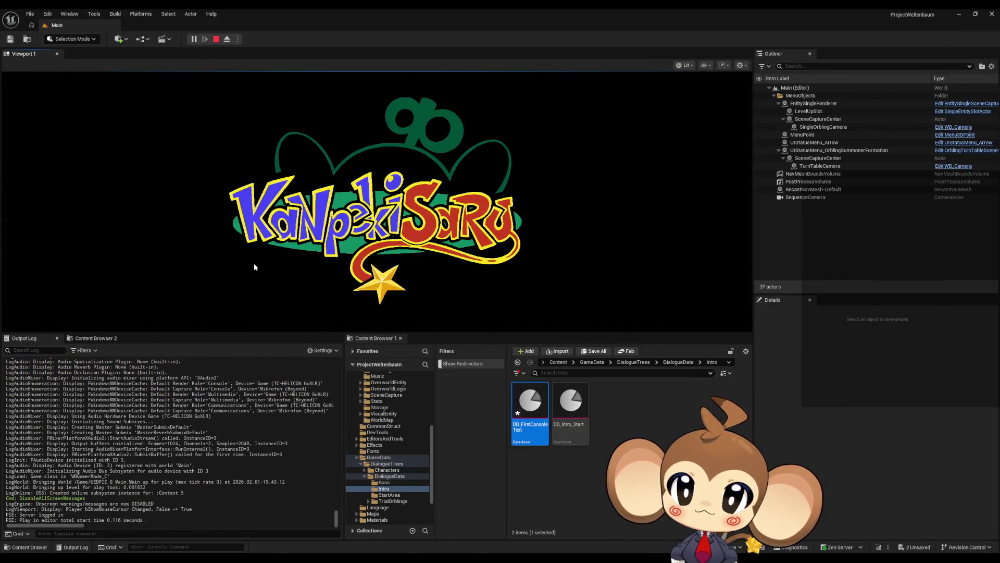
{"action": "left_click", "coordinate": [146, 284]}
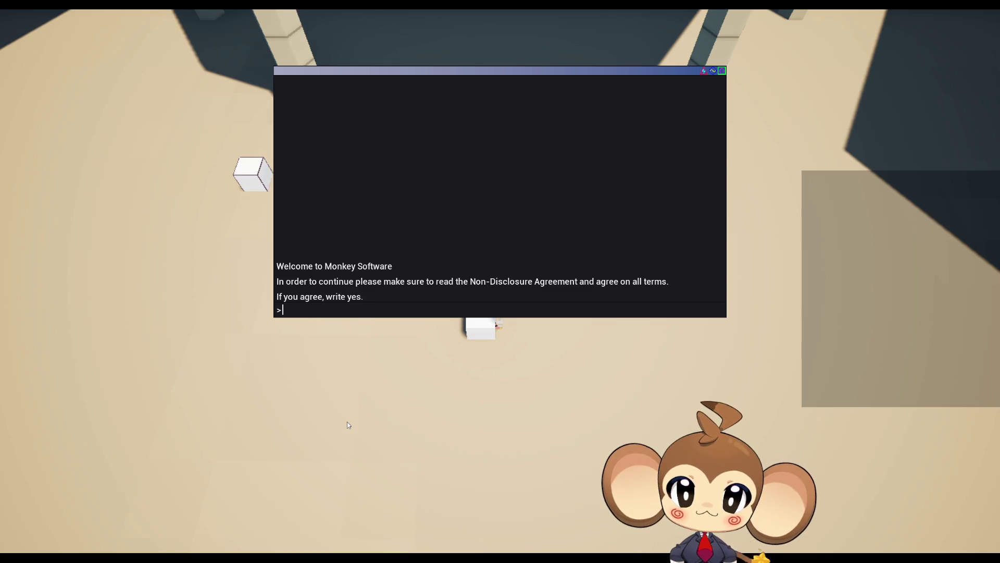
- Answer yes to the NDA, y to create the world and y to enter the accesspoint, then exit fullscreen
{"action": "type", "text": "yes"}
{"action": "key", "text": "Return"}
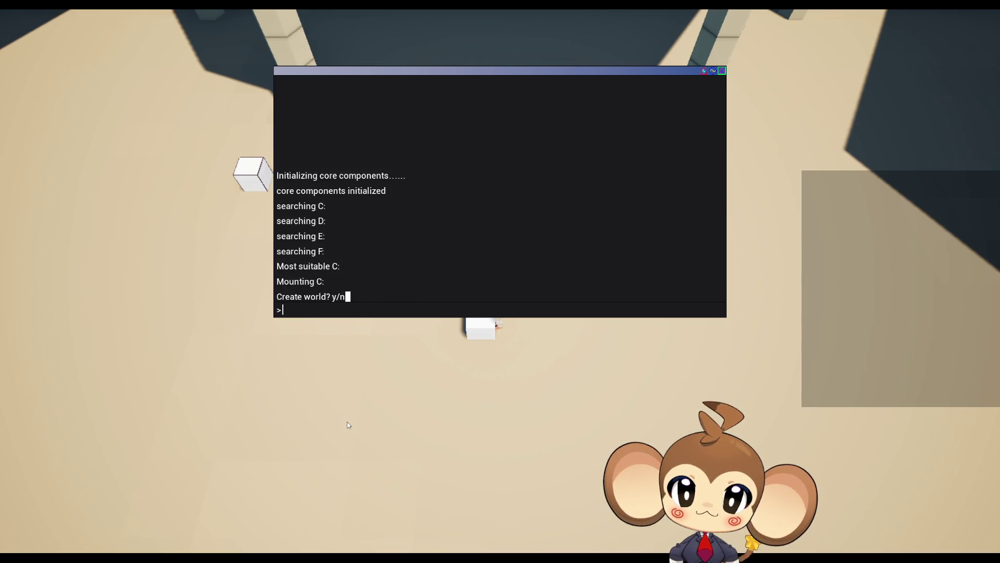
{"action": "type", "text": "y"}
{"action": "key", "text": "Return"}
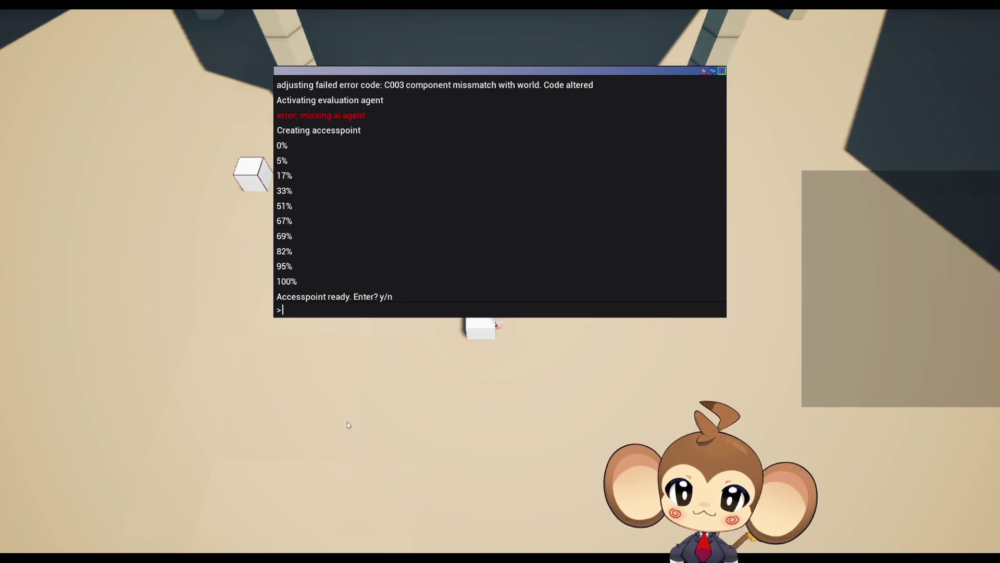
{"action": "type", "text": "y"}
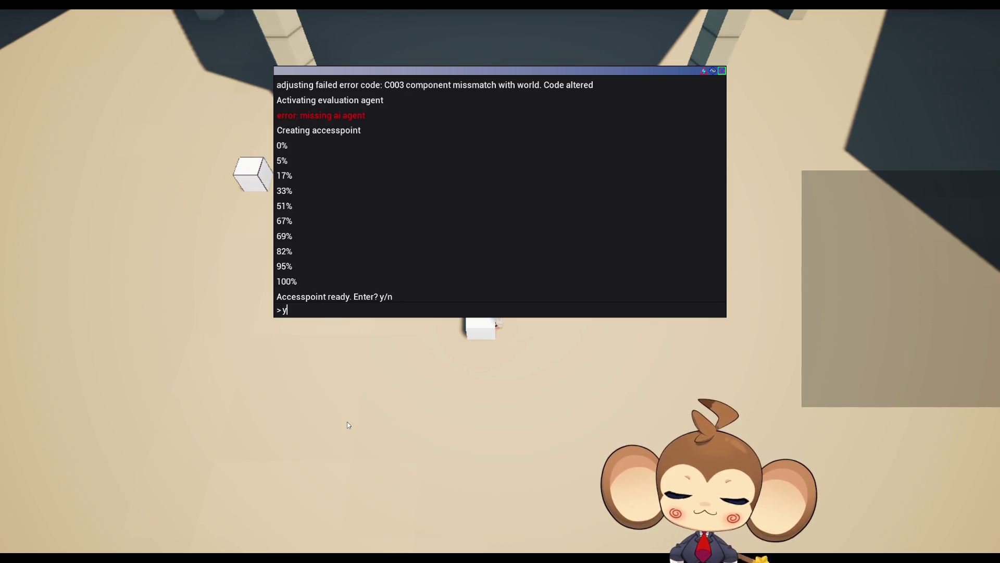
{"action": "key", "text": "Return"}
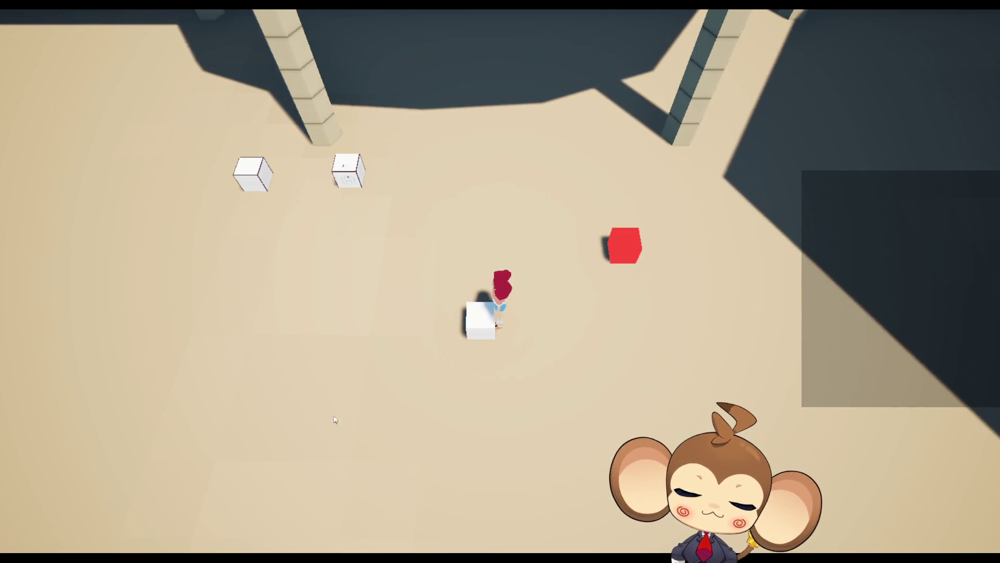
{"action": "key", "text": "F11"}
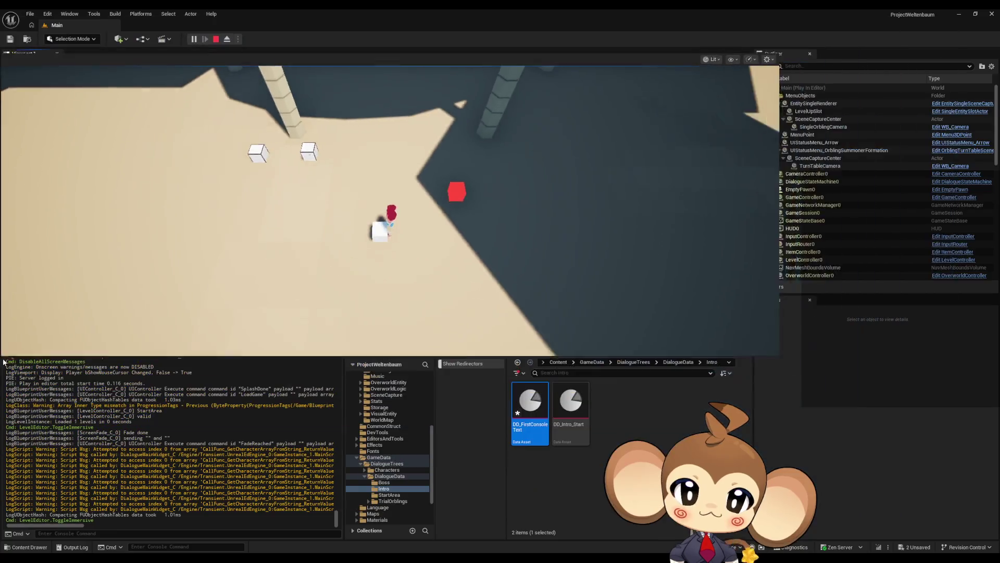
- Stop the play-test, scroll through the DD_FirstConsoleText text, then return to the Notepad script
{"action": "key", "text": "Escape"}
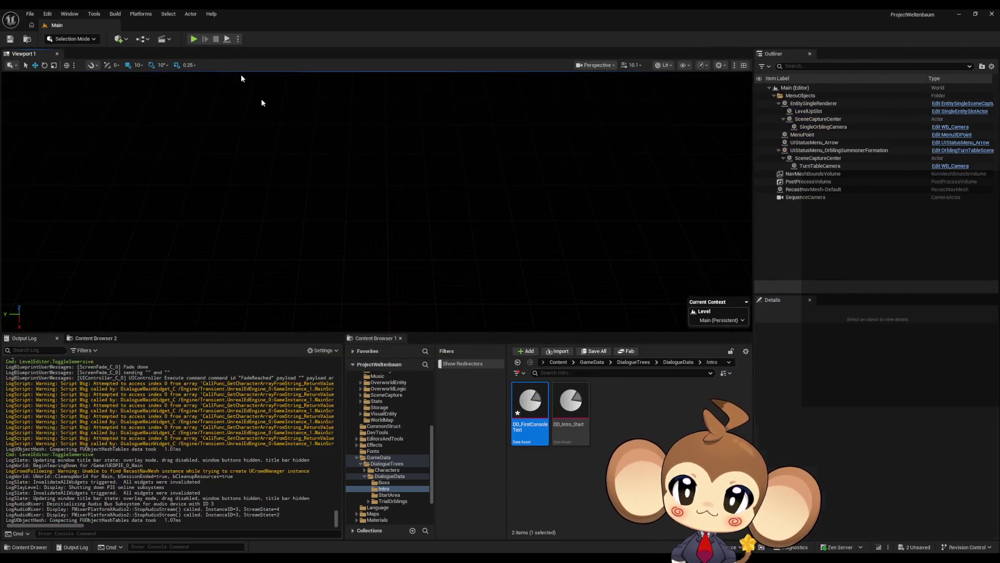
{"action": "left_click", "coordinate": [467, 533]}
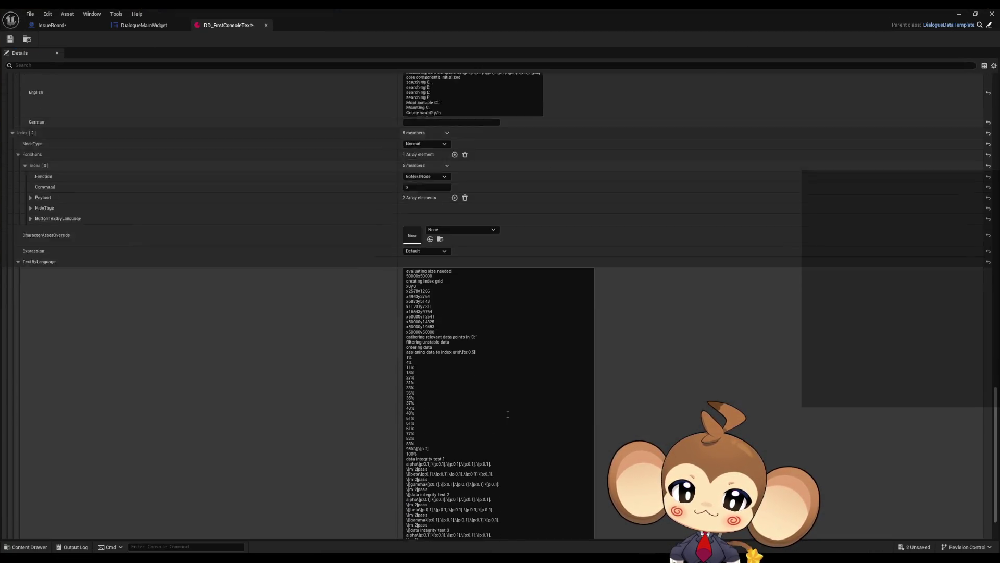
{"action": "scroll", "coordinate": [490, 397], "scroll_direction": "down", "scroll_amount": 15}
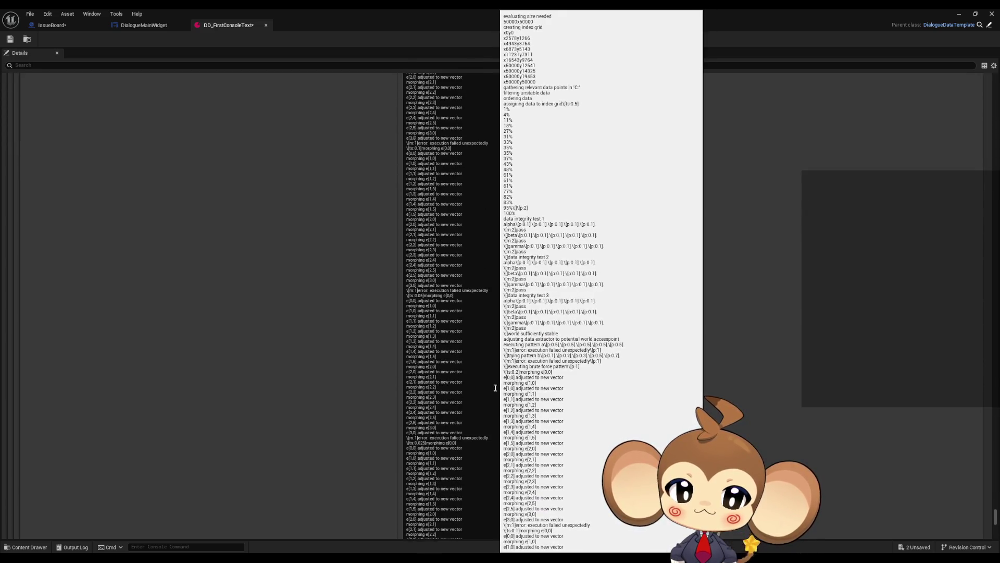
{"action": "scroll", "coordinate": [492, 392], "scroll_direction": "down", "scroll_amount": 10}
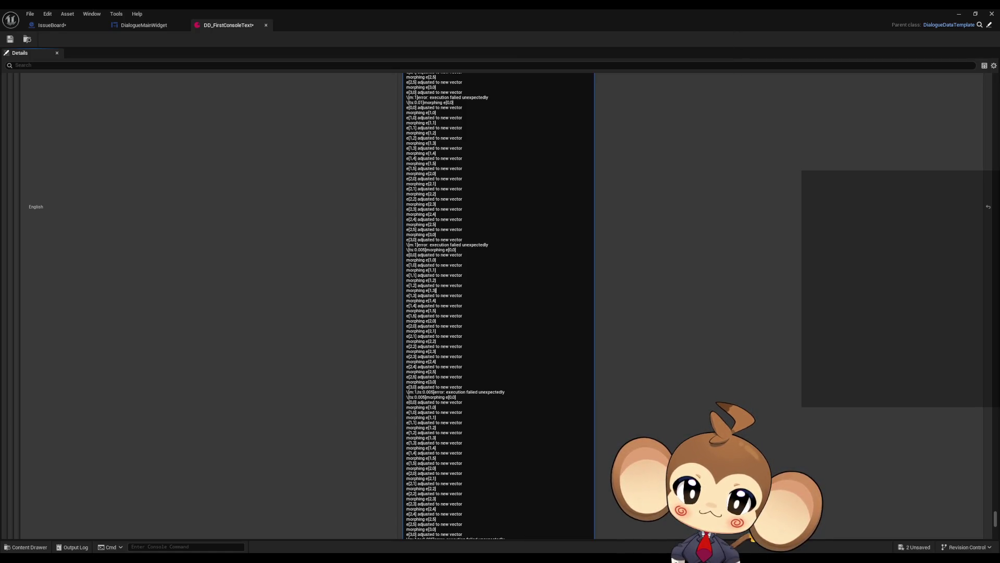
{"action": "scroll", "coordinate": [551, 432], "scroll_direction": "down", "scroll_amount": 2}
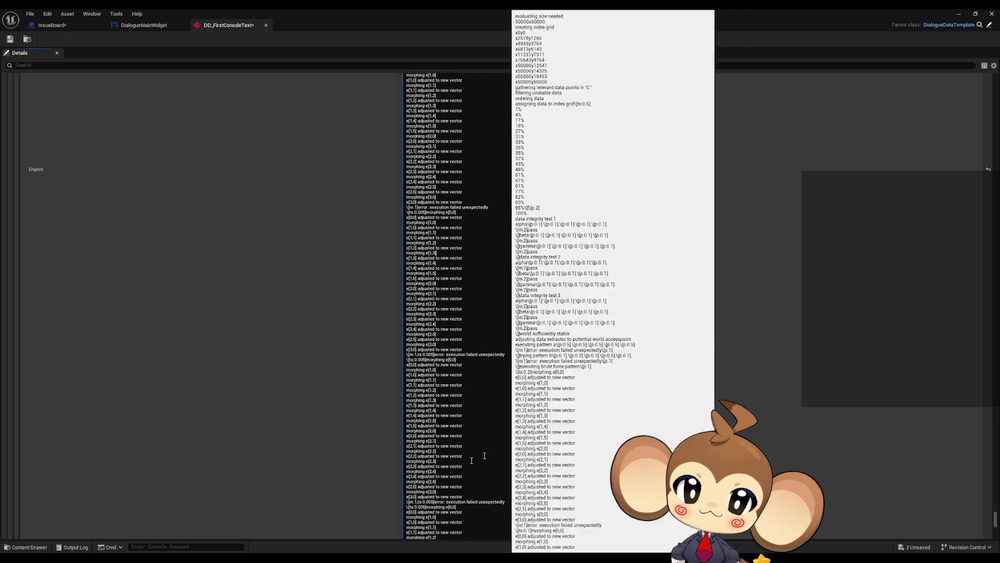
{"action": "key", "text": "alt+Tab"}
{"action": "left_click", "coordinate": [422, 400]}
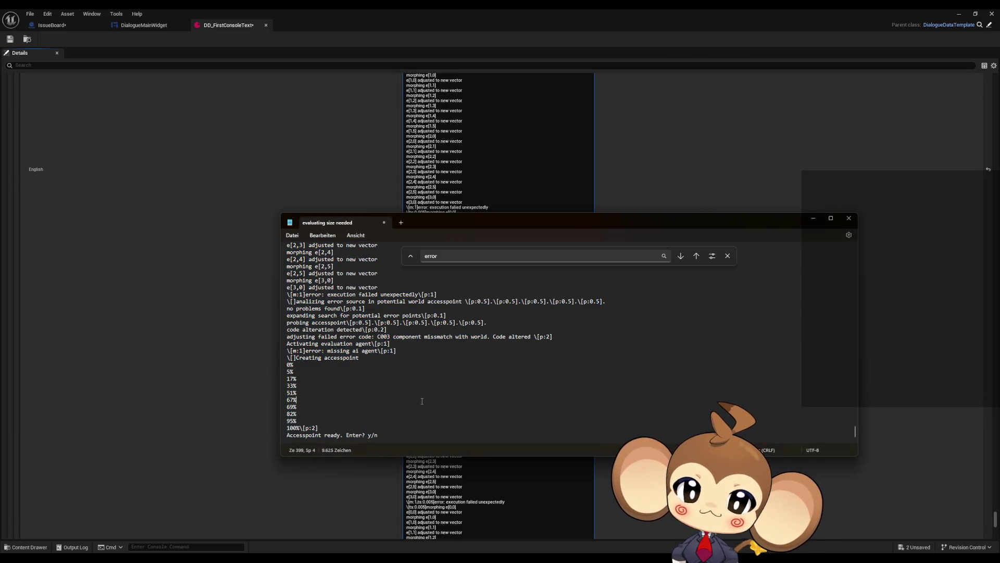
- In Notepad, undo the last replacement and paste adjusted-to-new-vector lines into the morphing block
{"action": "key", "text": "ctrl+z"}
{"action": "scroll", "coordinate": [414, 393], "scroll_direction": "up", "scroll_amount": 7}
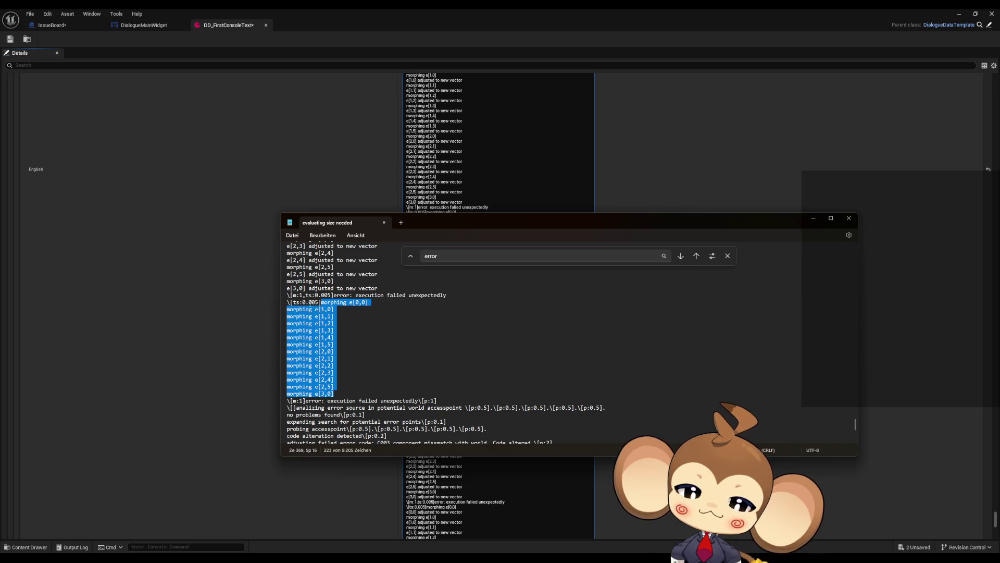
{"action": "type", "text": "morphing e[0,0] e[0,0] adjusted to new vector morphing e[1,0] e[1,0] adjusted to new vector morphing e[1,1] e[1,1] adjusted to new vector morphing e[1,2] e[1,2] adjusted to new vector morphing e[1,3] e[1,3] adjusted to new vector morphing e[1,4] e[1,4] adjusted to new vector morphing e[1,5] e[1,5] adjusted to new vector morphing e[2,0] e[2,0] adjusted to new vector morphing e[2,1] e[2,1] adjusted to new vector morphing e[2,2] e[2,2] adjusted to new vector morphing e[2,3] e[2,3] adjusted to new vector morphing e[2,4] e[2,4] adjusted to new vector morphing e[2,5] e[2,5] adjusted to new vector morphing e[3,0] e[3,0] adjusted to new vector"}
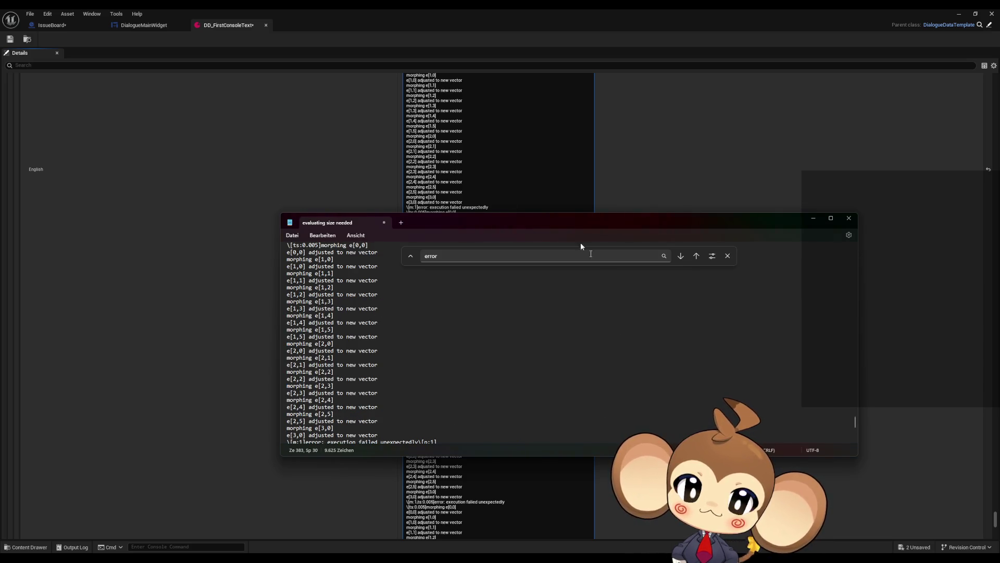
- Compare Notepad with the Unreal dialogue text, scrolling to its 'Accesspoint ready. Enter? y/n' ending
{"action": "left_click", "coordinate": [241, 211]}
{"action": "scroll", "coordinate": [494, 380], "scroll_direction": "down", "scroll_amount": 3}
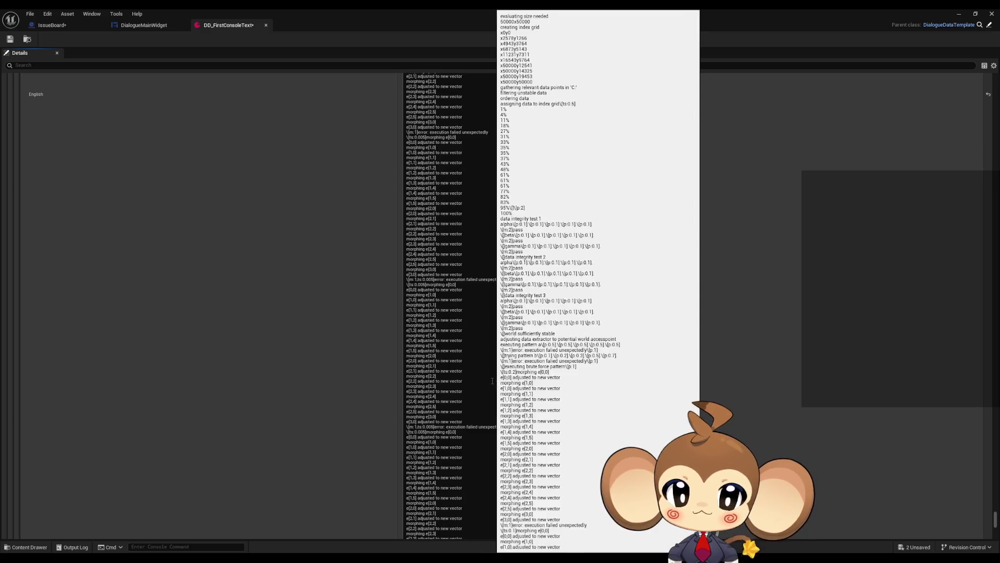
{"action": "key", "text": "alt+Tab"}
{"action": "left_click", "coordinate": [498, 381]}
{"action": "scroll", "coordinate": [500, 375], "scroll_direction": "down", "scroll_amount": 6}
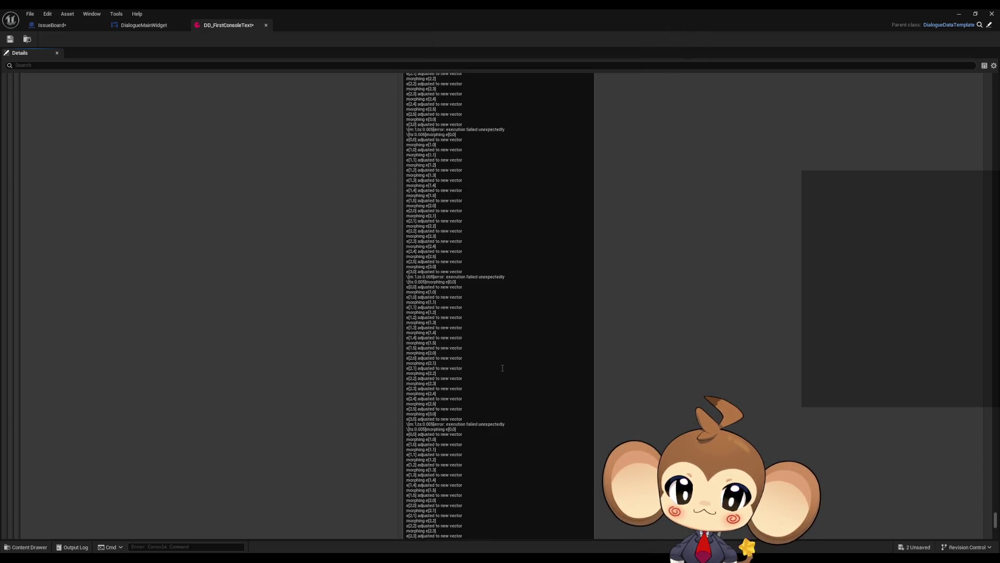
{"action": "key", "text": "alt+Tab"}
{"action": "scroll", "coordinate": [498, 372], "scroll_direction": "down", "scroll_amount": 2}
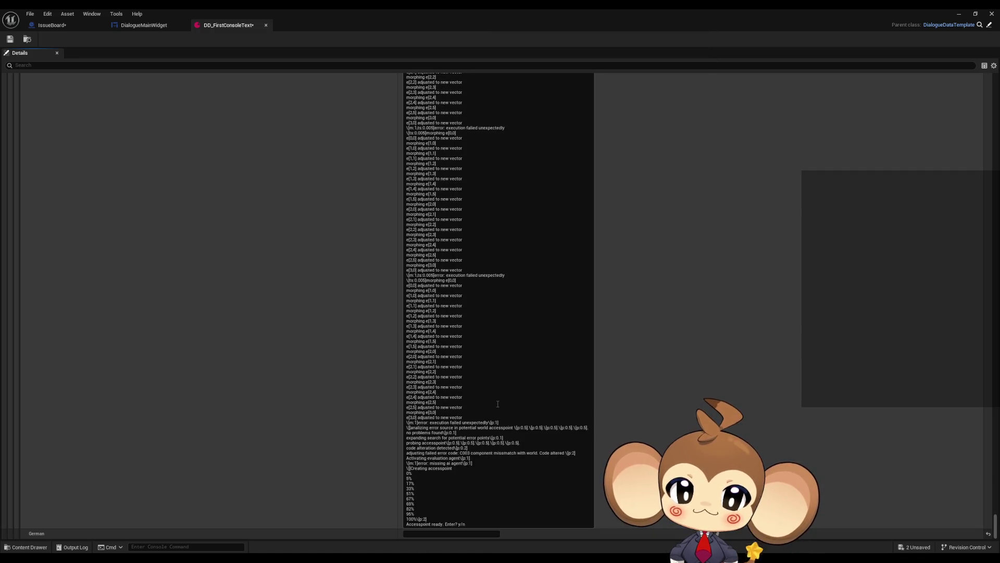
{"action": "left_click", "coordinate": [481, 404]}
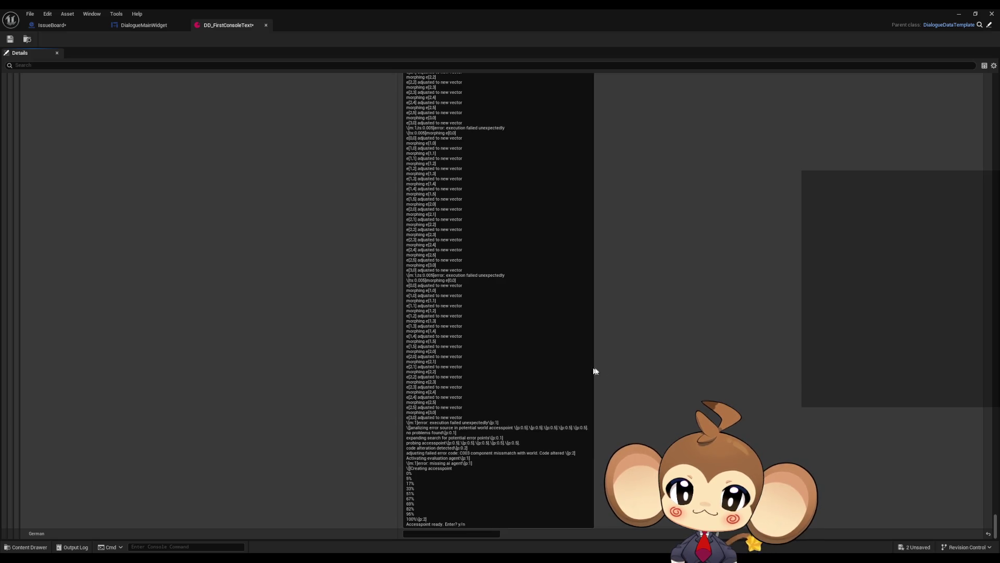
- Find and mark the ts:0.005 pause before the morphing e[0,0] block in the dialogue text
{"action": "type", "text": "y"}
{"action": "key", "text": "Return"}
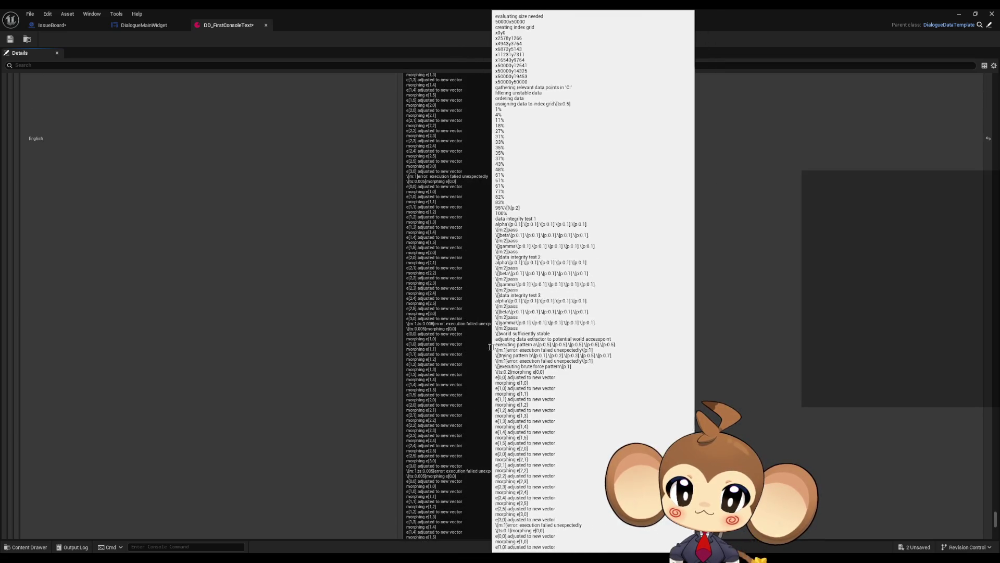
{"action": "left_click_drag", "start_coordinate": [431, 328], "coordinate": [424, 328]}
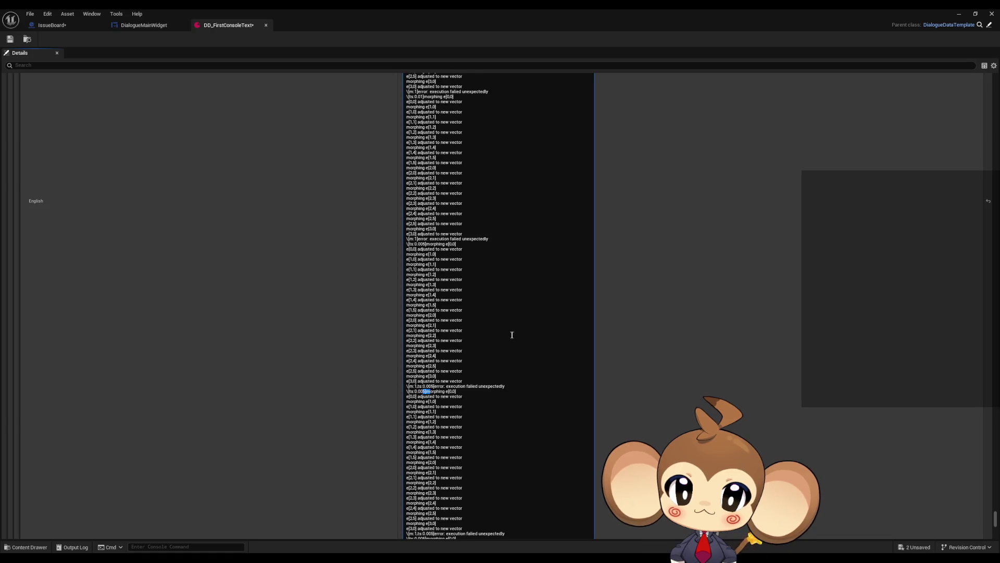
{"action": "scroll", "coordinate": [683, 340], "scroll_direction": "up", "scroll_amount": 4}
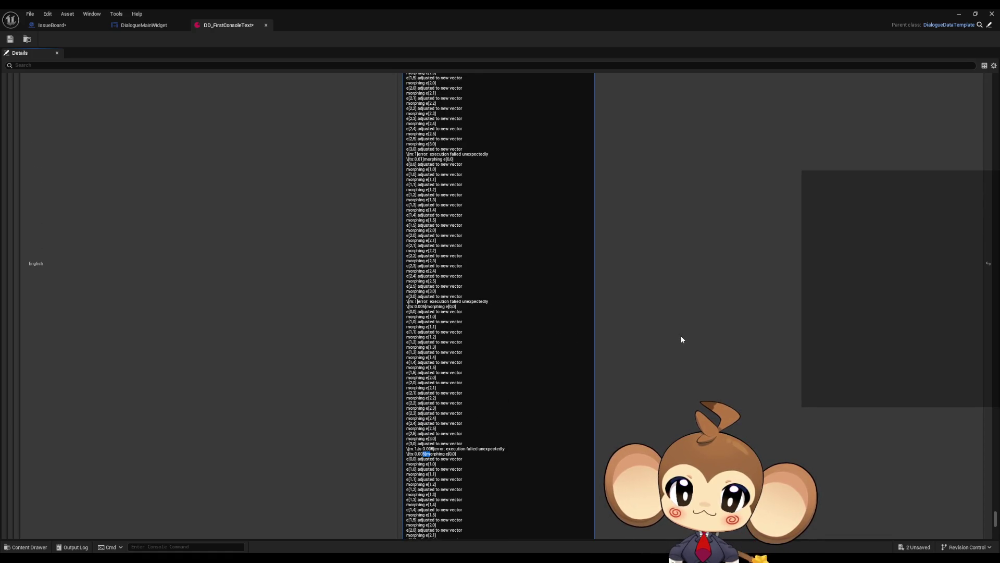
{"action": "scroll", "coordinate": [679, 339], "scroll_direction": "up", "scroll_amount": 1}
{"action": "scroll", "coordinate": [677, 338], "scroll_direction": "up", "scroll_amount": 4}
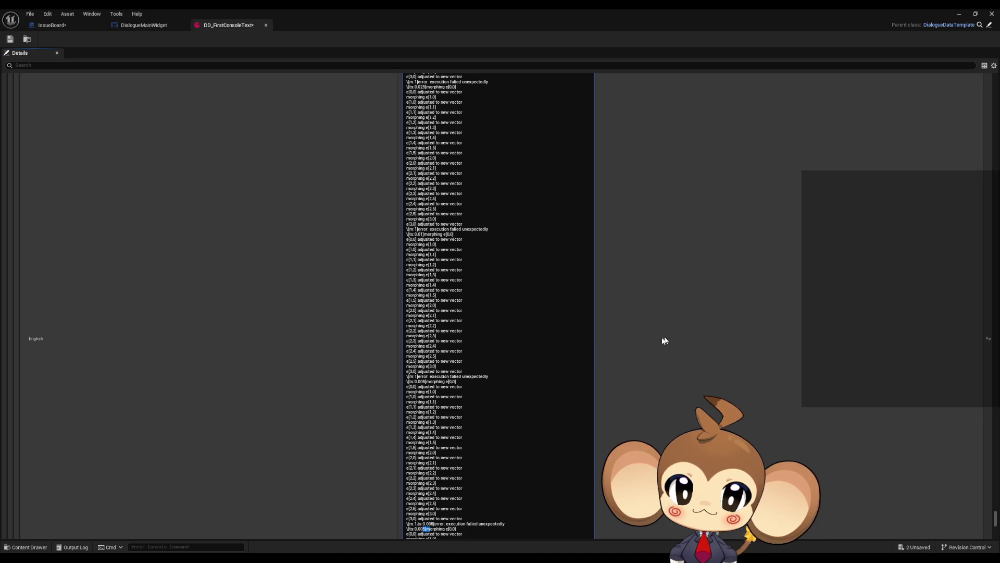
{"action": "scroll", "coordinate": [437, 391], "scroll_direction": "down", "scroll_amount": 6}
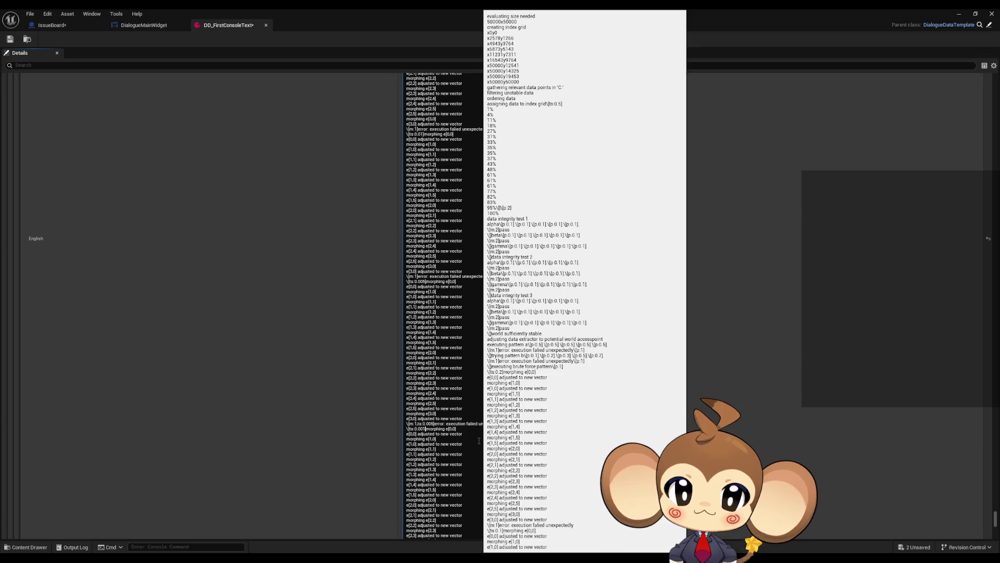
{"action": "scroll", "coordinate": [476, 451], "scroll_direction": "down", "scroll_amount": 5}
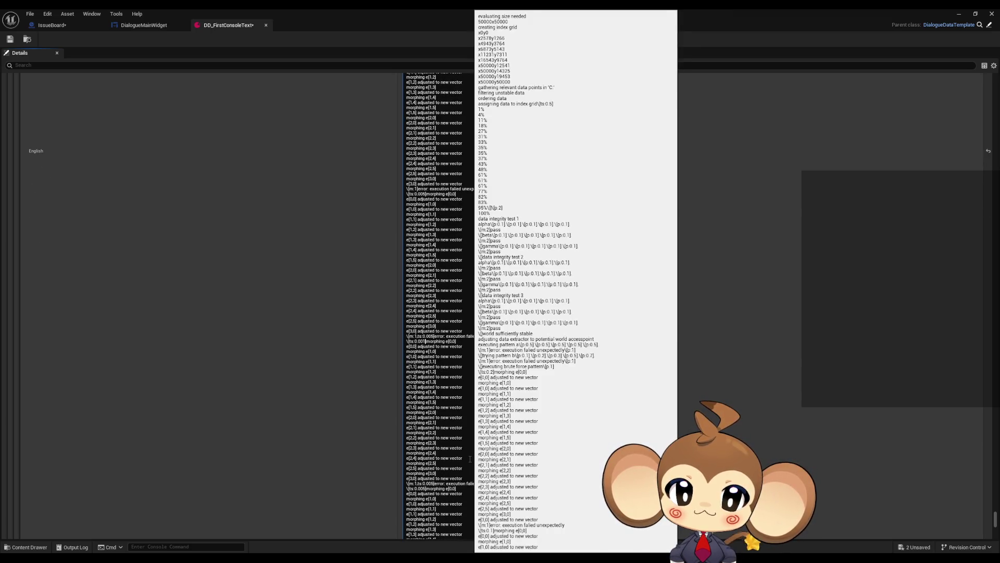
{"action": "scroll", "coordinate": [469, 459], "scroll_direction": "down", "scroll_amount": 2}
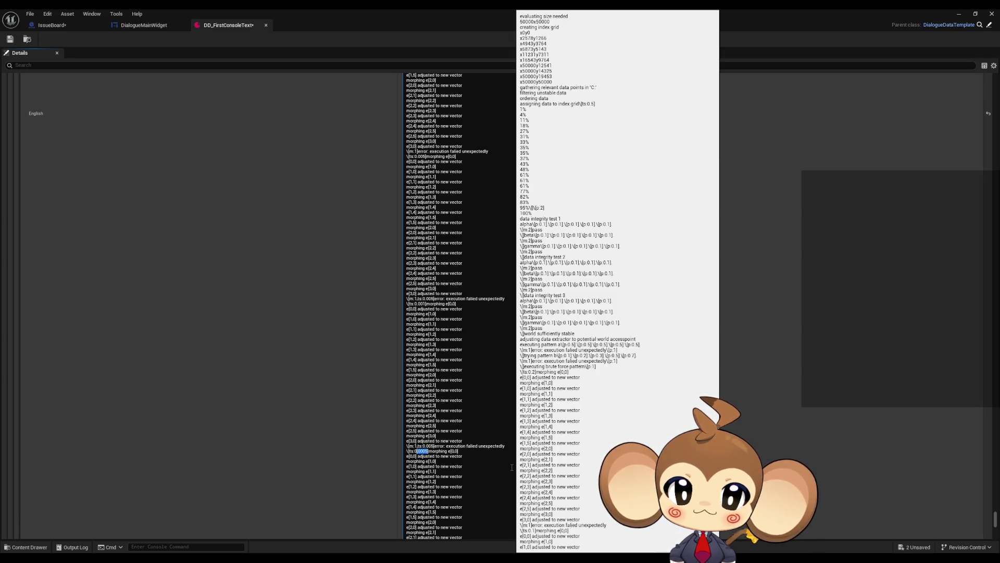
{"action": "scroll", "coordinate": [515, 499], "scroll_direction": "down", "scroll_amount": 3}
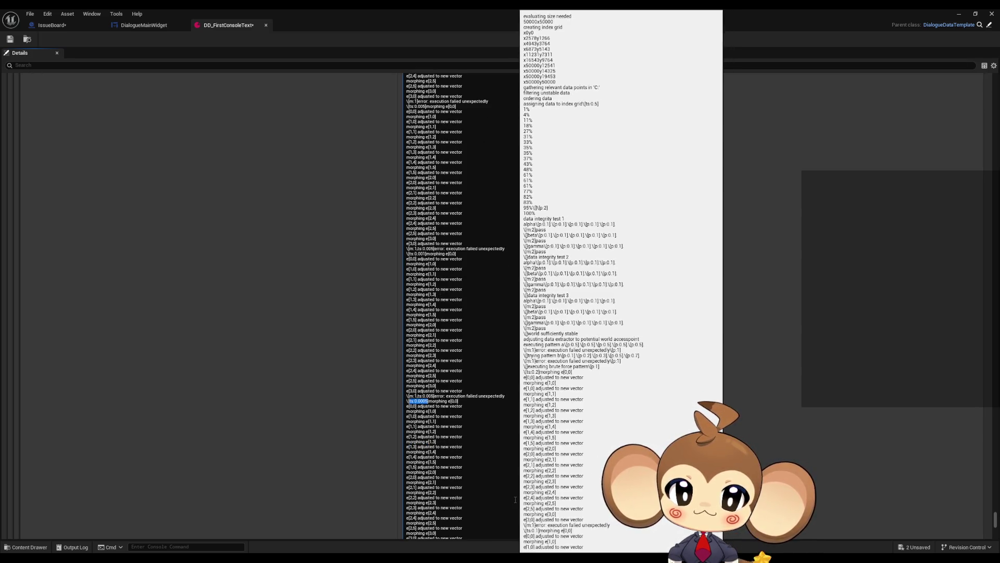
{"action": "scroll", "coordinate": [515, 500], "scroll_direction": "down", "scroll_amount": 2}
{"action": "scroll", "coordinate": [516, 498], "scroll_direction": "down", "scroll_amount": 5}
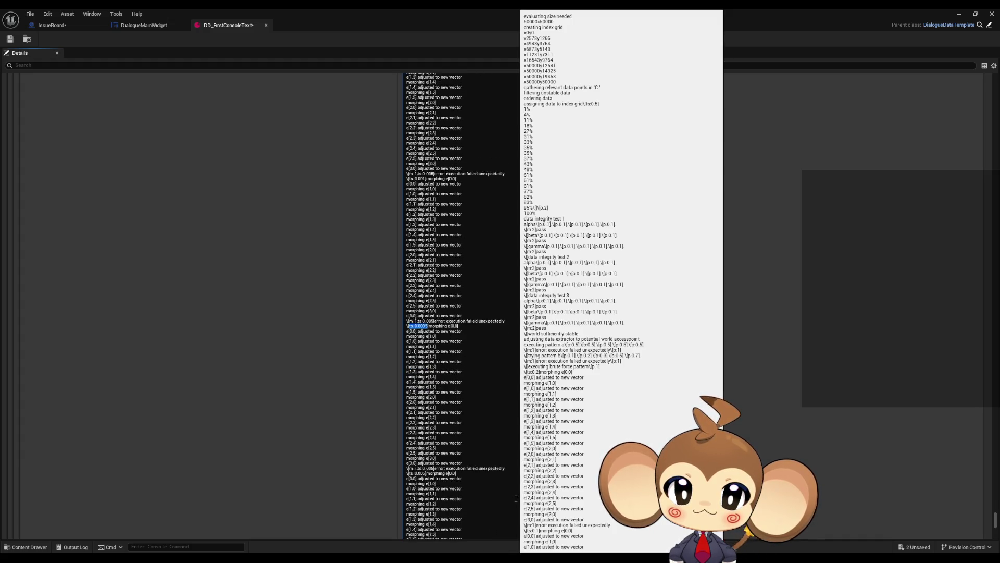
{"action": "scroll", "coordinate": [515, 497], "scroll_direction": "down", "scroll_amount": 3}
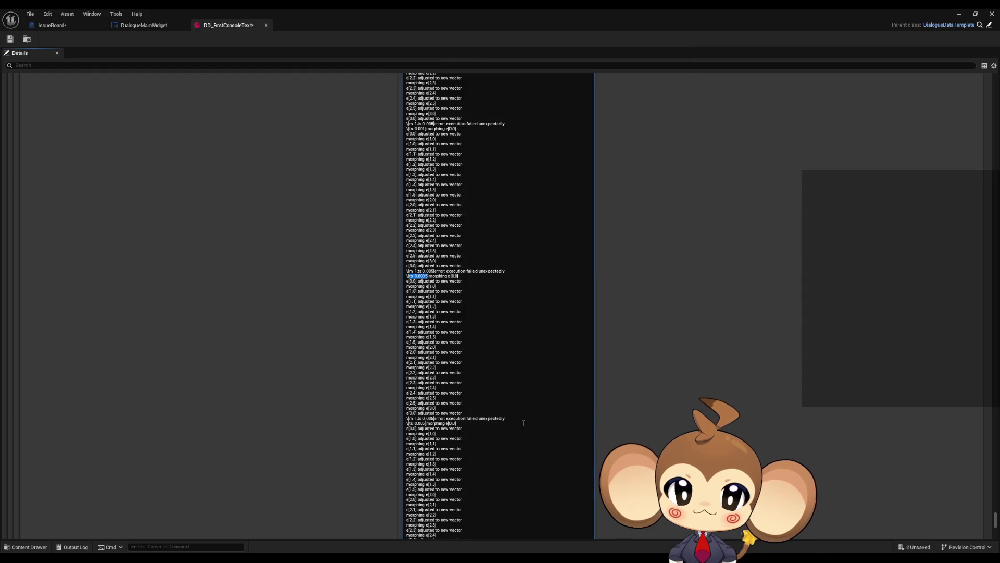
{"action": "scroll", "coordinate": [517, 424], "scroll_direction": "up", "scroll_amount": 6}
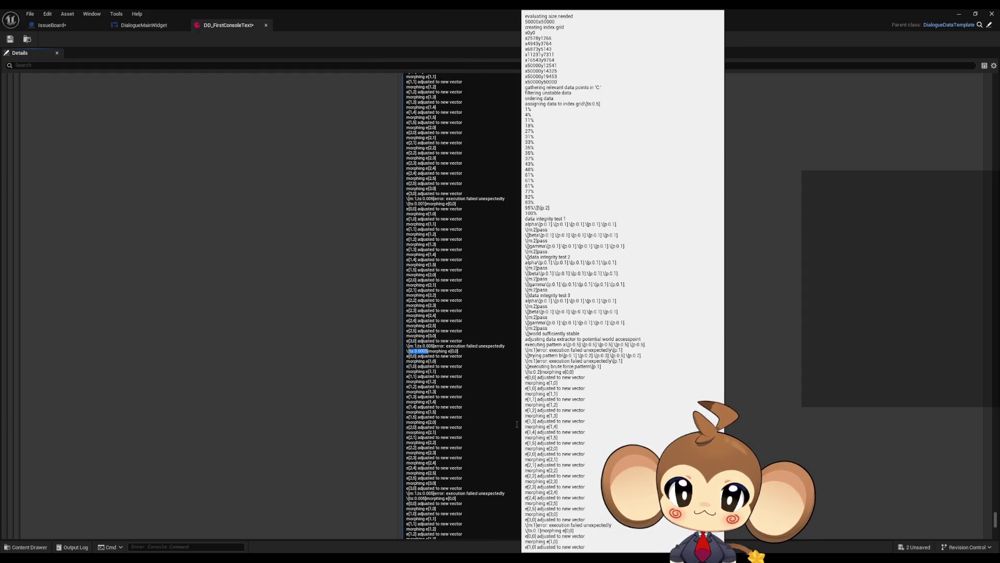
{"action": "scroll", "coordinate": [517, 424], "scroll_direction": "up", "scroll_amount": 6}
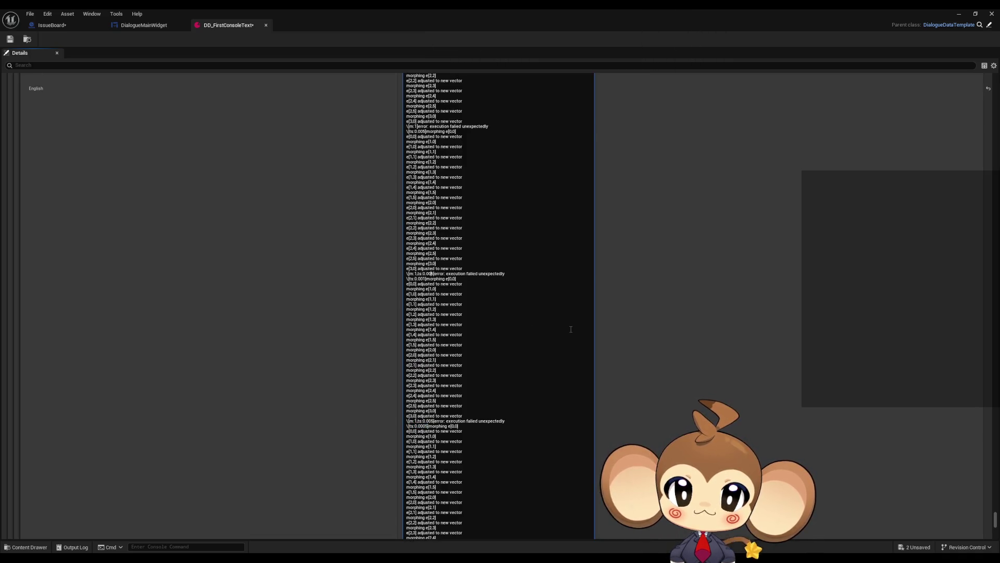
- Change that pause to ts:0.001 and switch back to Notepad
{"action": "key", "text": "Delete"}
{"action": "type", "text": "1"}
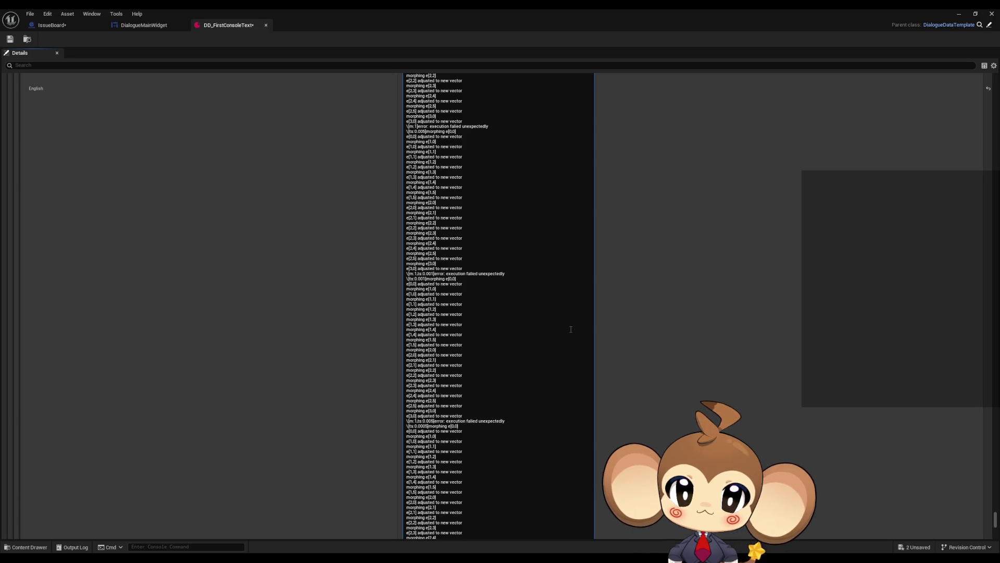
{"action": "scroll", "coordinate": [571, 329], "scroll_direction": "up", "scroll_amount": 1}
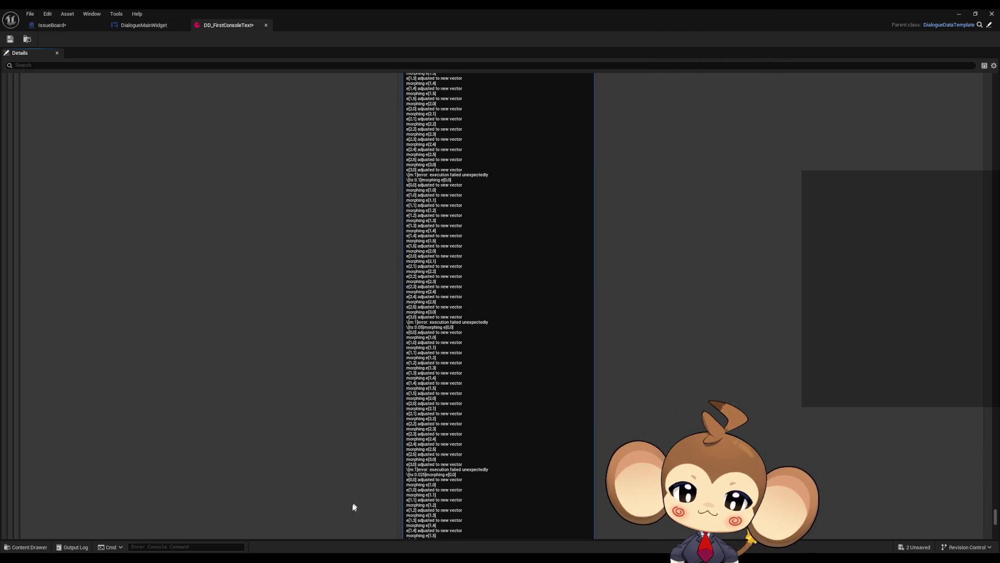
{"action": "key", "text": "alt+Tab"}
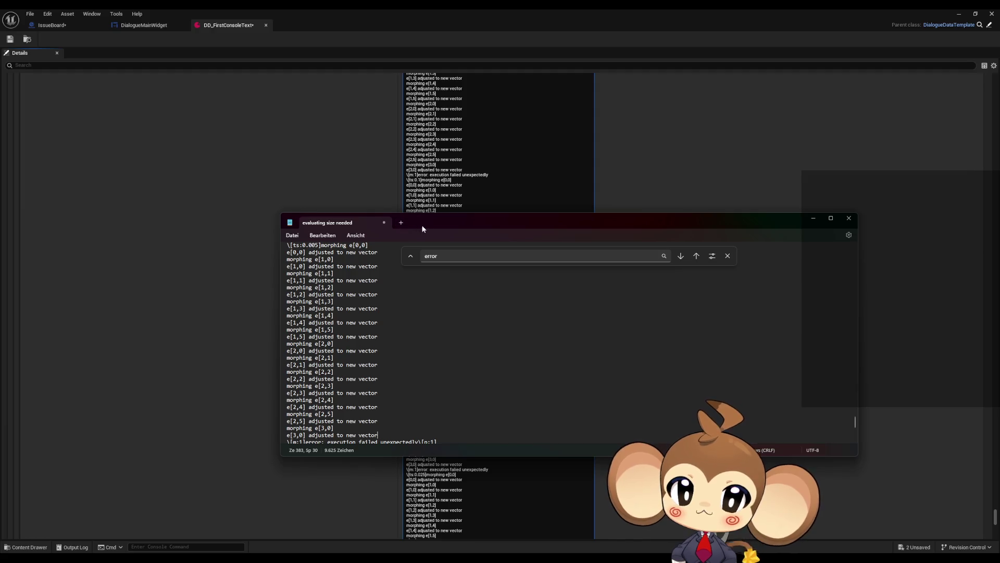
- Maximize Notepad and select the ts:0.2 pause tag in the brute-force pattern section
{"action": "double_click", "coordinate": [423, 229]}
{"action": "scroll", "coordinate": [97, 253], "scroll_direction": "up", "scroll_amount": 15}
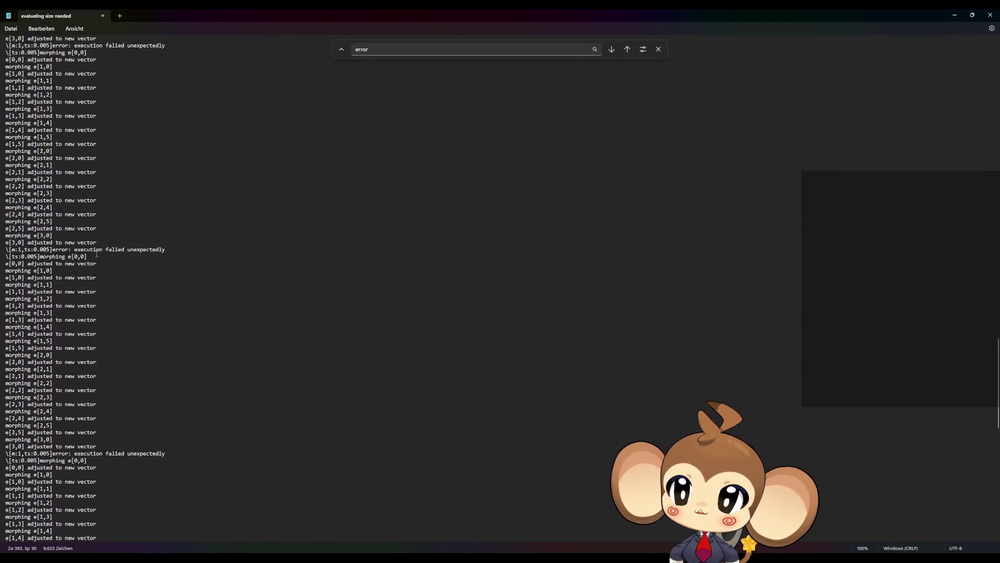
{"action": "scroll", "coordinate": [97, 254], "scroll_direction": "up", "scroll_amount": 20}
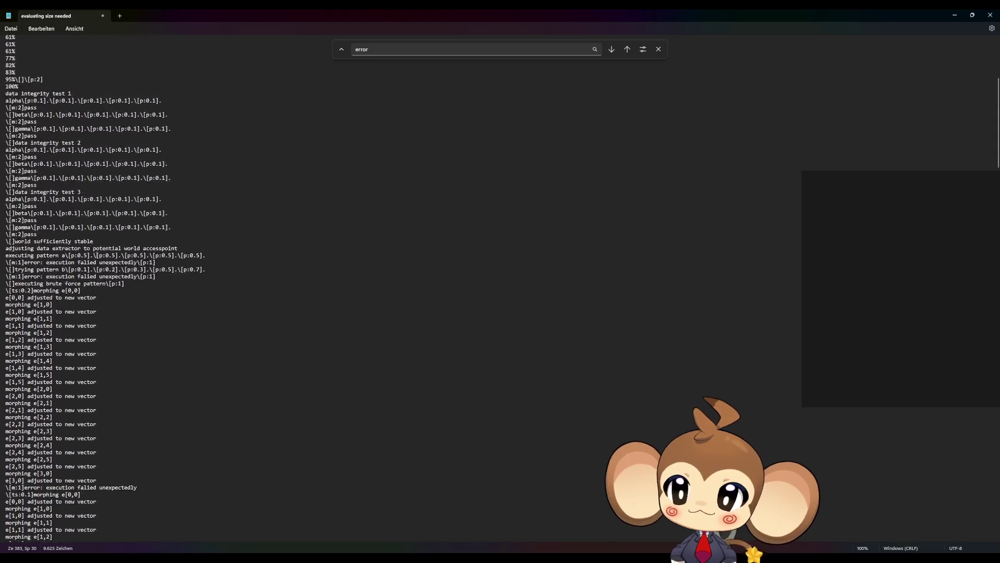
{"action": "scroll", "coordinate": [22, 240], "scroll_direction": "down", "scroll_amount": 3}
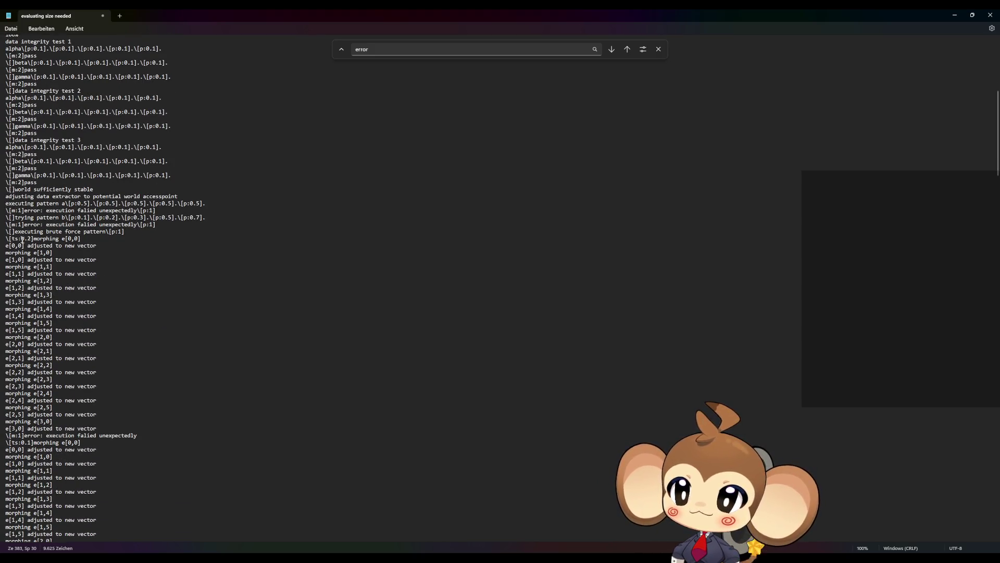
{"action": "left_click", "coordinate": [22, 241]}
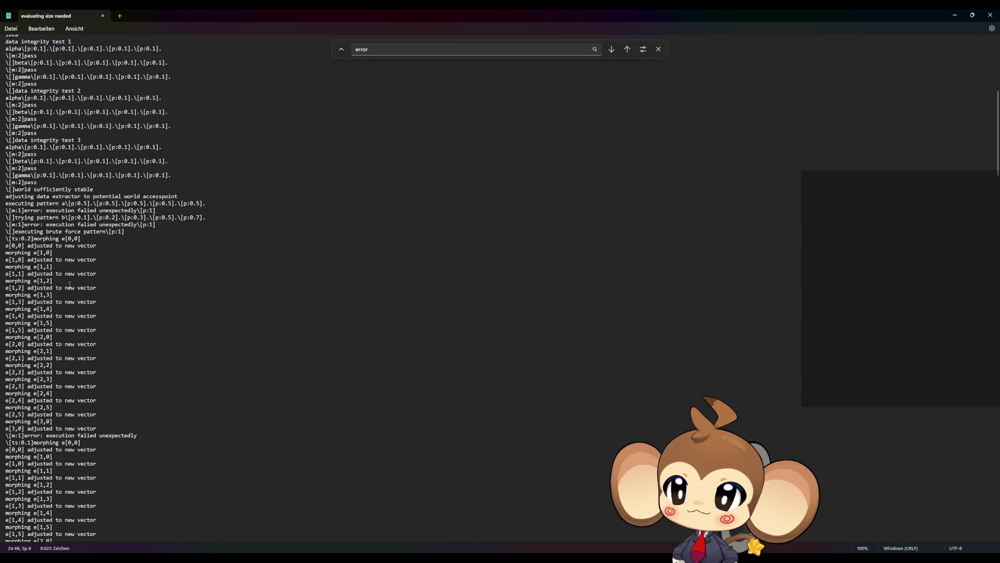
{"action": "scroll", "coordinate": [69, 284], "scroll_direction": "down", "scroll_amount": 1}
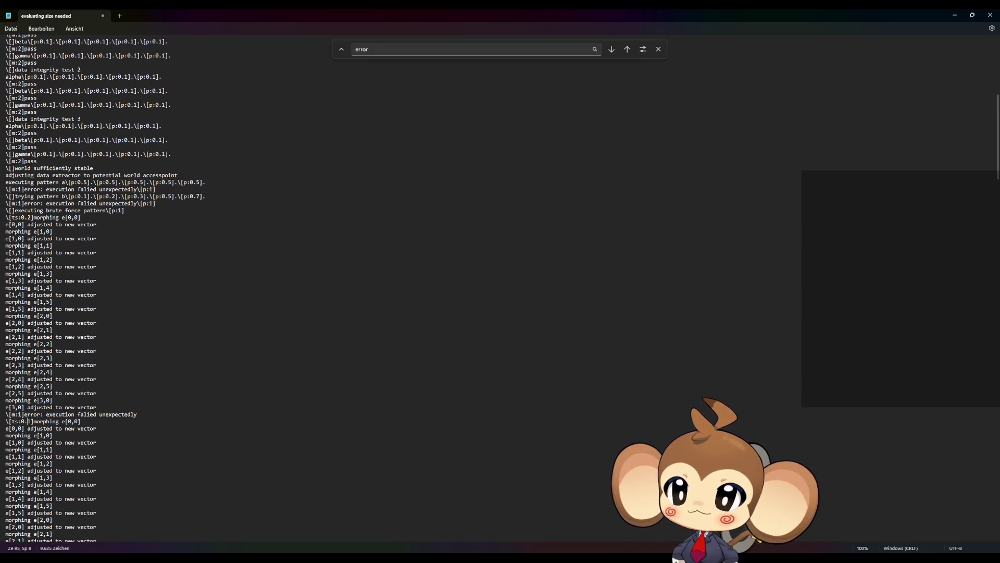
{"action": "scroll", "coordinate": [88, 412], "scroll_direction": "down", "scroll_amount": 1}
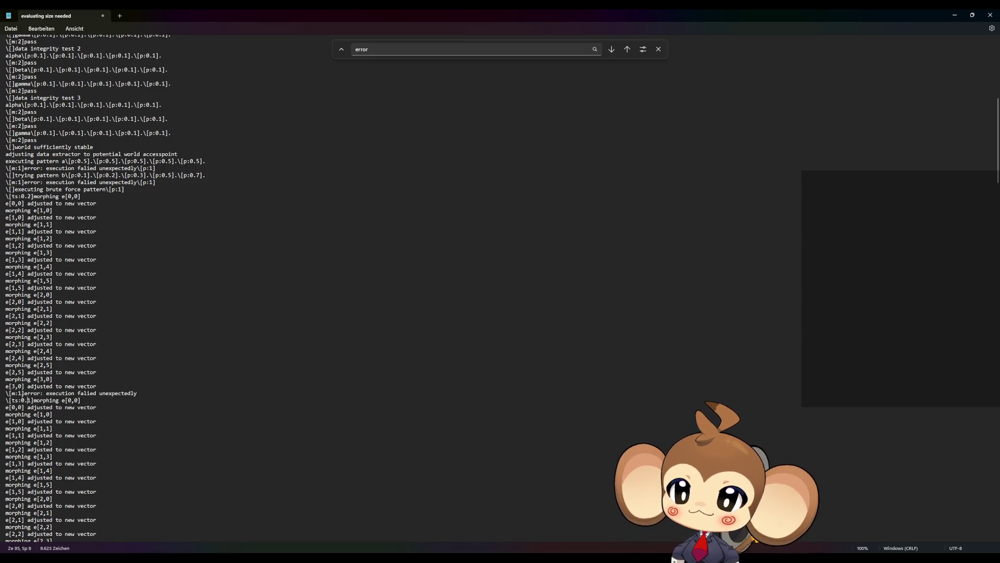
{"action": "left_click_drag", "start_coordinate": [30, 196], "coordinate": [14, 195]}
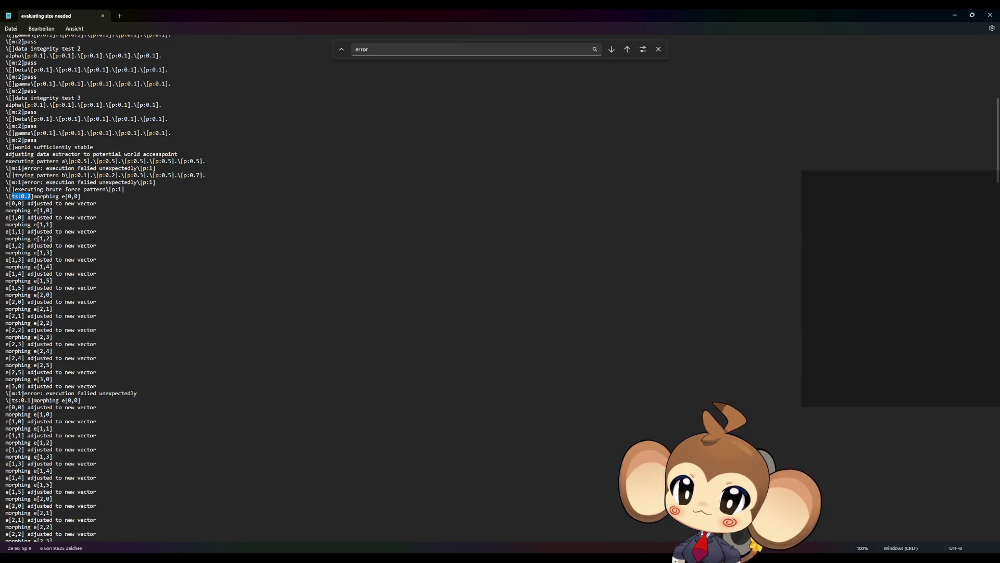
- Append ts:0.2 and ts:0.1 timings after m:1 on the next two error lines
{"action": "left_click", "coordinate": [21, 393]}
{"action": "type", "text": ",ts:0.2"}
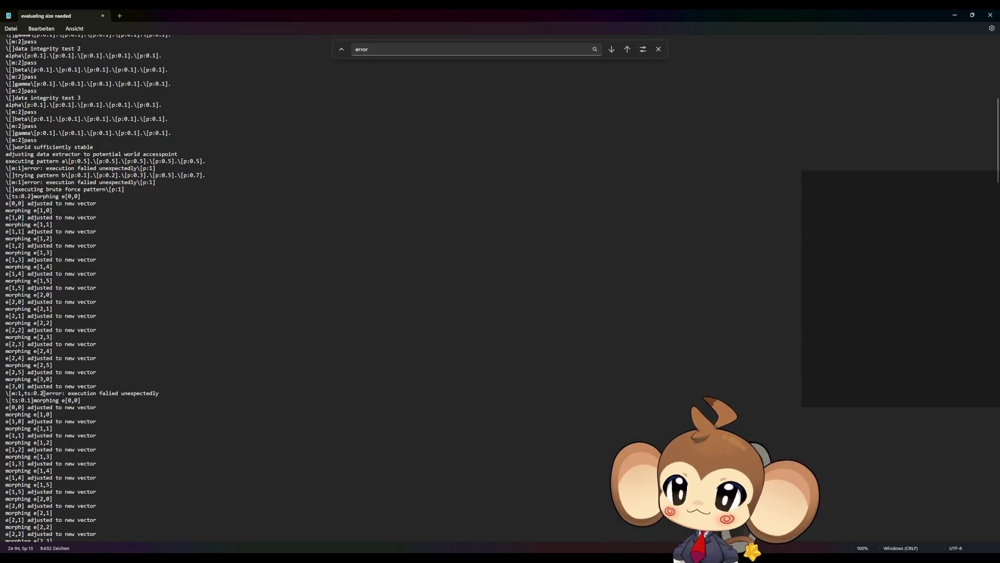
{"action": "scroll", "coordinate": [55, 411], "scroll_direction": "down", "scroll_amount": 1}
{"action": "scroll", "coordinate": [55, 411], "scroll_direction": "down", "scroll_amount": 2}
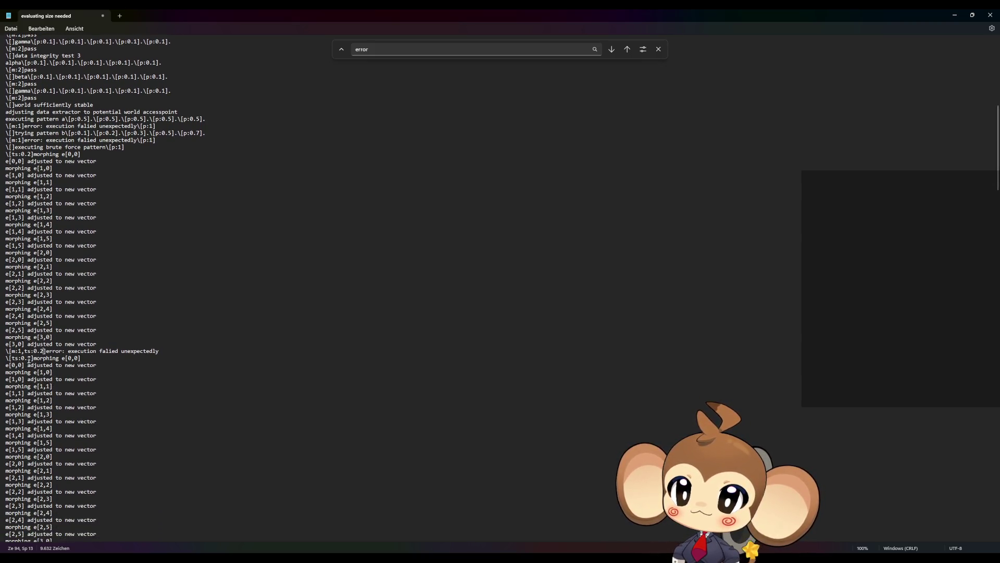
{"action": "left_click_drag", "start_coordinate": [30, 358], "coordinate": [11, 358]}
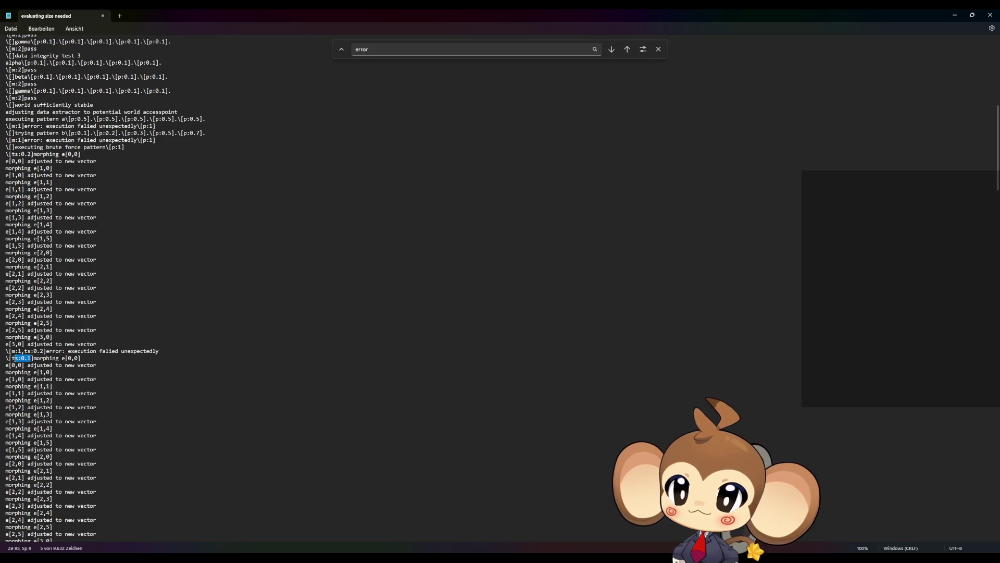
{"action": "scroll", "coordinate": [31, 383], "scroll_direction": "down", "scroll_amount": 6}
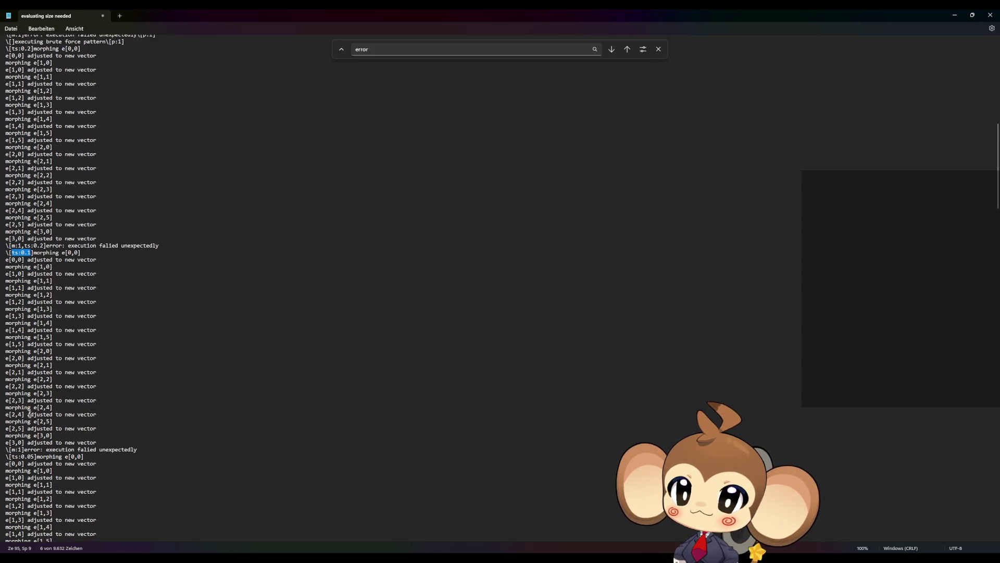
{"action": "left_click", "coordinate": [22, 428]}
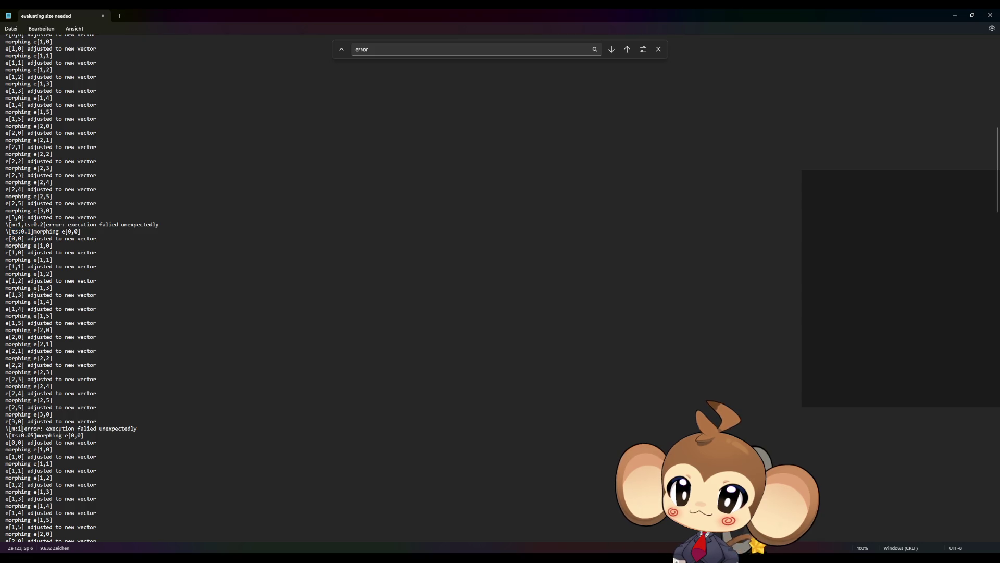
{"action": "type", "text": ",ts:0.1"}
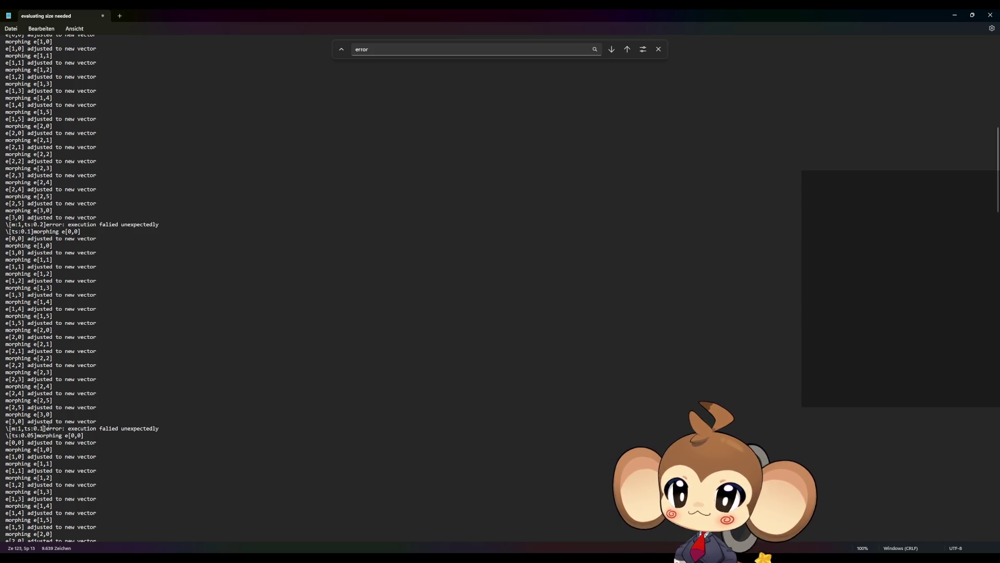
- Add the ts:0.05 and ts:0.025 timings to the following two error lines
{"action": "scroll", "coordinate": [47, 422], "scroll_direction": "down", "scroll_amount": 1}
{"action": "left_click_drag", "start_coordinate": [34, 414], "coordinate": [11, 415]}
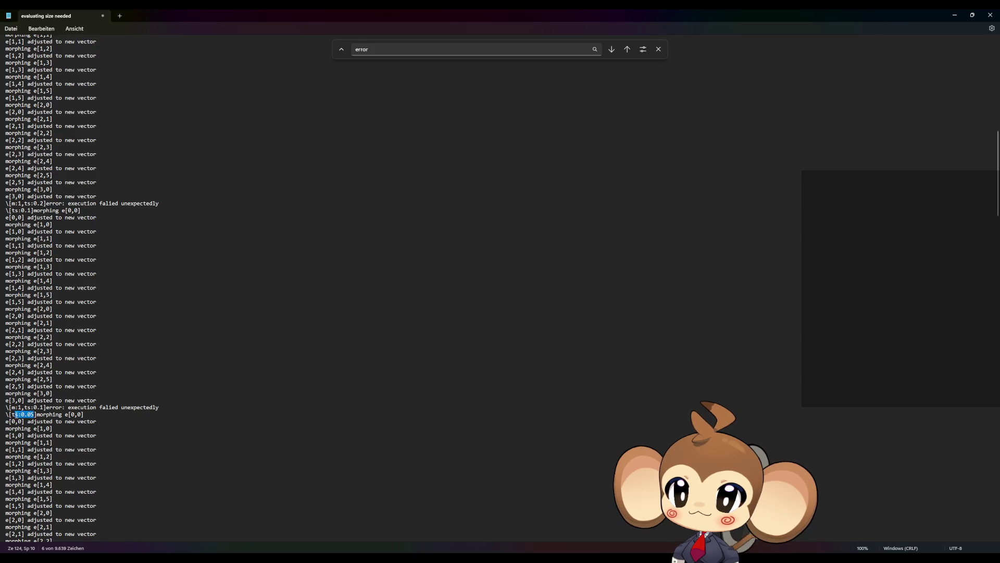
{"action": "scroll", "coordinate": [29, 443], "scroll_direction": "down", "scroll_amount": 8}
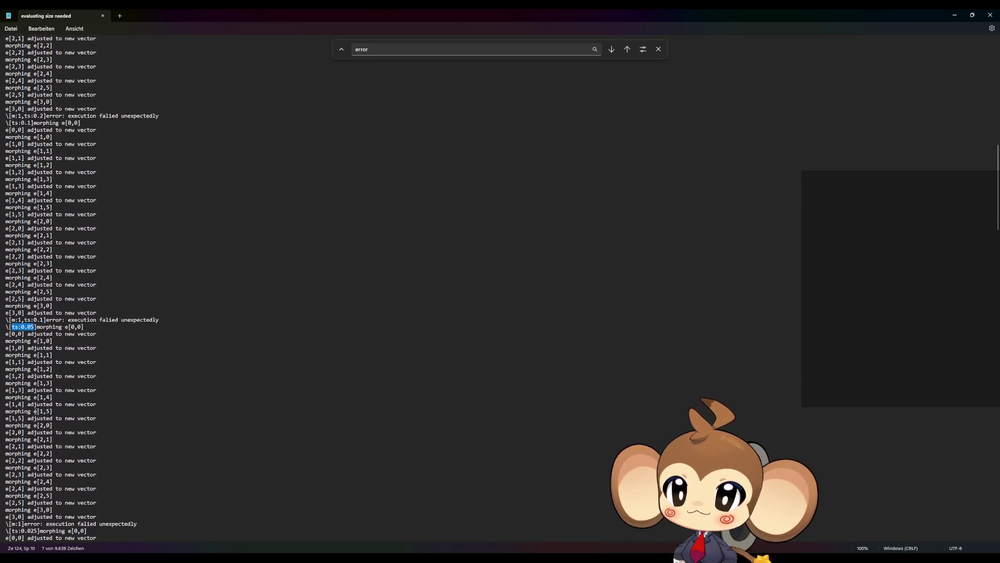
{"action": "left_click", "coordinate": [21, 428]}
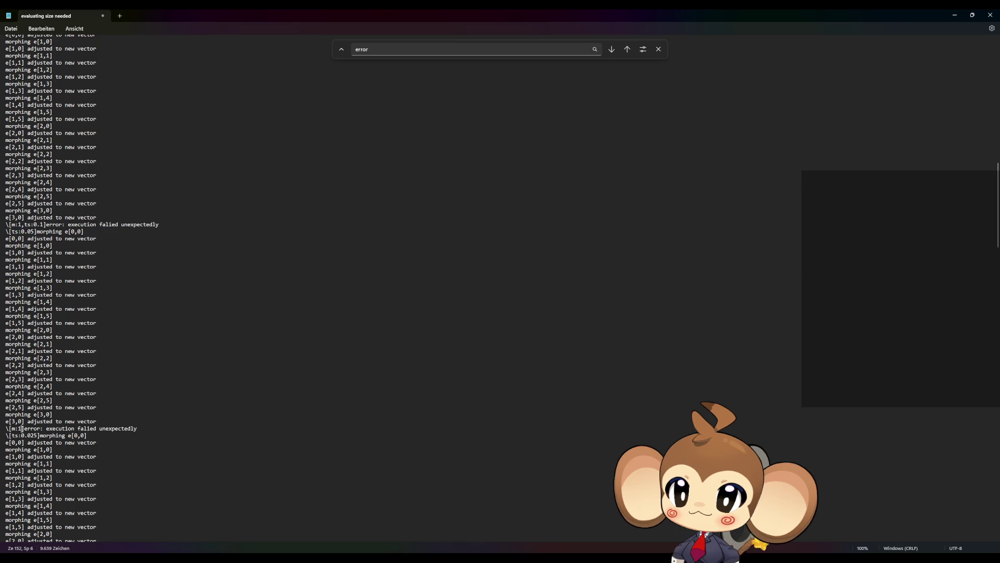
{"action": "type", "text": ","}
{"action": "type", "text": "ts:0.05"}
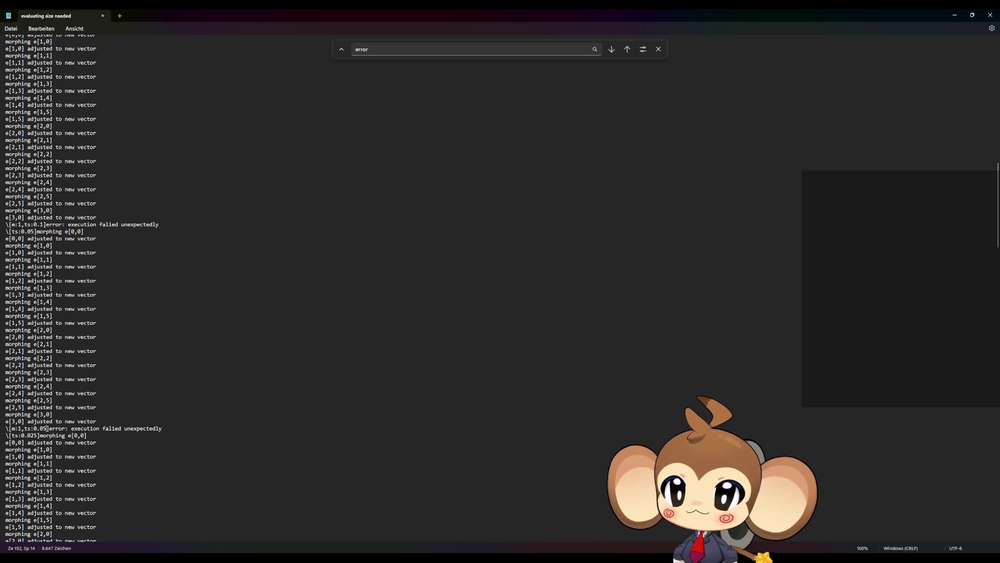
{"action": "scroll", "coordinate": [63, 436], "scroll_direction": "down", "scroll_amount": 4}
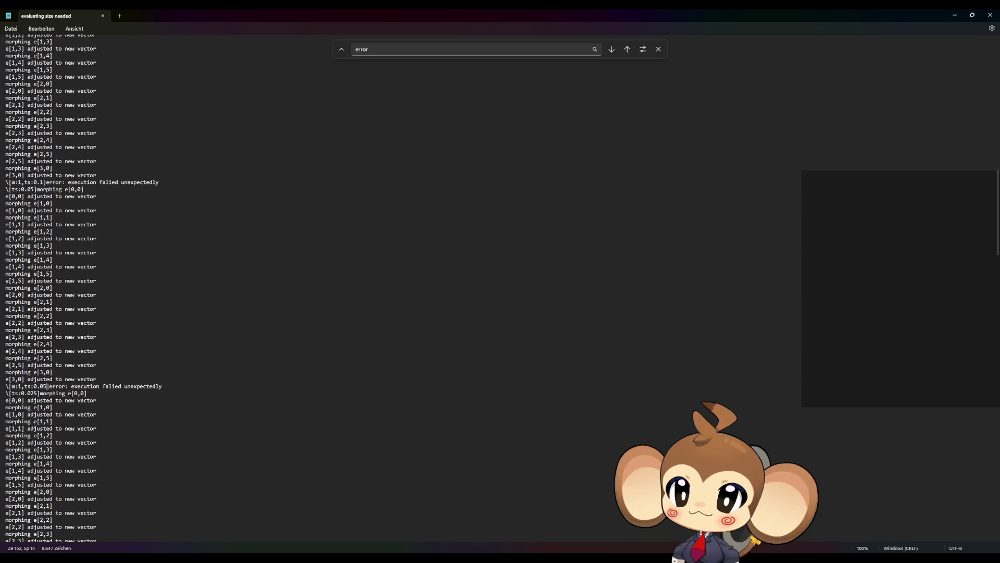
{"action": "left_click_drag", "start_coordinate": [39, 351], "coordinate": [10, 351]}
{"action": "key", "text": "ctrl+c"}
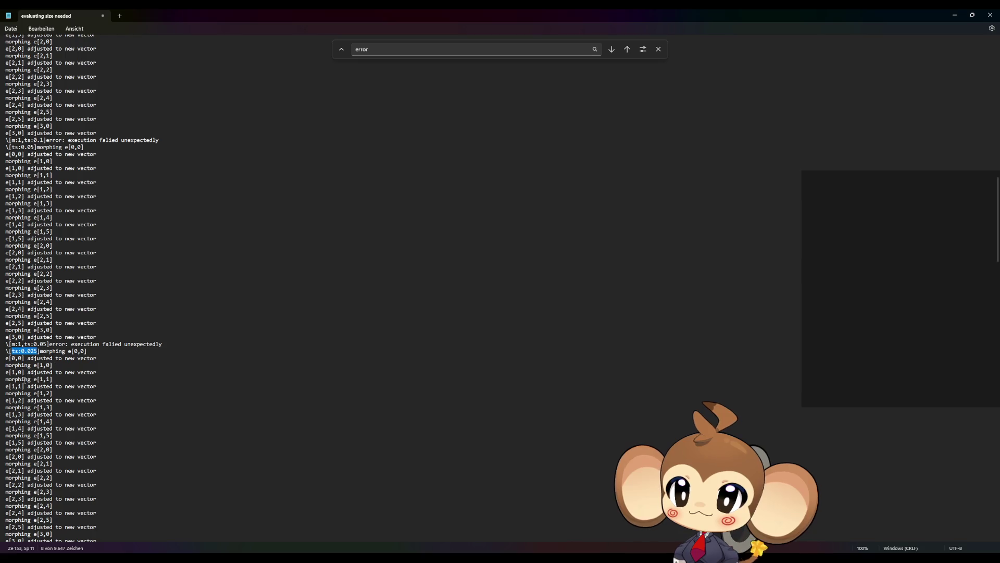
{"action": "scroll", "coordinate": [39, 373], "scroll_direction": "down", "scroll_amount": 6}
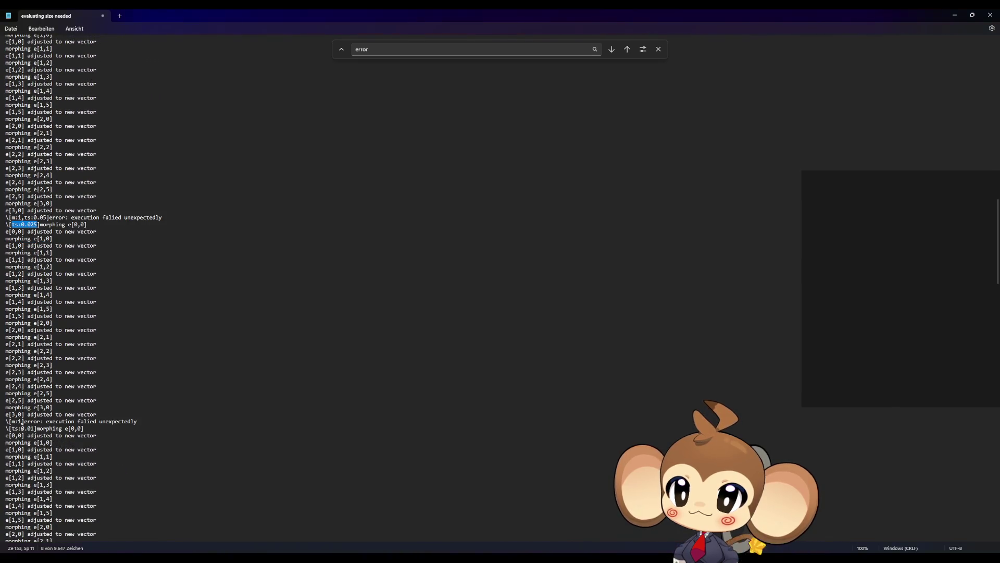
{"action": "left_click", "coordinate": [21, 421]}
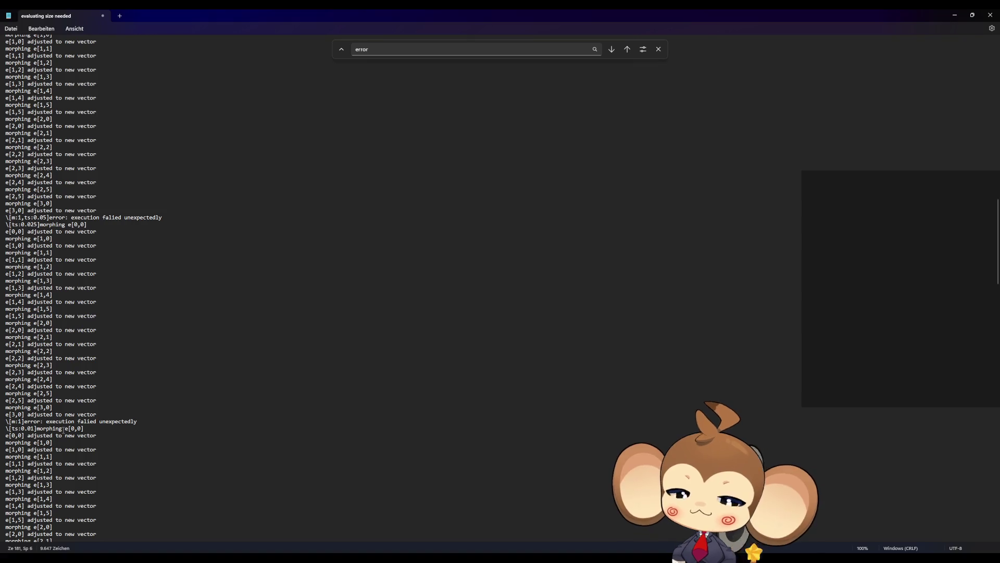
{"action": "type", "text": ","}
{"action": "key", "text": "ctrl+v"}
- Append ts:0.01 after m:1 on the next error line
{"action": "left_click_drag", "start_coordinate": [34, 428], "coordinate": [12, 428]}
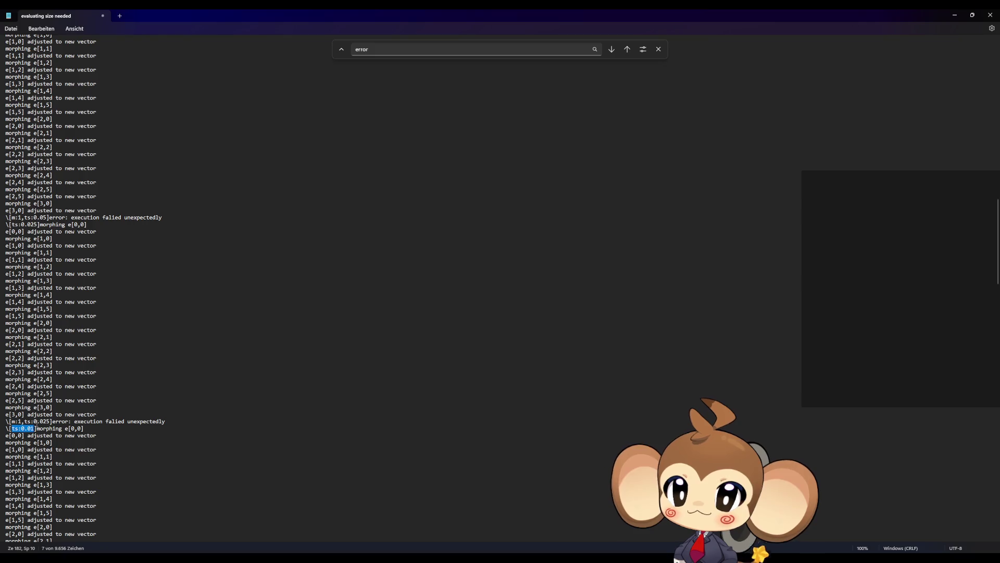
{"action": "scroll", "coordinate": [12, 249], "scroll_direction": "down", "scroll_amount": 8}
{"action": "scroll", "coordinate": [11, 249], "scroll_direction": "down", "scroll_amount": 2}
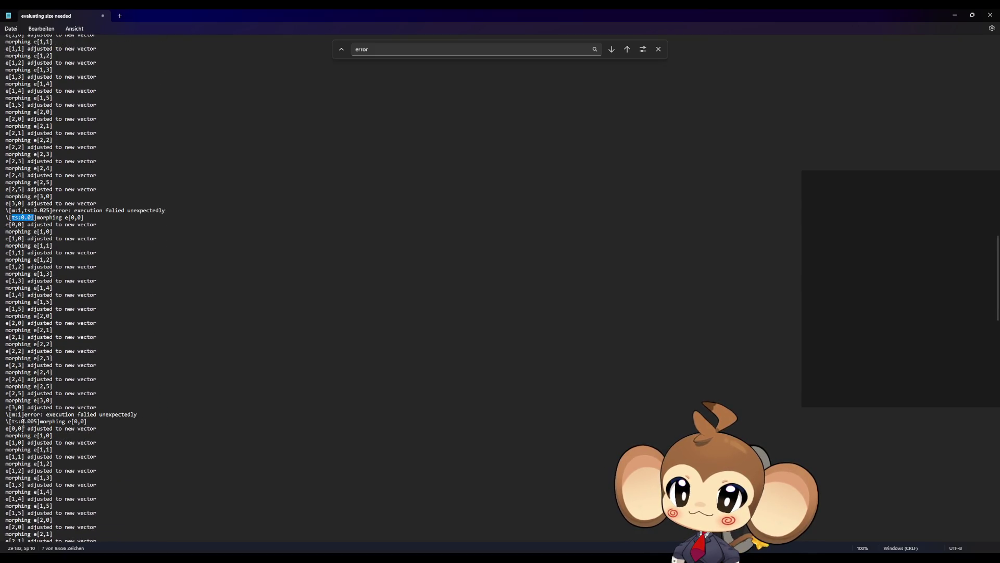
{"action": "left_click", "coordinate": [22, 415]}
{"action": "type", "text": ",ts:0.01"}
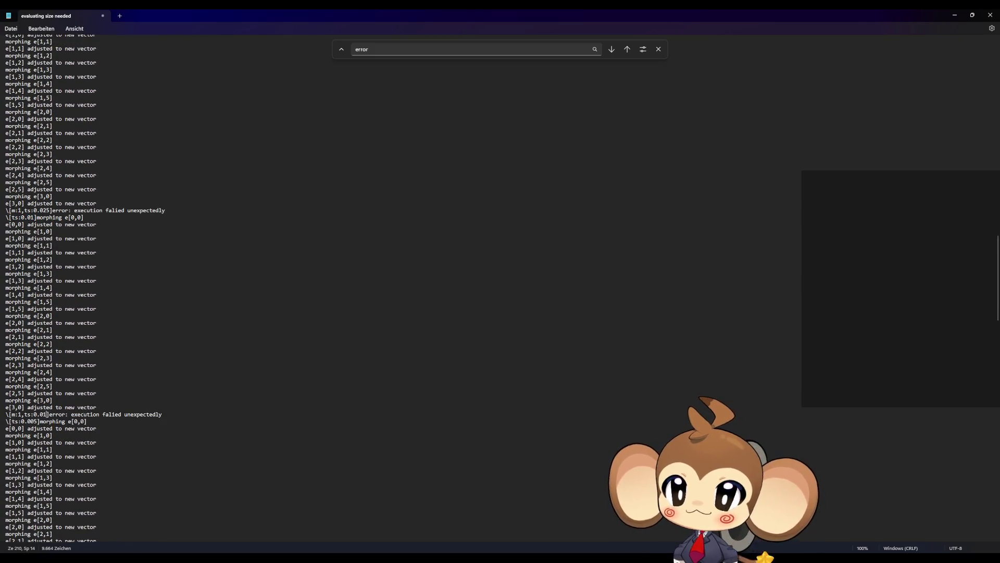
- Replace the ts:0.005 timings on the next error and morphing lines with ts:0.001
{"action": "left_click_drag", "start_coordinate": [38, 421], "coordinate": [11, 421]}
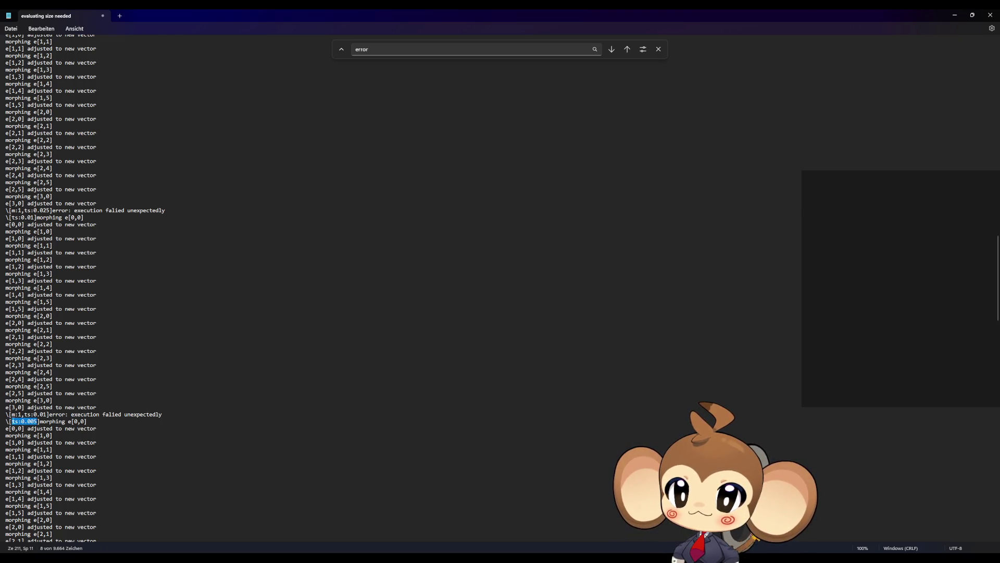
{"action": "scroll", "coordinate": [28, 414], "scroll_direction": "down", "scroll_amount": 10}
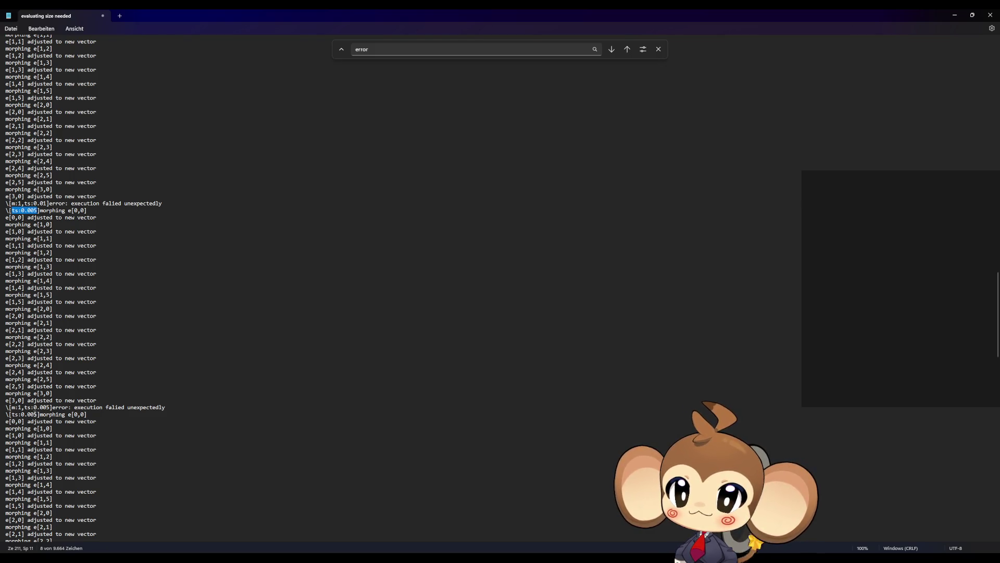
{"action": "left_click", "coordinate": [39, 414]}
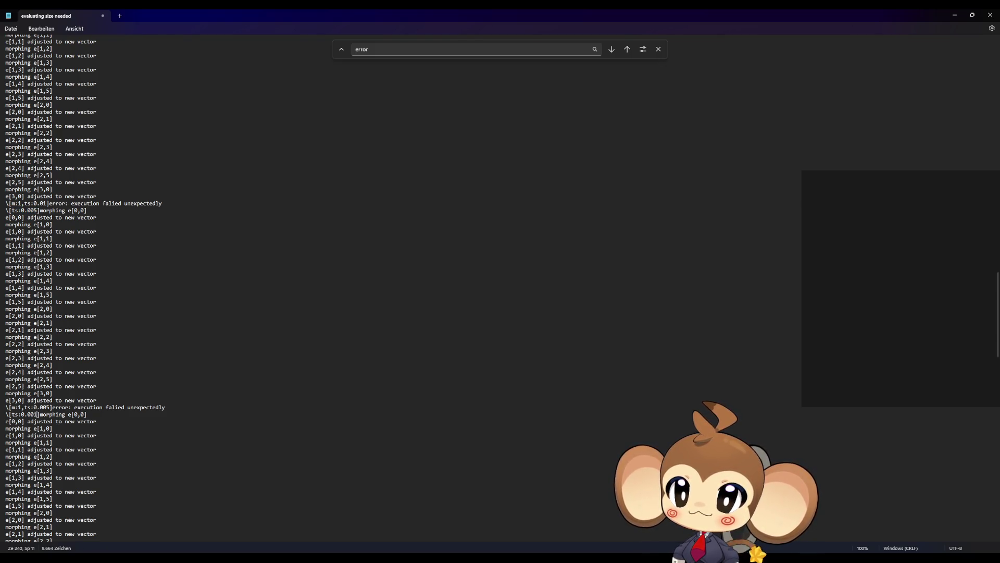
{"action": "left_click_drag", "start_coordinate": [38, 414], "coordinate": [11, 414]}
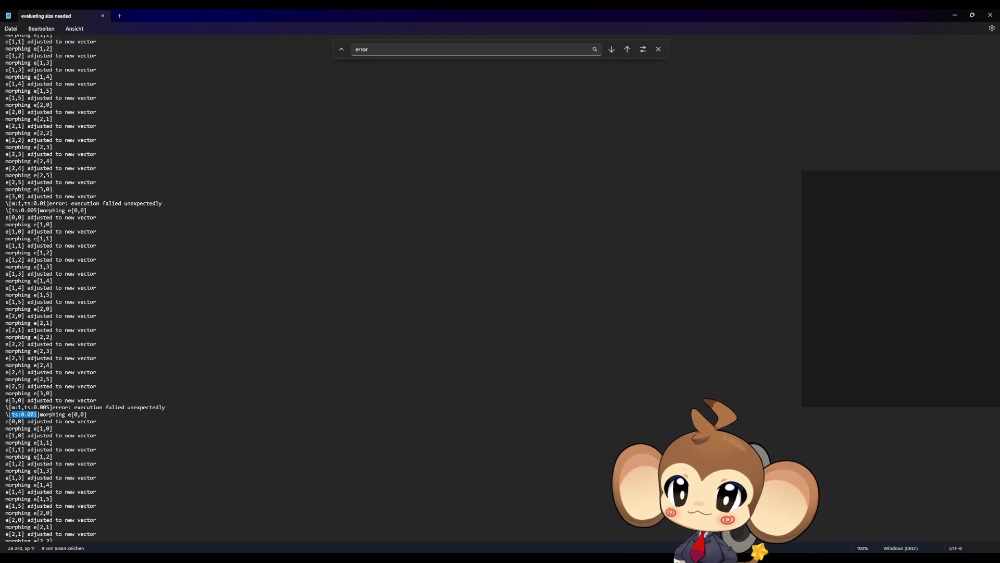
{"action": "scroll", "coordinate": [65, 462], "scroll_direction": "down", "scroll_amount": 9}
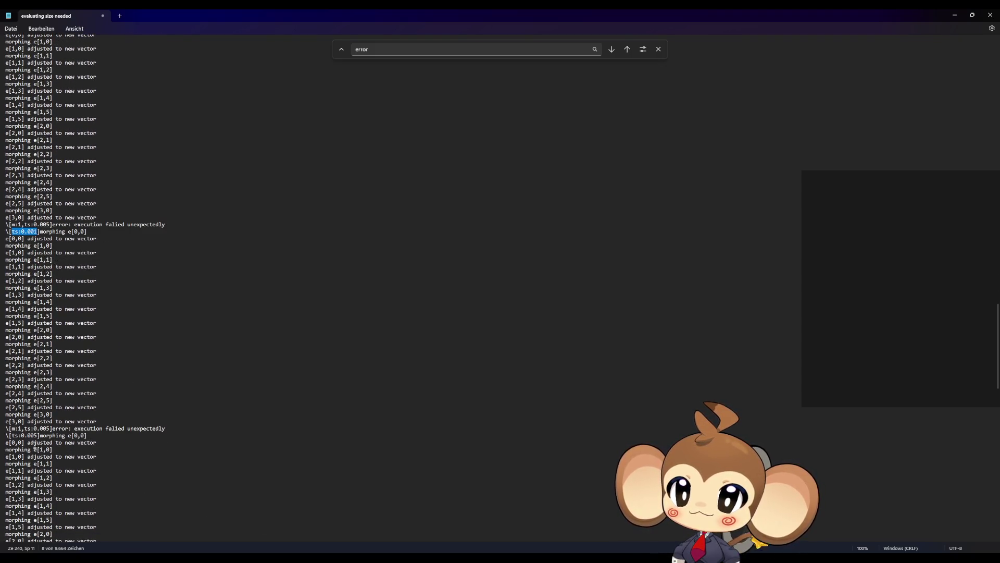
{"action": "left_click_drag", "start_coordinate": [24, 428], "coordinate": [51, 428]}
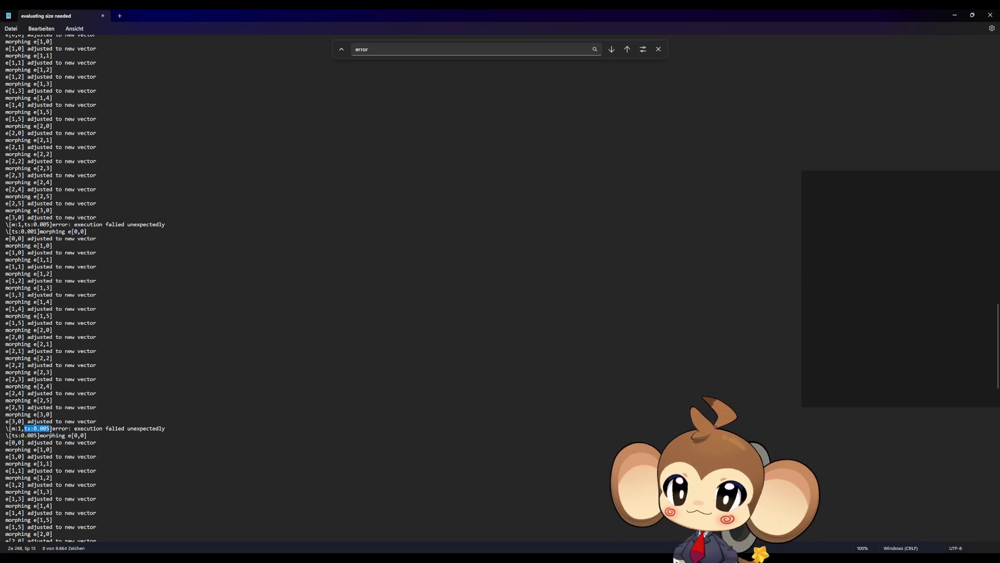
{"action": "type", "text": "ts:0.001"}
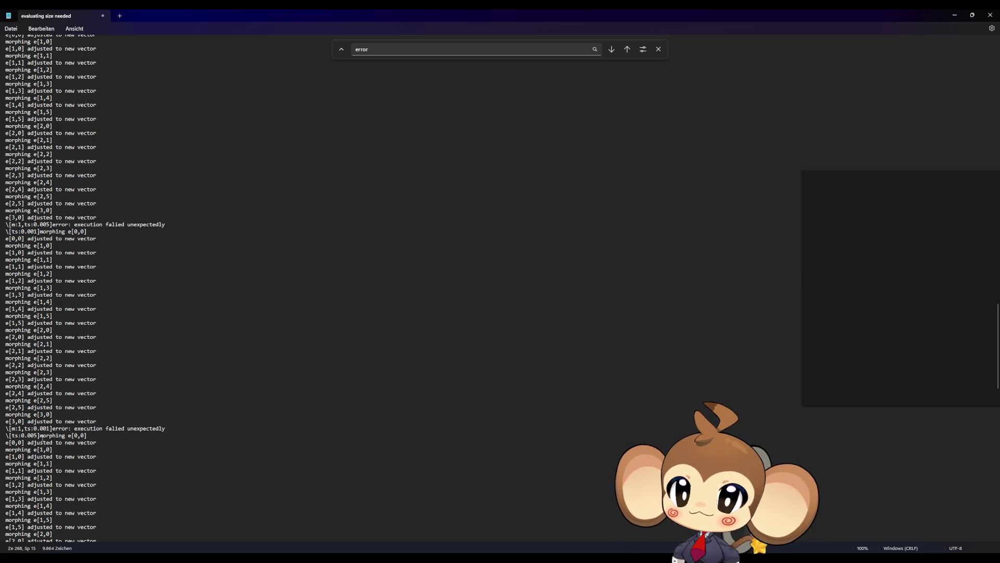
{"action": "left_click_drag", "start_coordinate": [39, 435], "coordinate": [10, 435]}
{"action": "type", "text": "ts:0.001"}
{"action": "scroll", "coordinate": [39, 435], "scroll_direction": "down", "scroll_amount": 10}
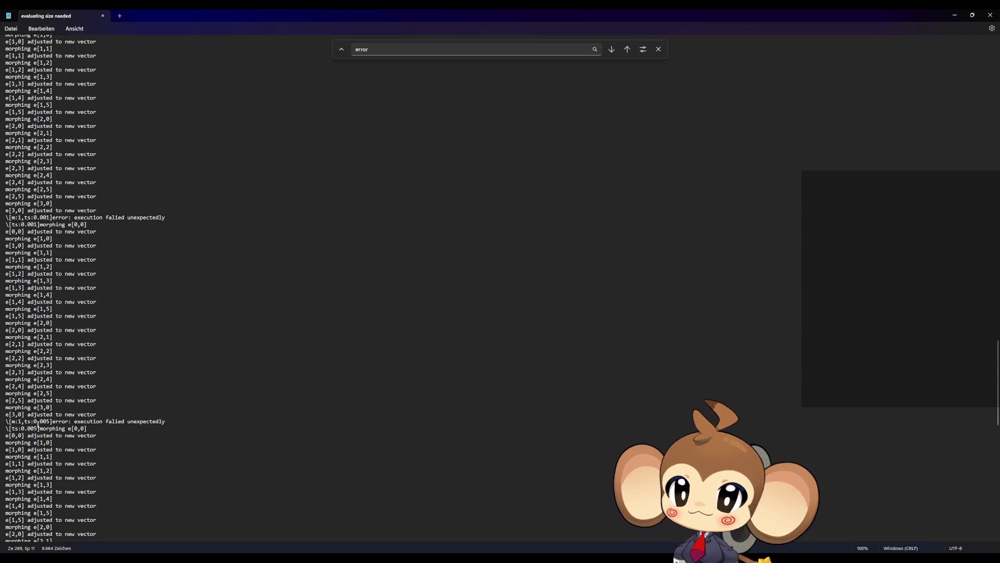
{"action": "left_click_drag", "start_coordinate": [50, 422], "coordinate": [11, 429]}
{"action": "type", "text": "ts:0.001"}
{"action": "type", "text": "ts:0.001"}
- Change the last error line's timing from 0.005 to 0.001 and check lines down to 'no problems found'
{"action": "scroll", "coordinate": [34, 428], "scroll_direction": "down", "scroll_amount": 4}
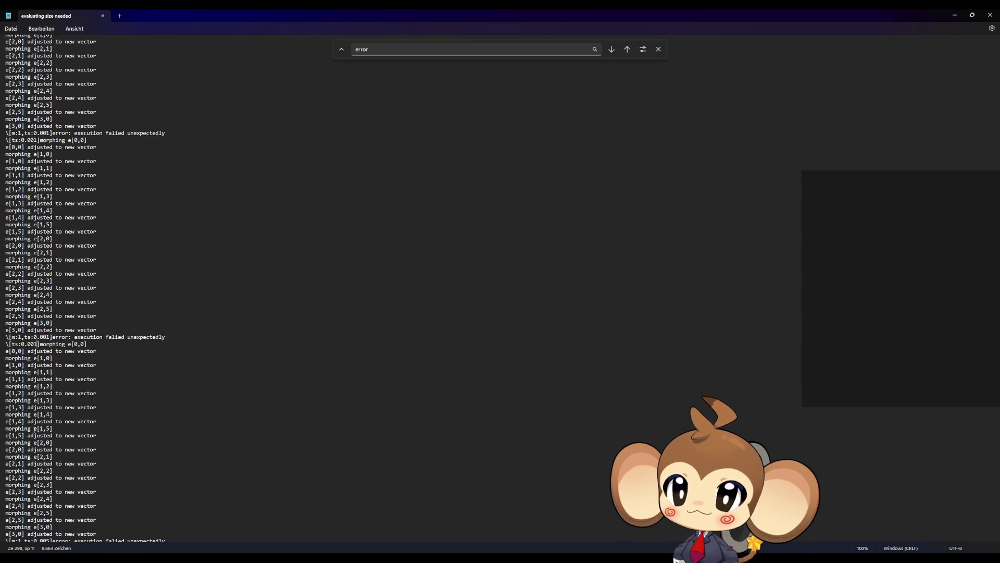
{"action": "scroll", "coordinate": [35, 429], "scroll_direction": "down", "scroll_amount": 4}
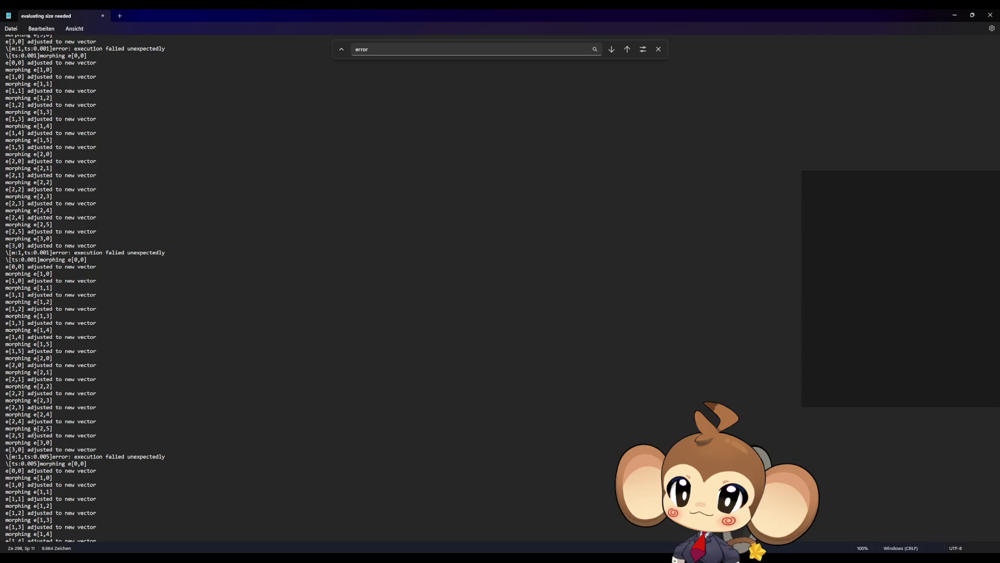
{"action": "scroll", "coordinate": [34, 429], "scroll_direction": "down", "scroll_amount": 1}
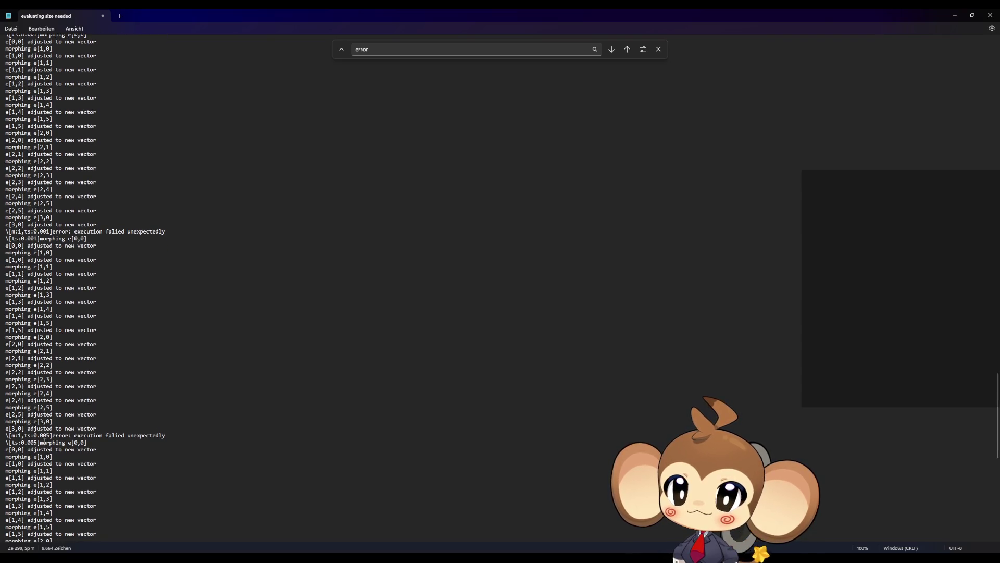
{"action": "left_click", "coordinate": [46, 435]}
{"action": "key", "text": "Delete"}
{"action": "type", "text": "1"}
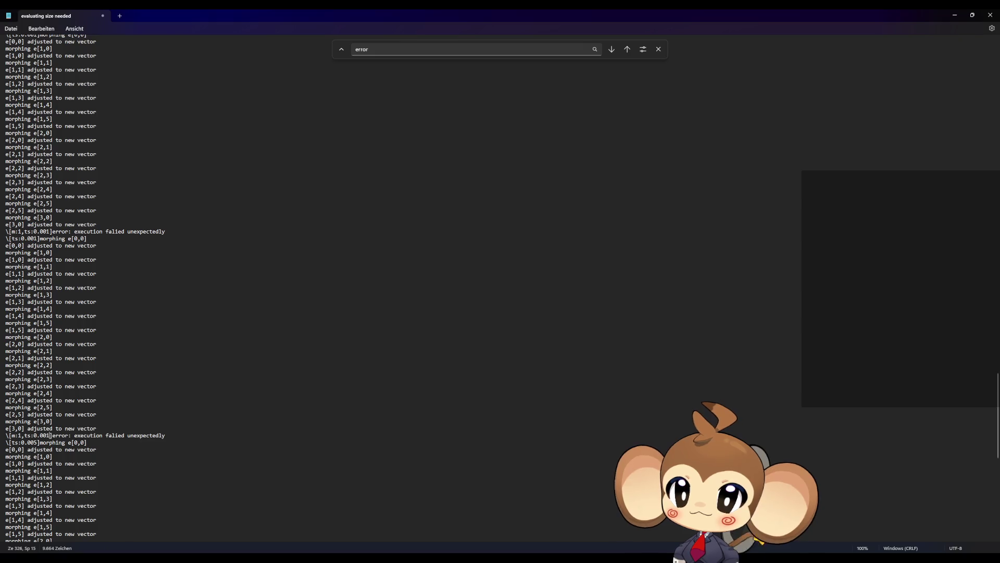
{"action": "left_click", "coordinate": [40, 442]}
{"action": "type", "text": "1"}
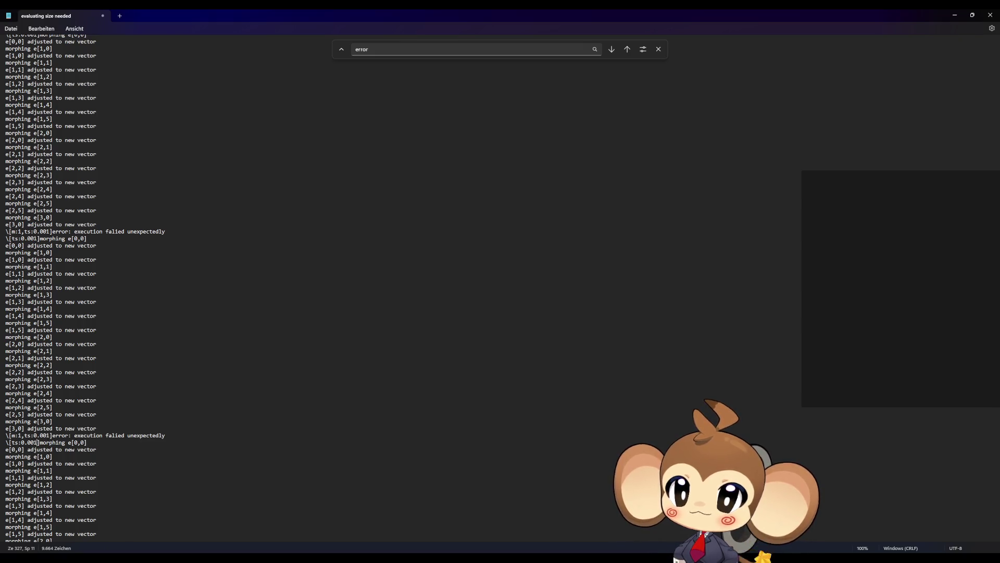
{"action": "key", "text": "Down"}
{"action": "key", "text": "Down"}
{"action": "key", "text": "Down"}
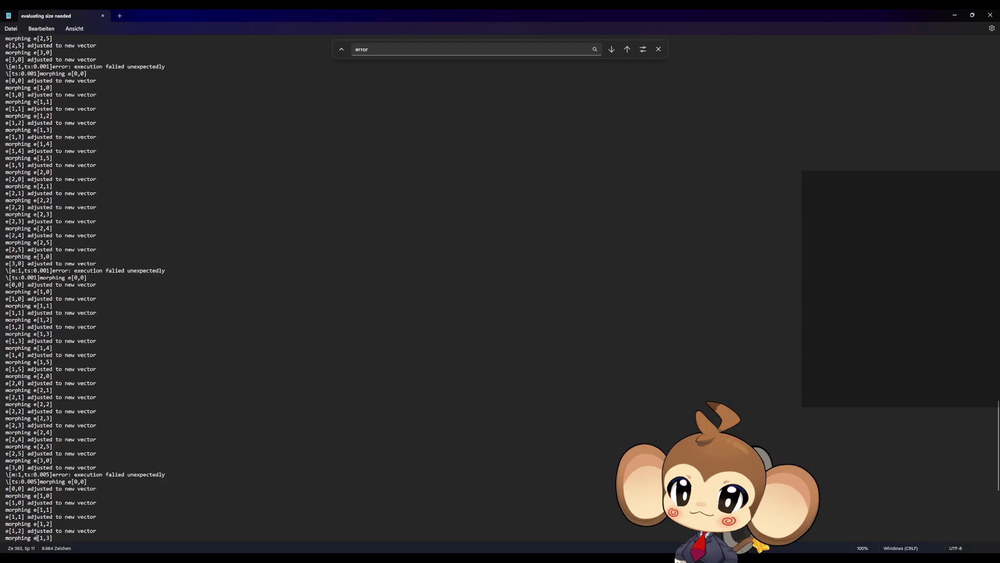
{"action": "left_click", "coordinate": [40, 453]}
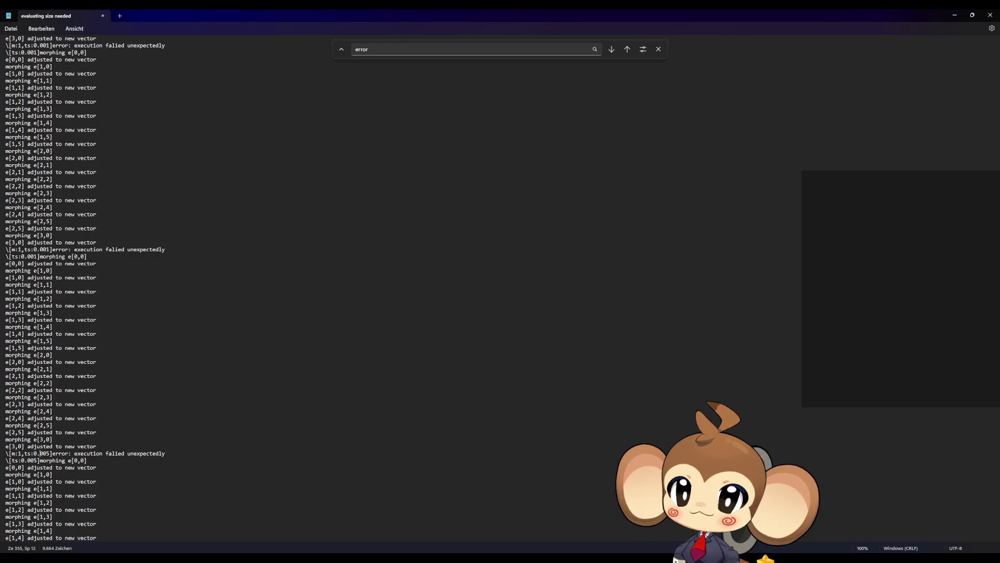
{"action": "left_click", "coordinate": [38, 460]}
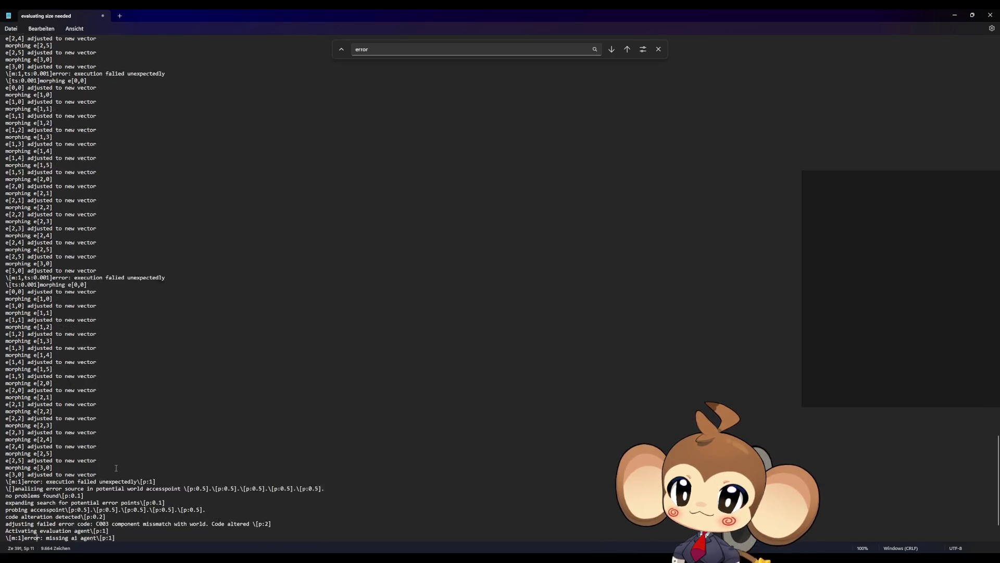
{"action": "left_click", "coordinate": [37, 474]}
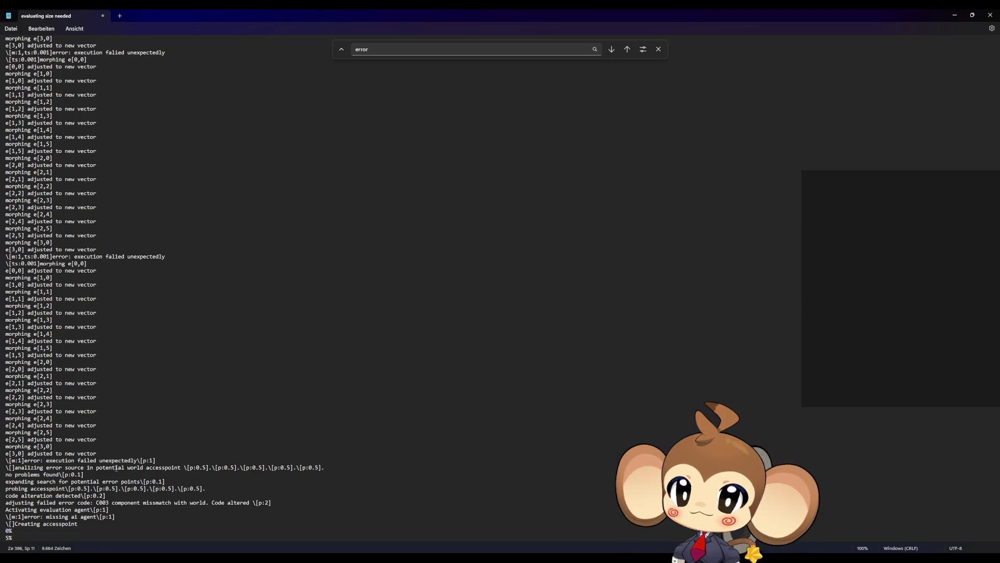
- Select the entire Notepad log, cancelling the Save As dialogs that appear
{"action": "left_click", "coordinate": [446, 94]}
{"action": "key", "text": "ctrl+s"}
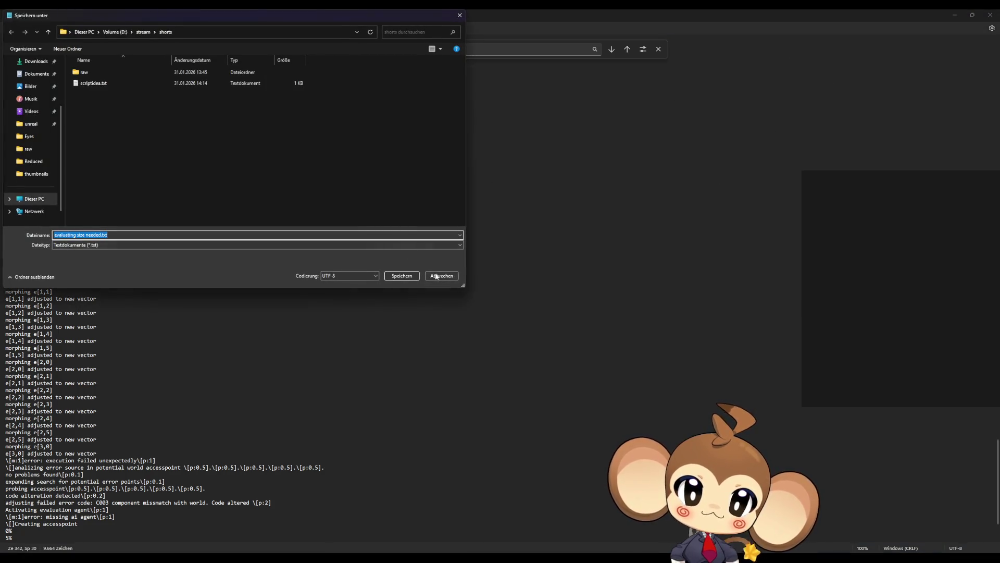
{"action": "left_click", "coordinate": [437, 276]}
{"action": "key", "text": "ctrl+a"}
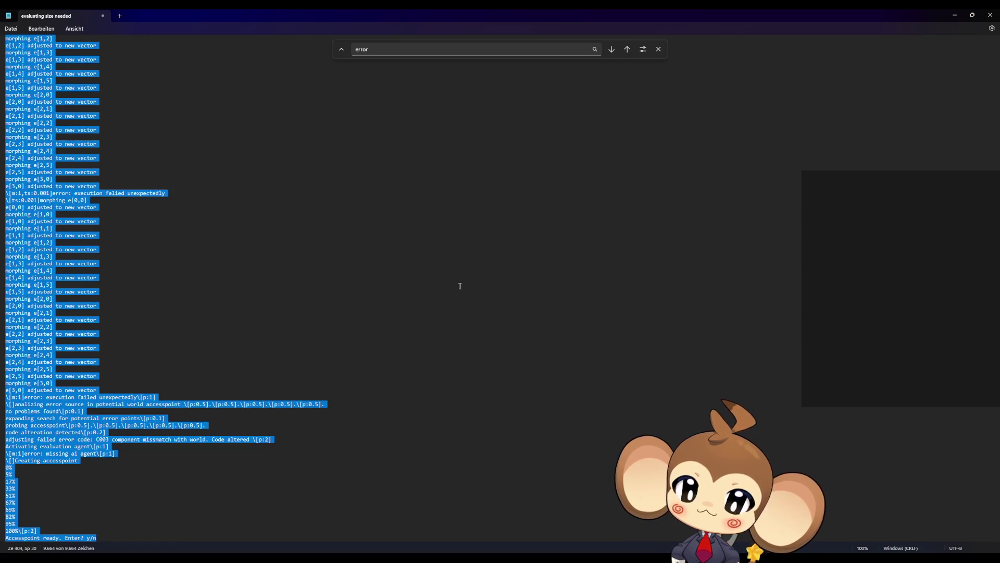
{"action": "left_click", "coordinate": [486, 289]}
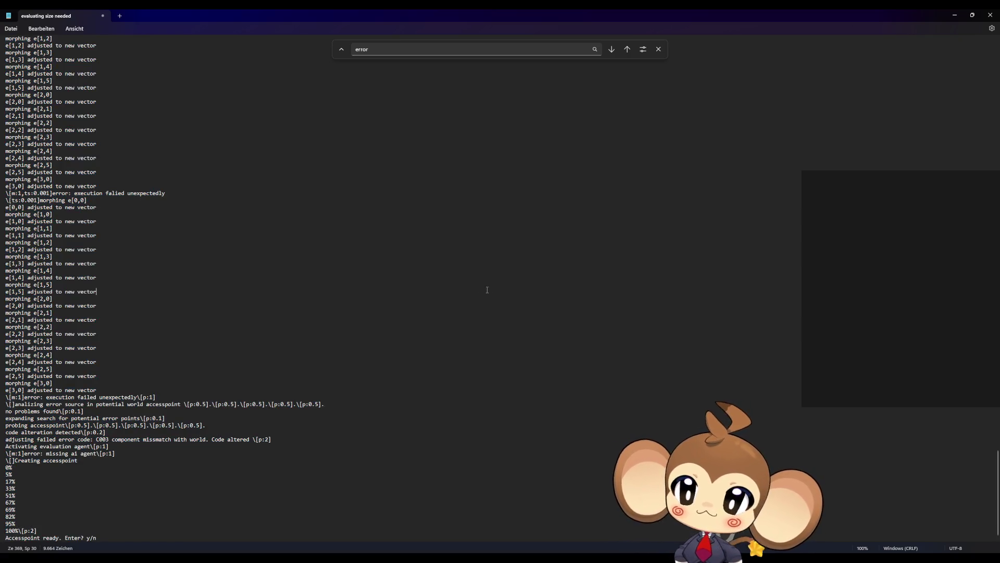
{"action": "key", "text": "ctrl+s"}
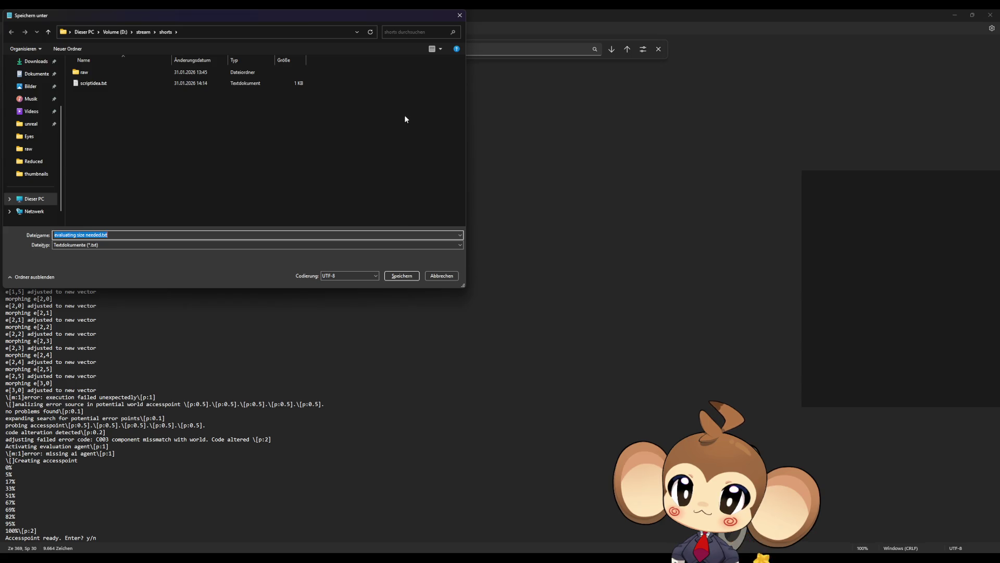
{"action": "left_click", "coordinate": [460, 20]}
{"action": "key", "text": "ctrl+a"}
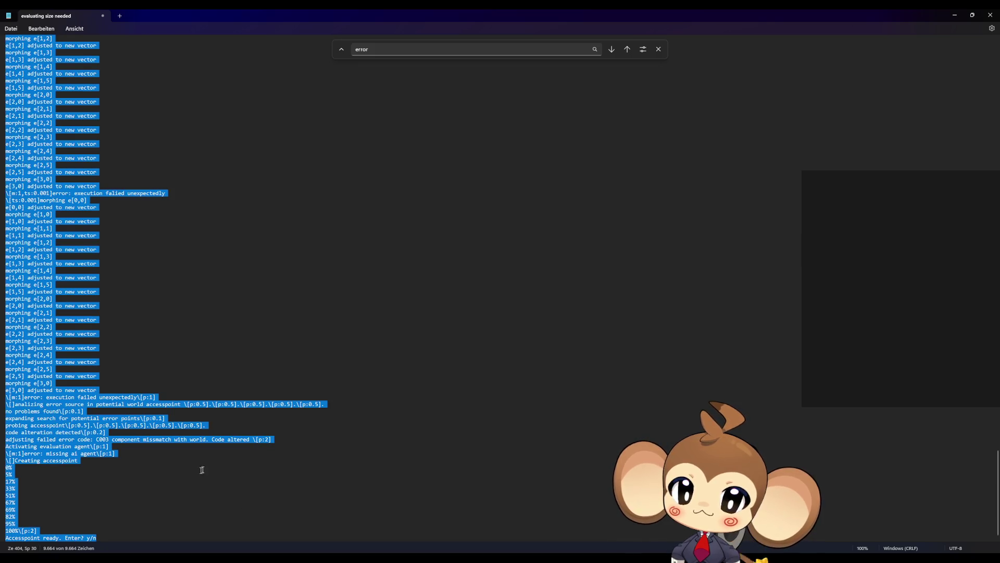
- Switch to the DD_FirstConsoleText asset in Unreal and select all its console text
{"action": "mouse_move", "coordinate": [409, 557]}
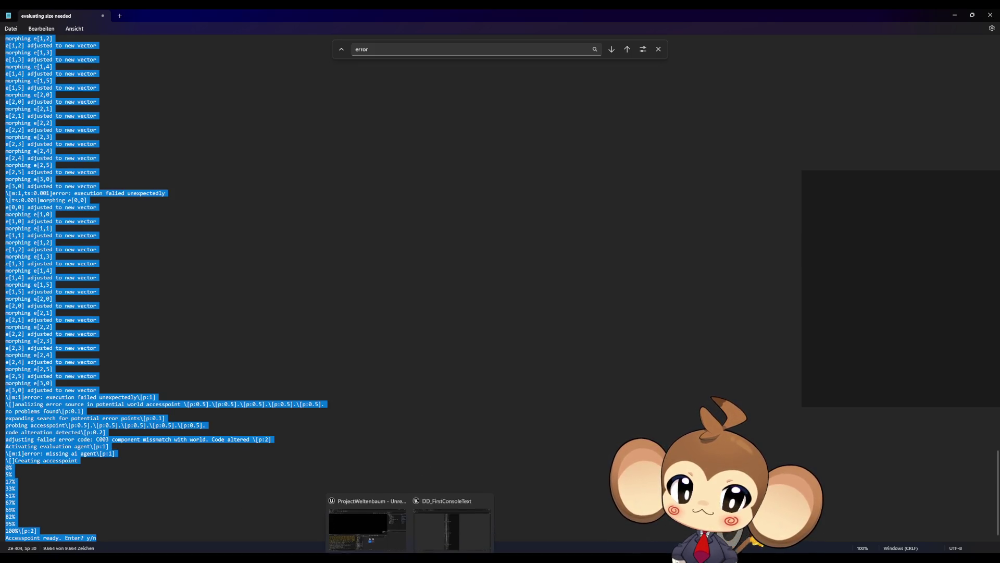
{"action": "left_click", "coordinate": [435, 538]}
{"action": "key", "text": "ctrl+a"}
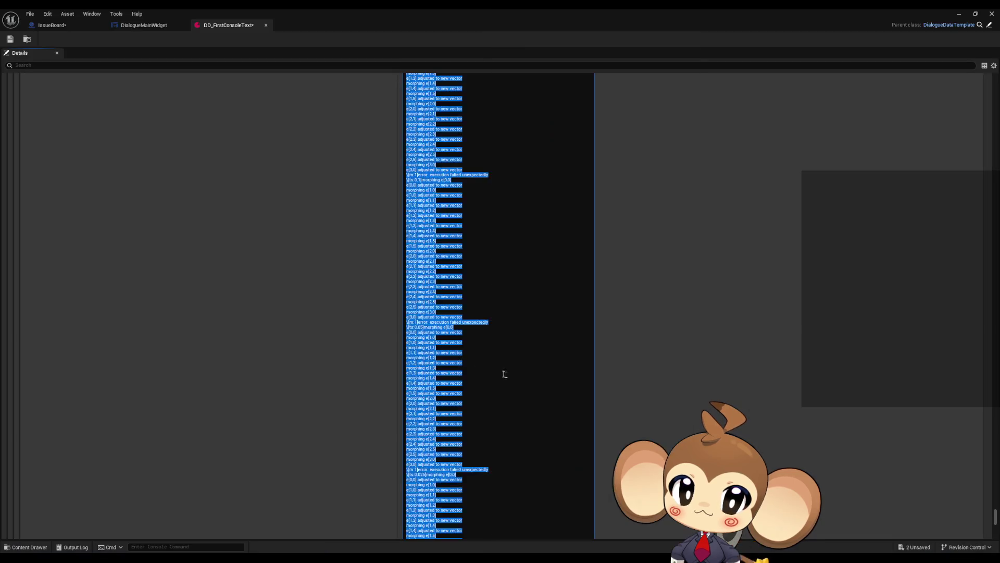
- Paste the log into DD_FirstConsoleText, play-test answering yes and y, then stop at 'Accesspoint ready'
{"action": "key", "text": "ctrl+v"}
{"action": "left_click", "coordinate": [959, 15]}
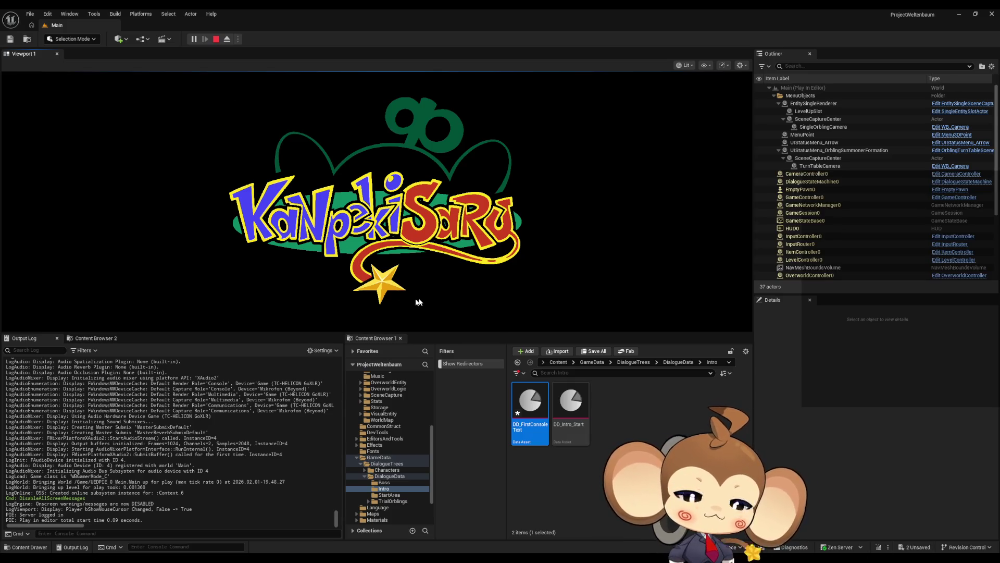
{"action": "key", "text": "Return"}
{"action": "key", "text": "Return"}
{"action": "type", "text": "yes"}
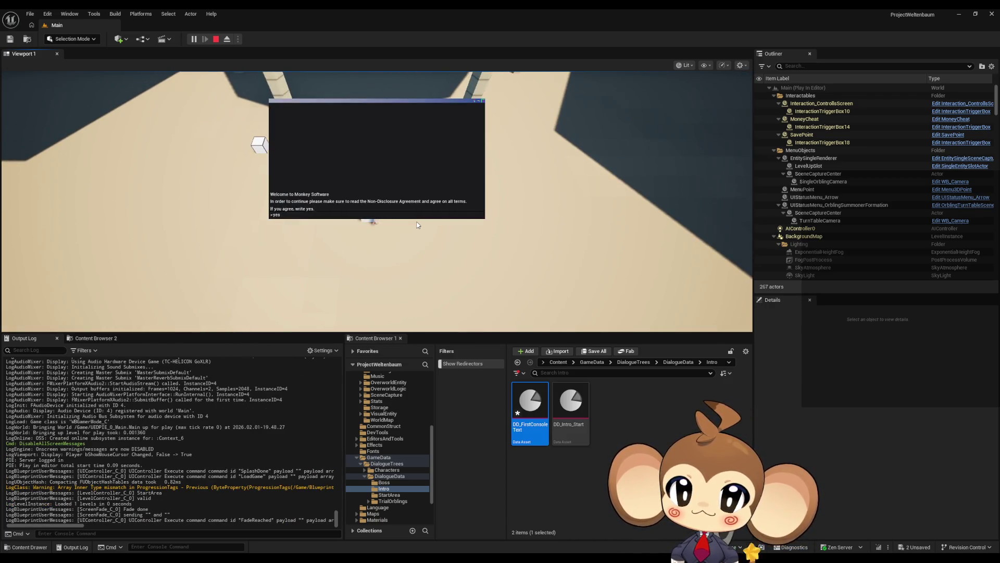
{"action": "key", "text": "Return"}
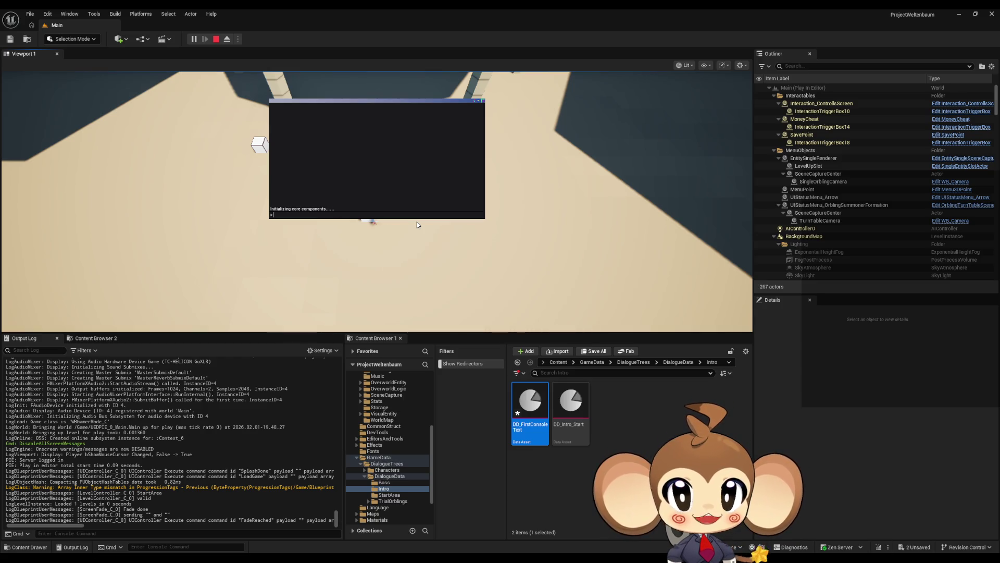
{"action": "type", "text": "y"}
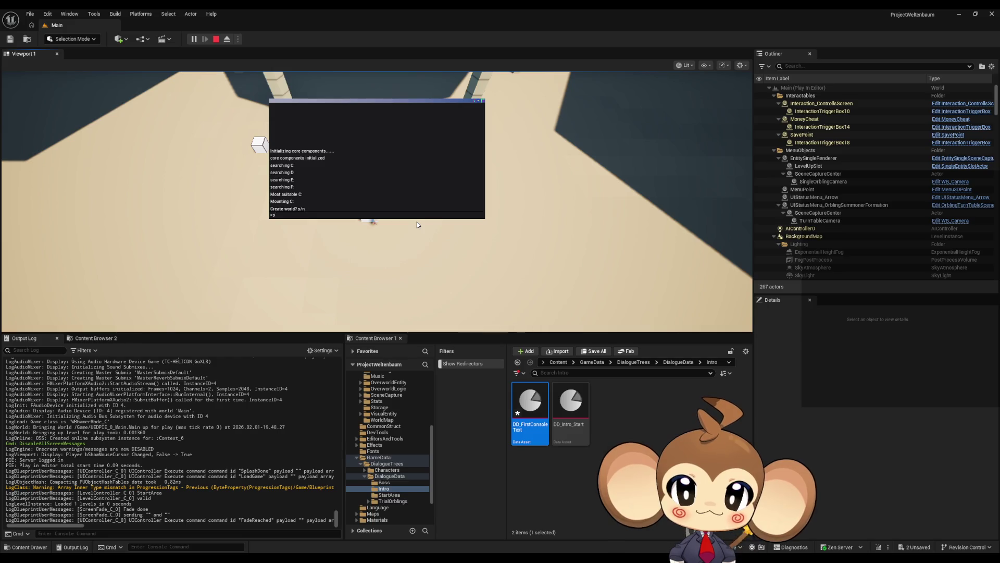
{"action": "key", "text": "Return"}
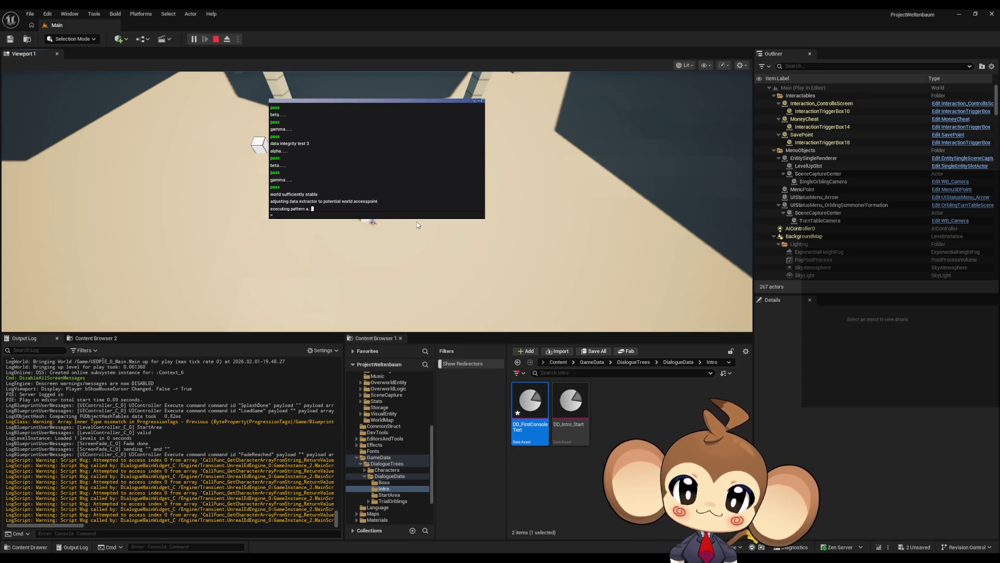
{"action": "key", "text": "F11"}
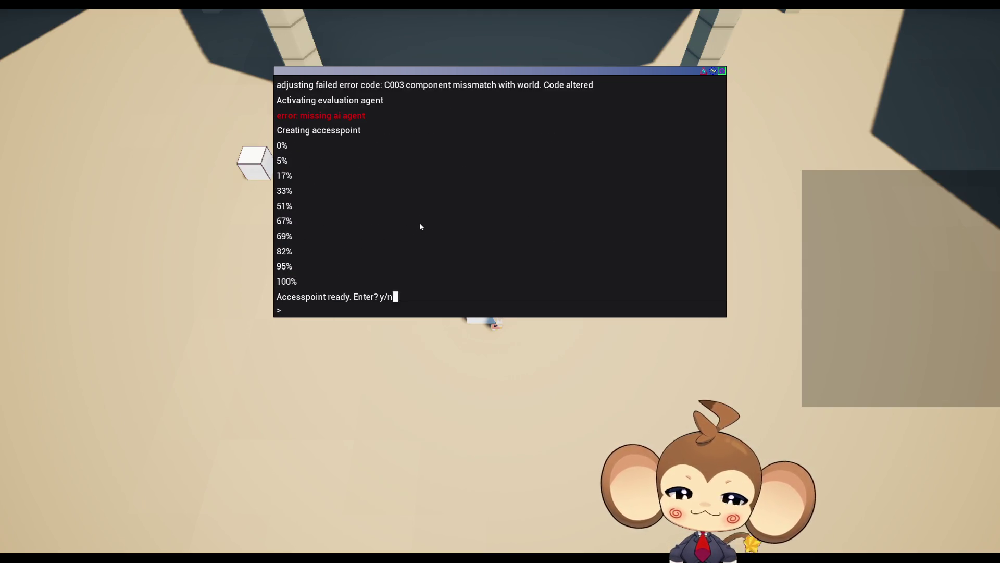
{"action": "key", "text": "Escape"}
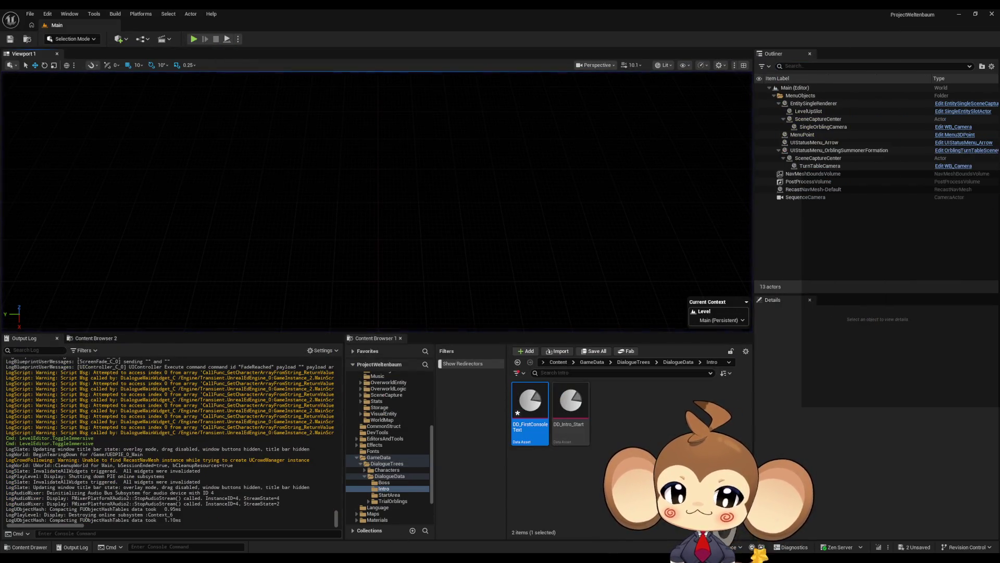
- In Notepad, edit the first error and morphing lines' pause values from ts:0.001 toward ts:0.0001
{"action": "key", "text": "alt+Tab"}
{"action": "scroll", "coordinate": [149, 344], "scroll_direction": "up", "scroll_amount": 10}
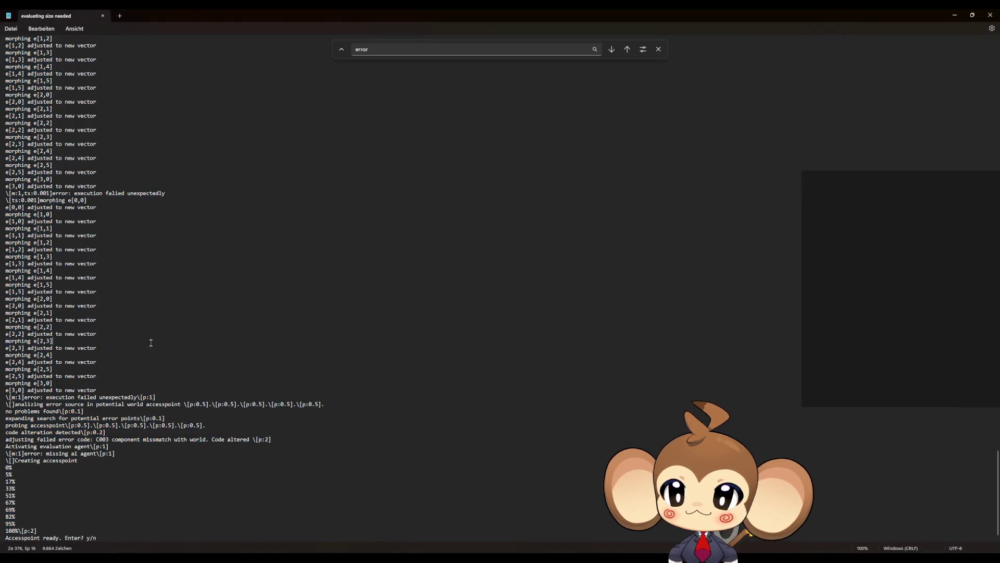
{"action": "scroll", "coordinate": [149, 399], "scroll_direction": "up", "scroll_amount": 10}
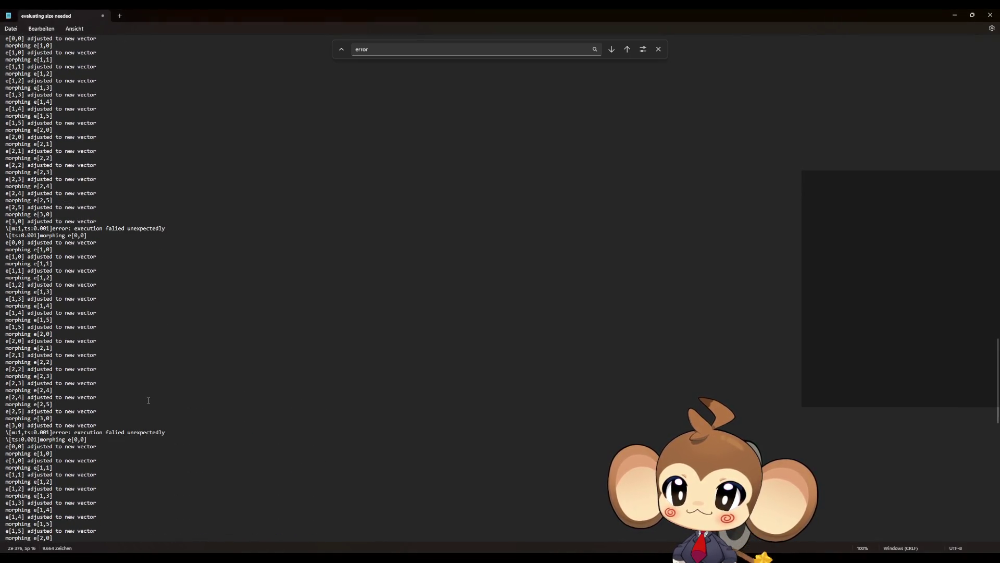
{"action": "scroll", "coordinate": [148, 400], "scroll_direction": "up", "scroll_amount": 3}
{"action": "scroll", "coordinate": [148, 400], "scroll_direction": "up", "scroll_amount": 10}
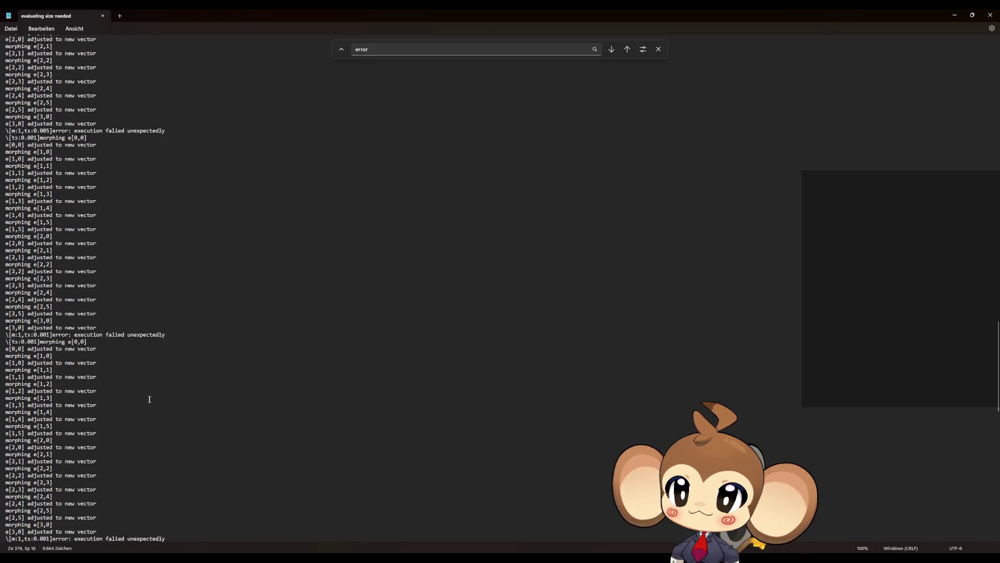
{"action": "scroll", "coordinate": [150, 399], "scroll_direction": "up", "scroll_amount": 5}
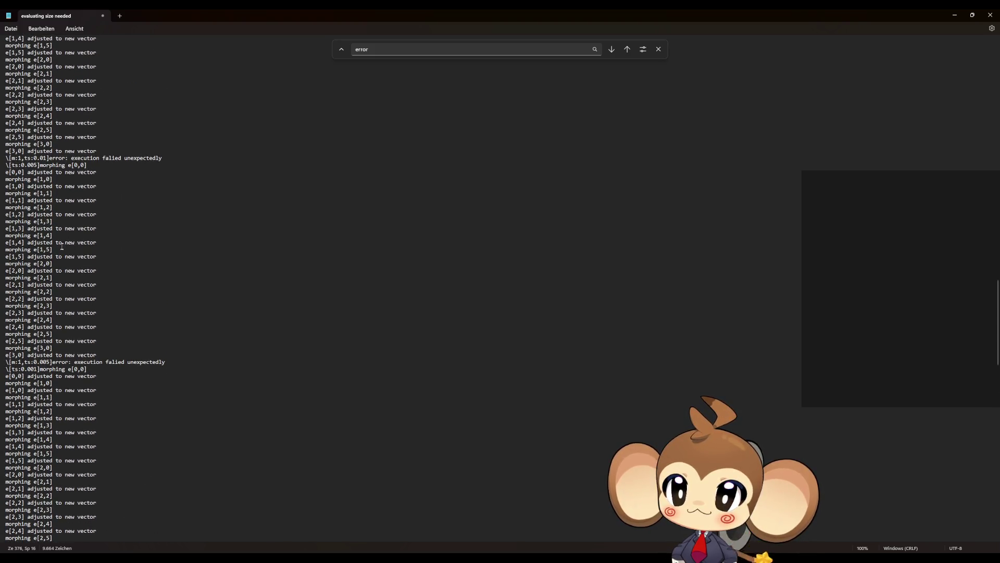
{"action": "scroll", "coordinate": [52, 344], "scroll_direction": "up", "scroll_amount": 5}
{"action": "left_click", "coordinate": [38, 349]}
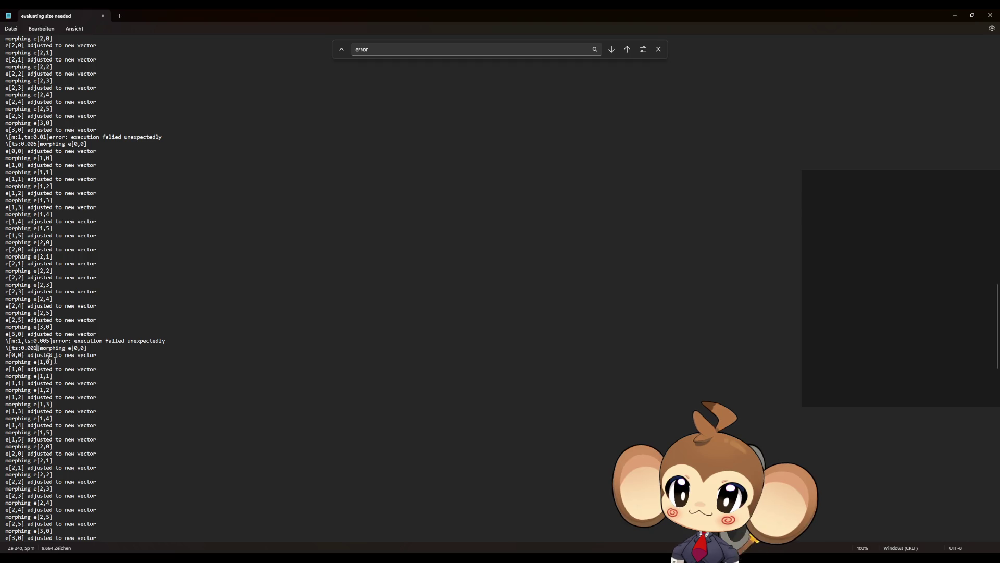
{"action": "key", "text": "BackSpace"}
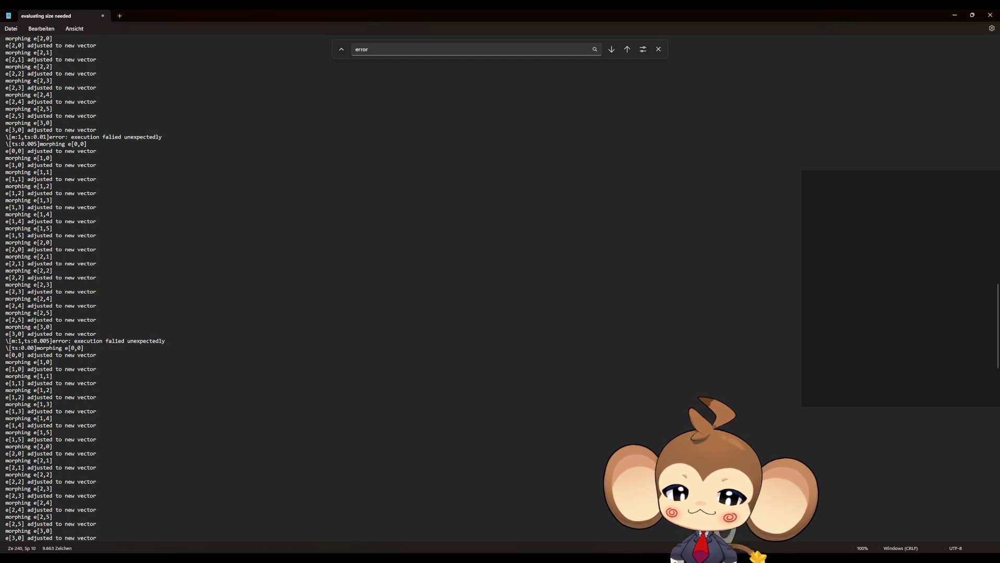
{"action": "type", "text": "1"}
{"action": "scroll", "coordinate": [32, 397], "scroll_direction": "down", "scroll_amount": 7}
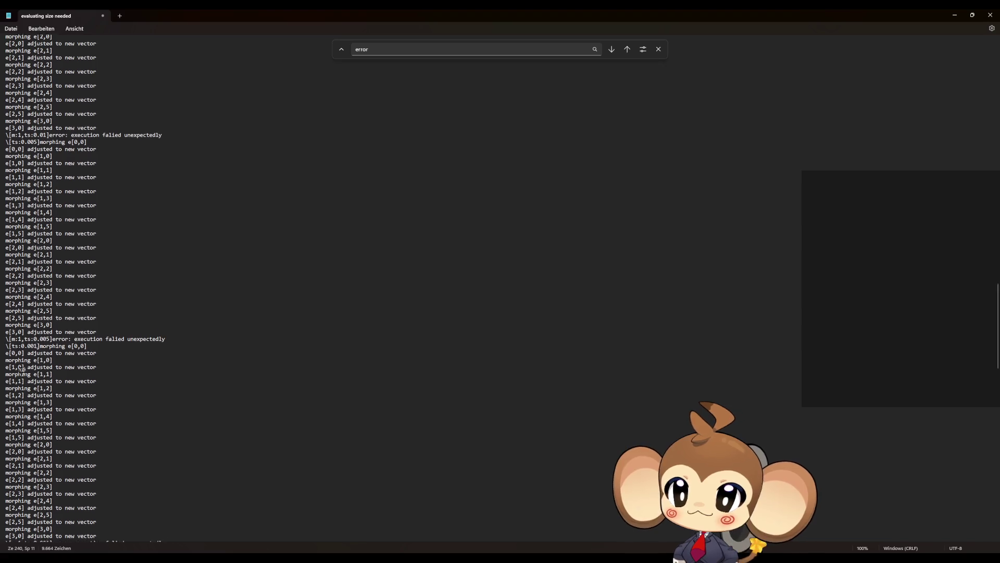
{"action": "scroll", "coordinate": [42, 413], "scroll_direction": "down", "scroll_amount": 1}
{"action": "left_click", "coordinate": [38, 376]}
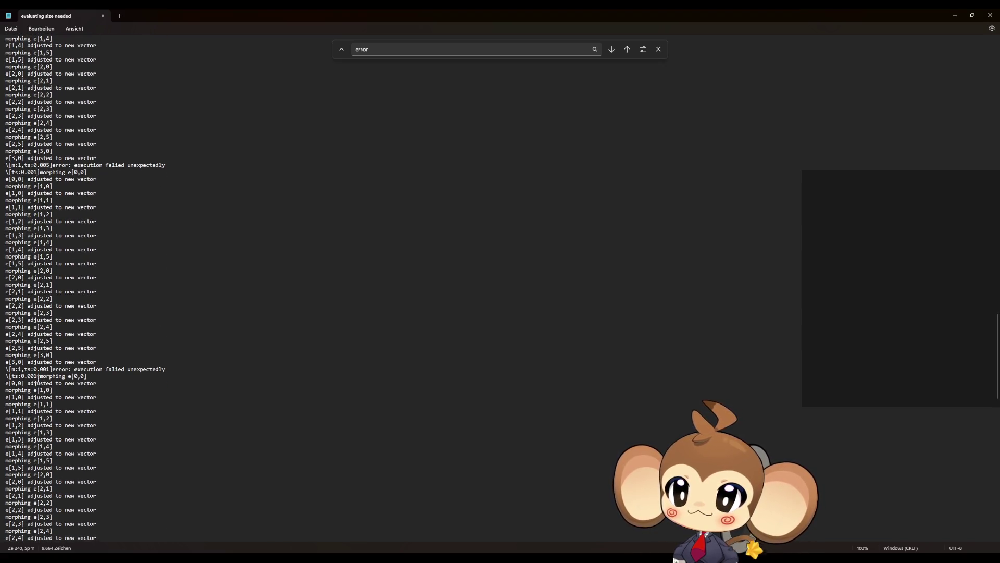
{"action": "key", "text": "BackSpace"}
{"action": "type", "text": "05"}
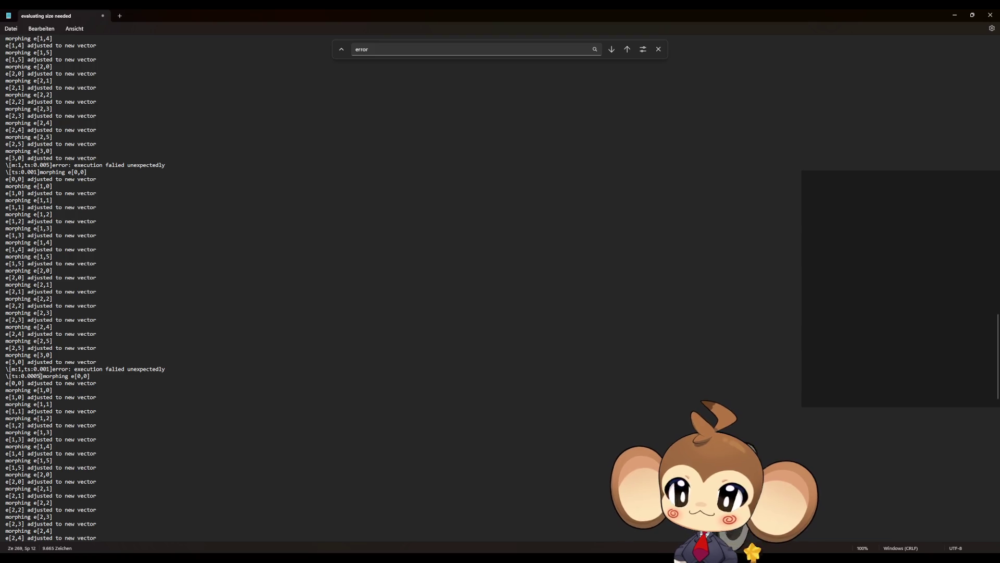
- Add an extra 0 to the remaining error and morphing pauses, making them ts:0.0001, and save
{"action": "scroll", "coordinate": [147, 388], "scroll_direction": "down", "scroll_amount": 2}
{"action": "scroll", "coordinate": [147, 388], "scroll_direction": "down", "scroll_amount": 6}
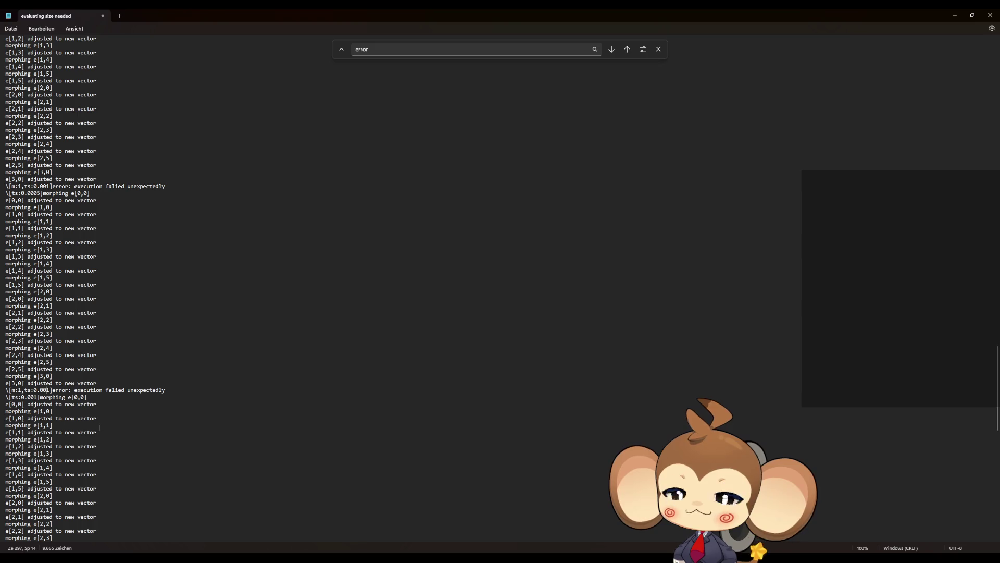
{"action": "type", "text": "0"}
{"action": "key", "text": "Delete"}
{"action": "type", "text": "5"}
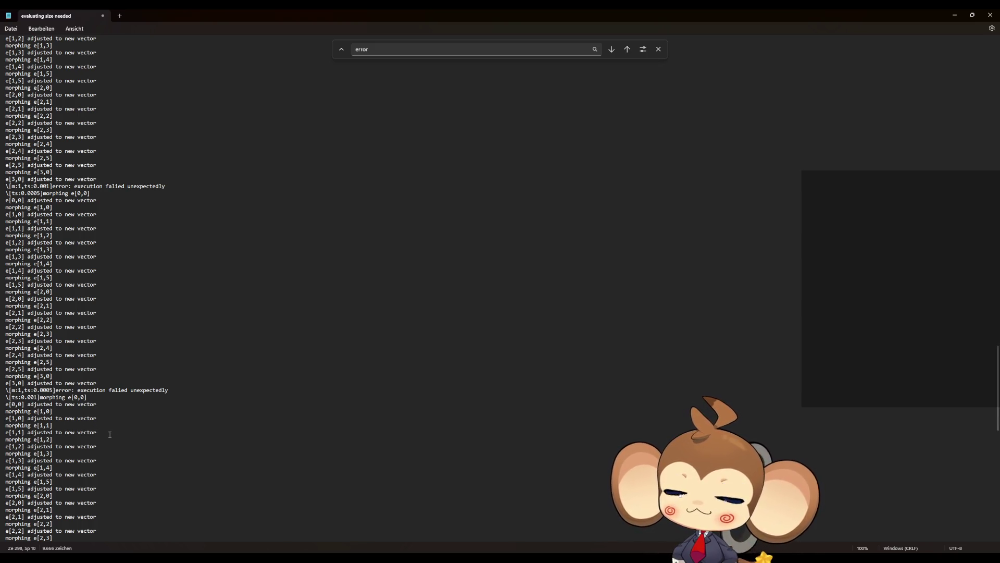
{"action": "type", "text": "0"}
{"action": "scroll", "coordinate": [62, 436], "scroll_direction": "down", "scroll_amount": 9}
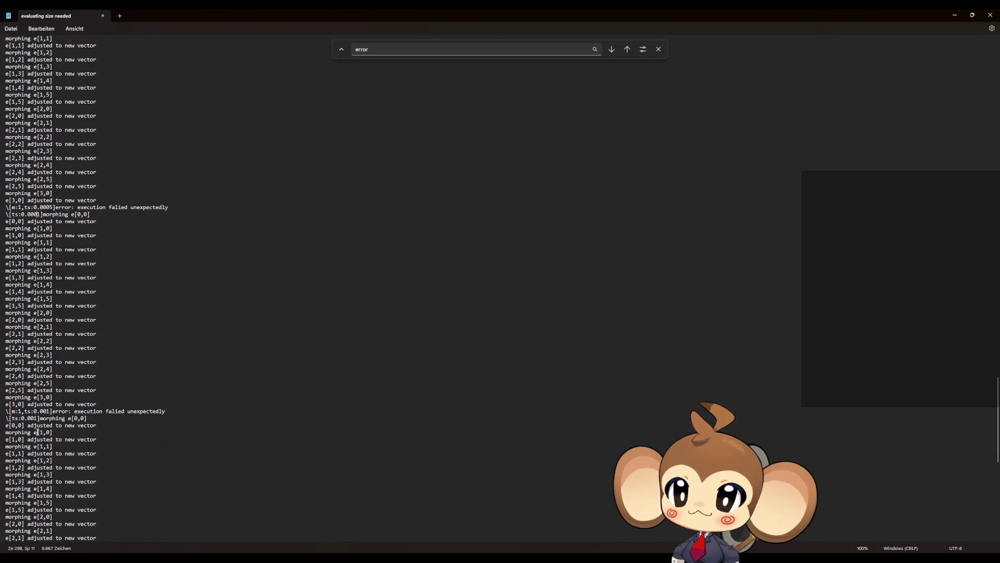
{"action": "left_click", "coordinate": [45, 411]}
{"action": "type", "text": "0"}
{"action": "left_click", "coordinate": [35, 419]}
{"action": "type", "text": "0"}
{"action": "scroll", "coordinate": [70, 458], "scroll_direction": "down", "scroll_amount": 6}
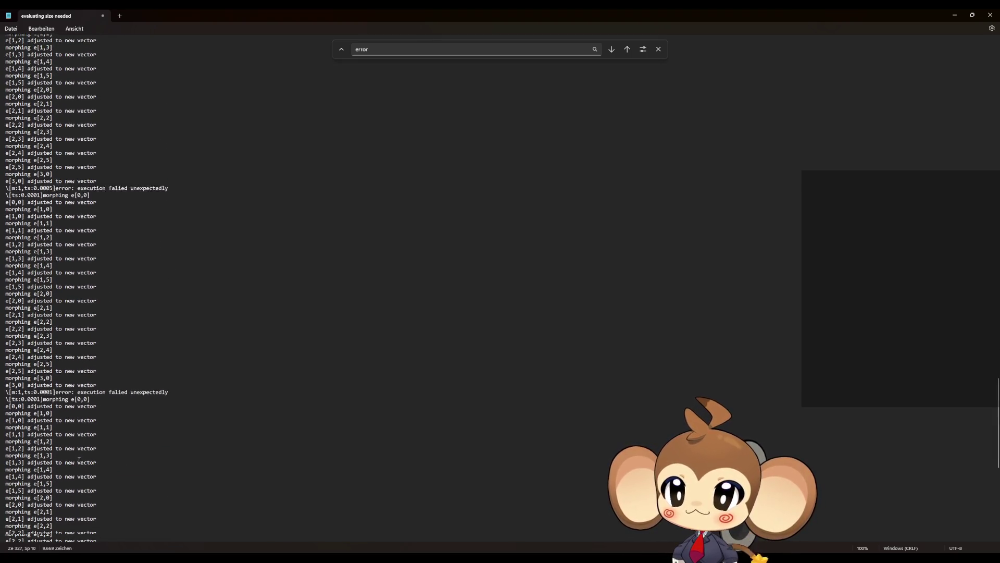
{"action": "scroll", "coordinate": [70, 458], "scroll_direction": "down", "scroll_amount": 4}
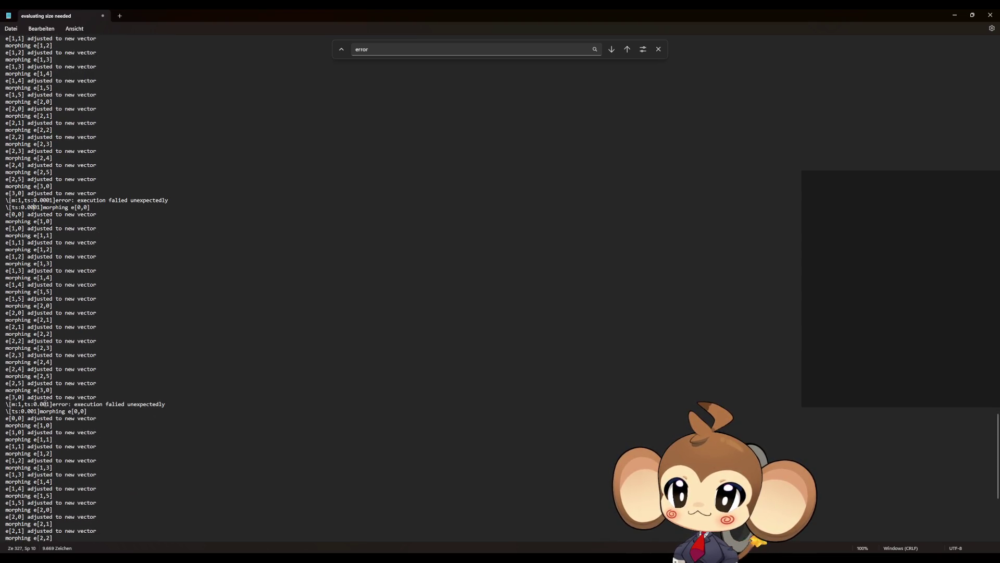
{"action": "type", "text": "0"}
{"action": "left_click", "coordinate": [32, 411]}
{"action": "type", "text": "0"}
{"action": "scroll", "coordinate": [47, 432], "scroll_direction": "down", "scroll_amount": 4}
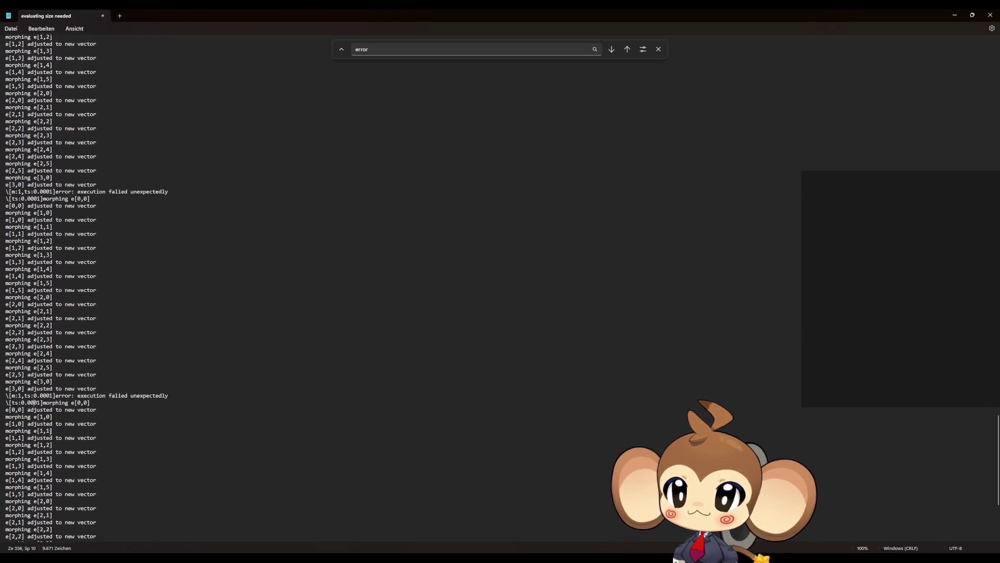
{"action": "scroll", "coordinate": [47, 432], "scroll_direction": "down", "scroll_amount": 4}
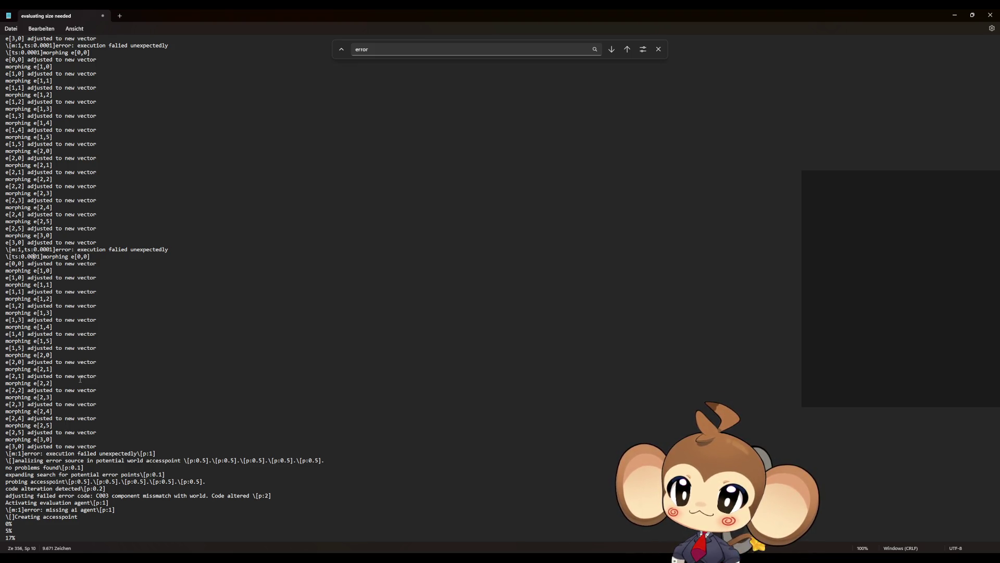
{"action": "left_click", "coordinate": [80, 377]}
{"action": "key", "text": "ctrl+s"}
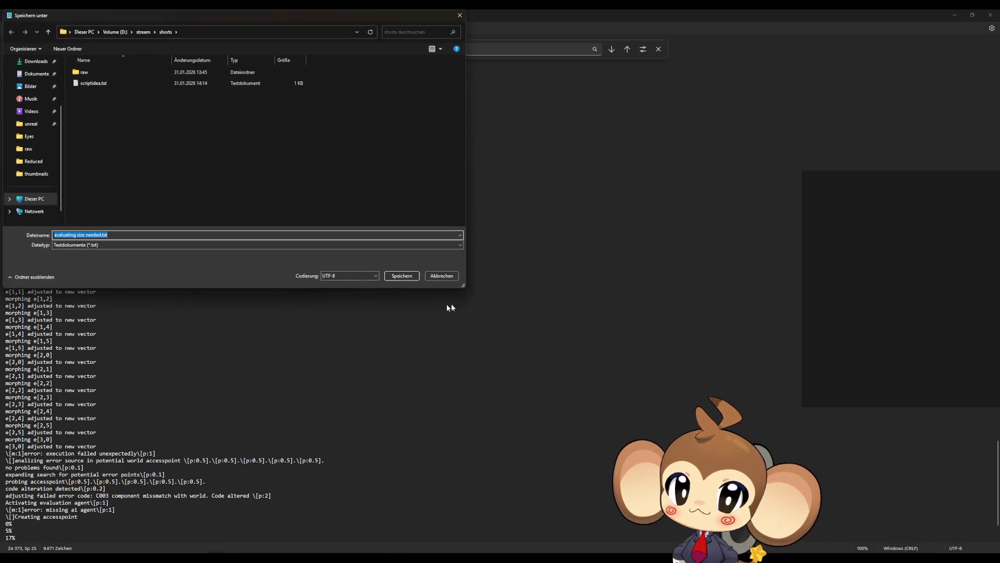
- Cancel the Save As dialog and return to the 'trying pattern b' line
{"action": "left_click", "coordinate": [441, 275]}
{"action": "scroll", "coordinate": [287, 390], "scroll_direction": "up", "scroll_amount": 6}
{"action": "scroll", "coordinate": [287, 390], "scroll_direction": "up", "scroll_amount": 20}
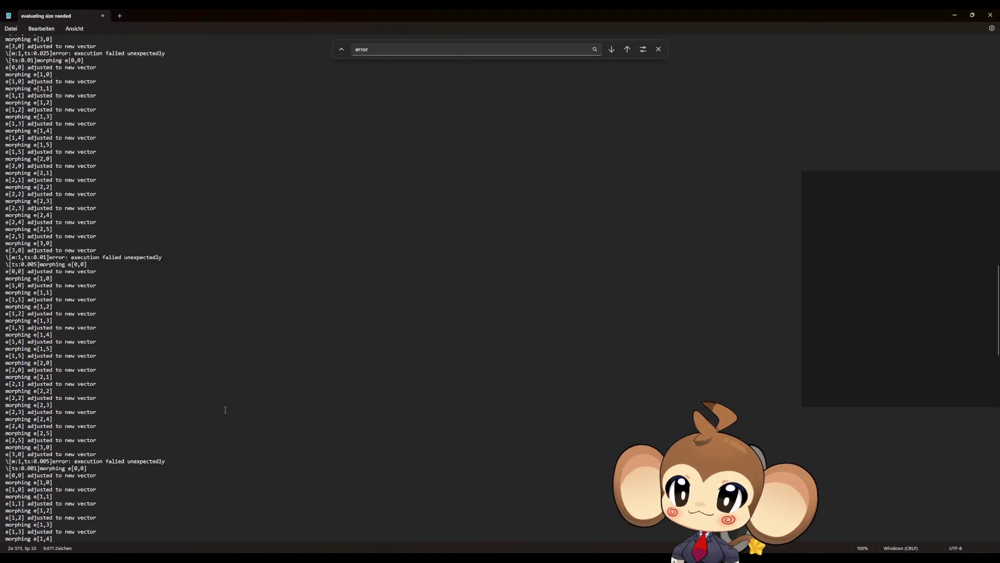
{"action": "scroll", "coordinate": [226, 408], "scroll_direction": "up", "scroll_amount": 20}
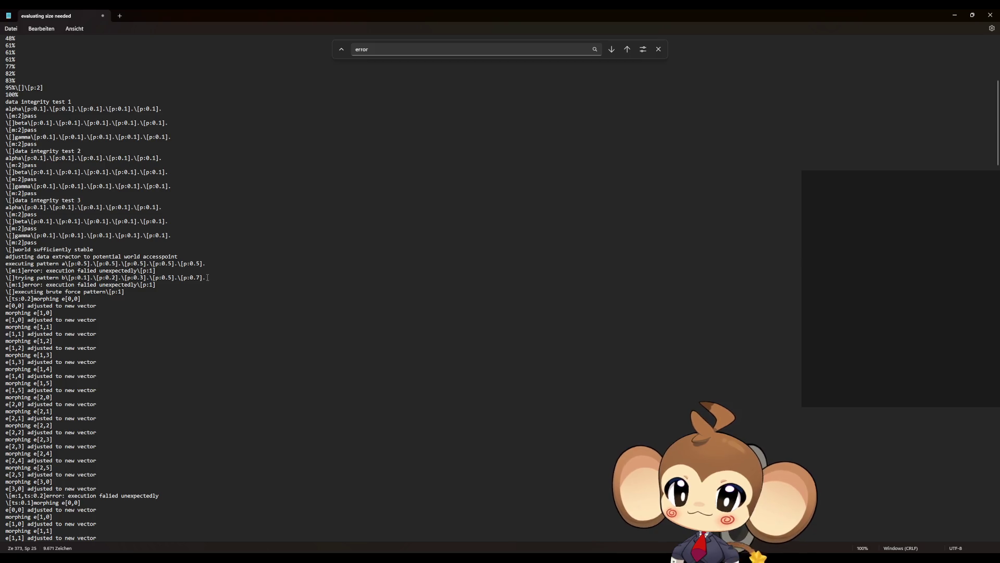
- Append pauses of 0.7, 1, 1.2 and 1.5 to 'trying pattern b', then select the whole script
{"action": "mouse_move", "coordinate": [207, 277]}
{"action": "left_mouse_down"}
{"action": "mouse_move", "coordinate": [161, 285]}
{"action": "mouse_move", "coordinate": [178, 278]}
{"action": "left_mouse_up"}
{"action": "key", "text": "ctrl+c"}
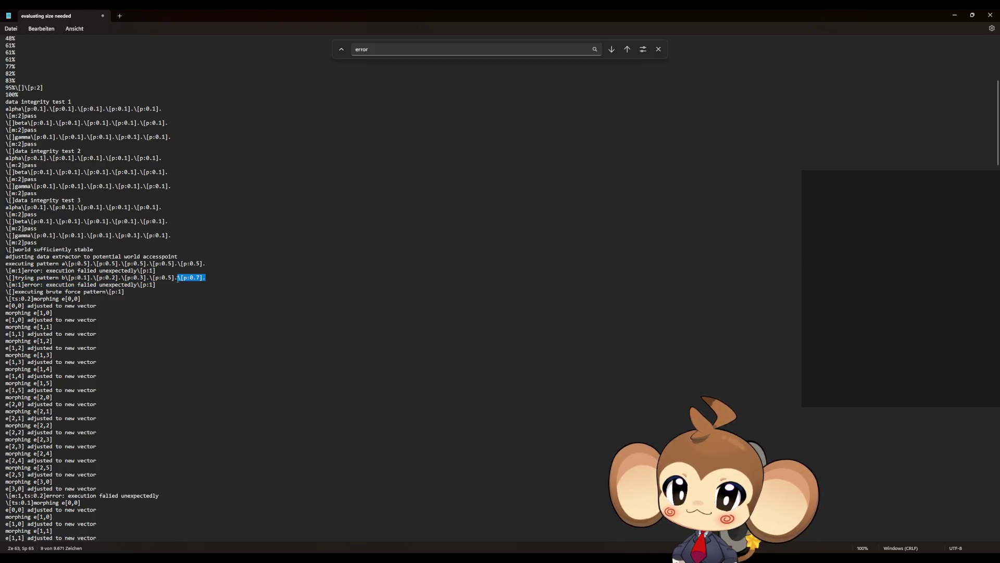
{"action": "left_click", "coordinate": [223, 275]}
{"action": "key", "text": "ctrl+v"}
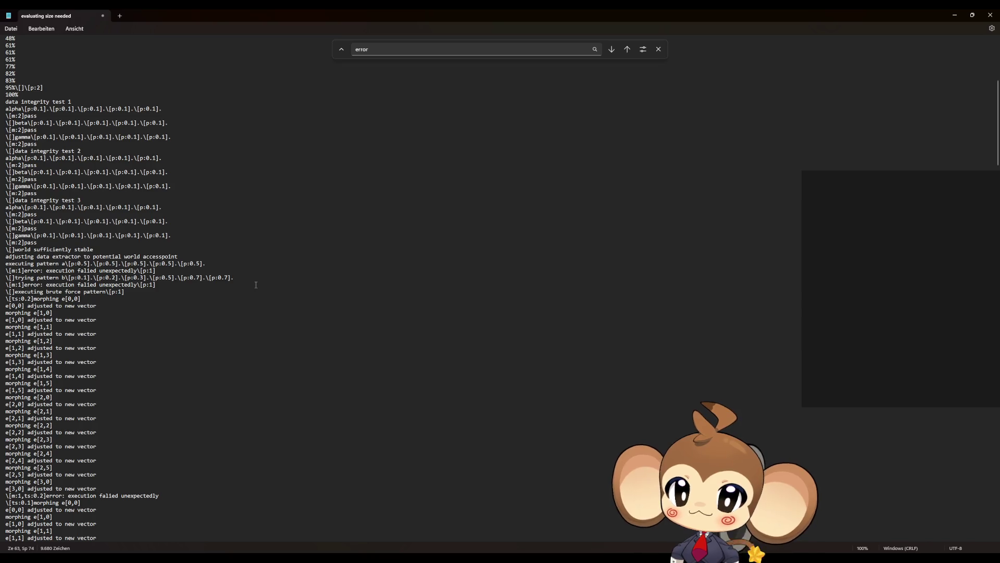
{"action": "key", "text": "Right"}
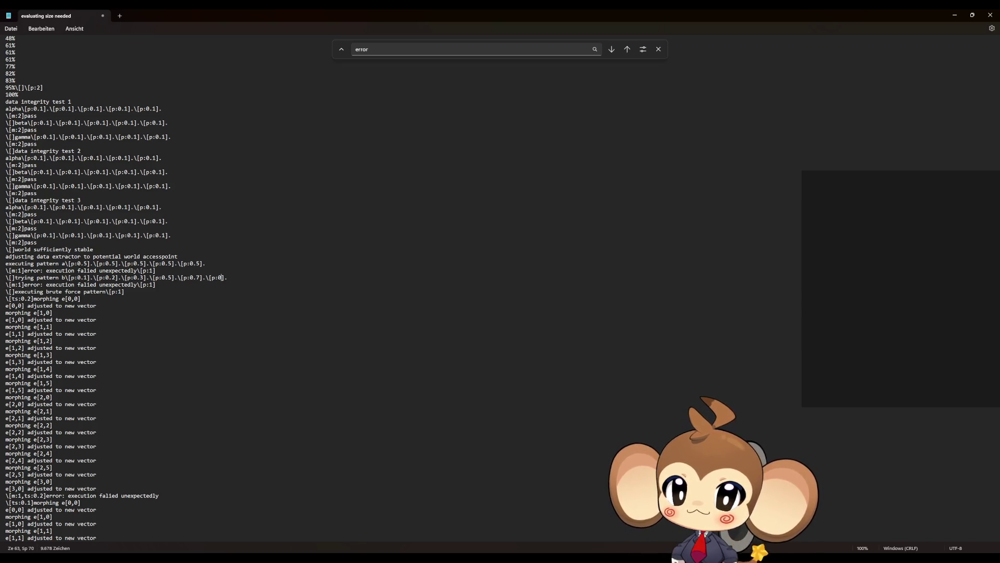
{"action": "key", "text": "ctrl+v"}
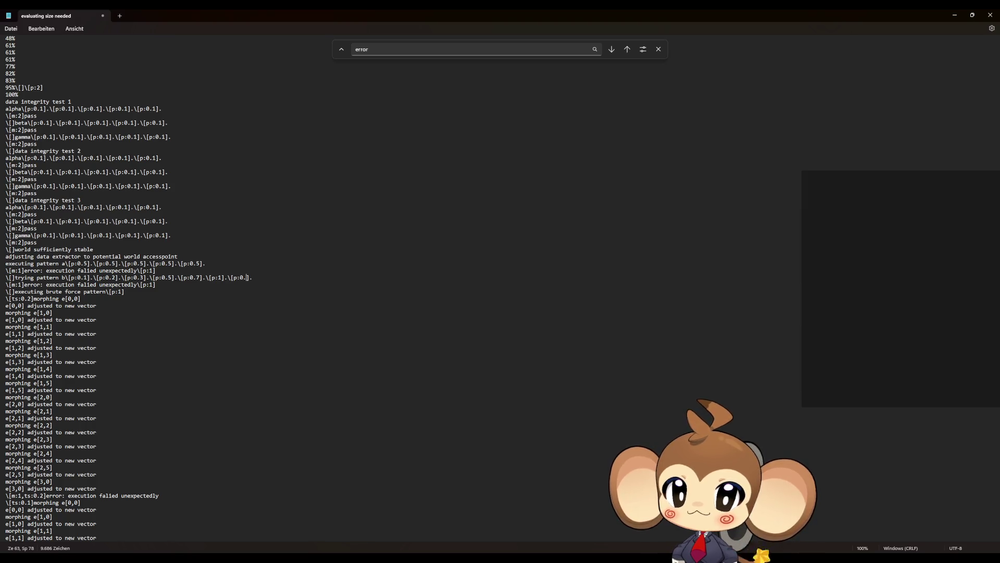
{"action": "type", "text": ".2"}
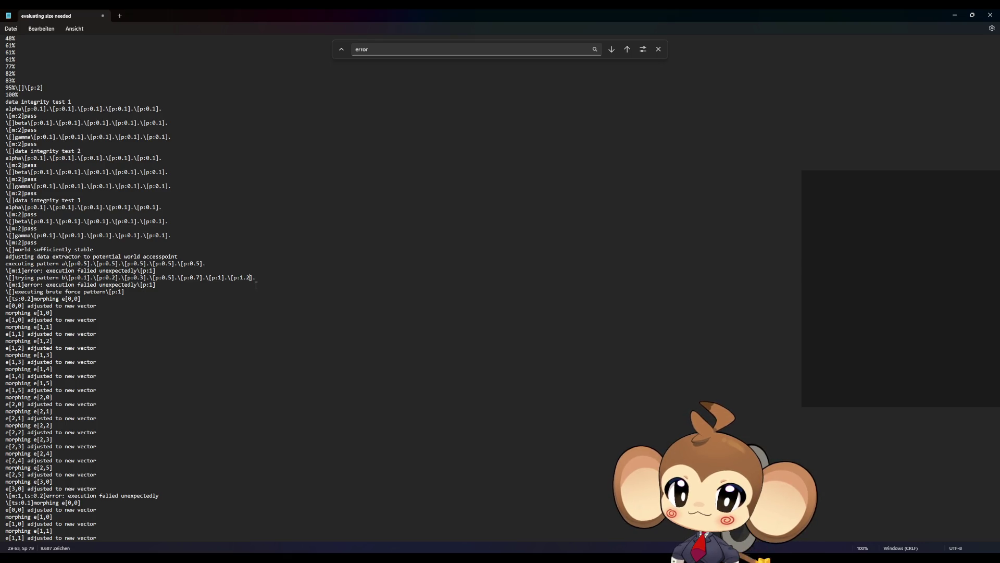
{"action": "type", "text": "\\[p:0.7]."}
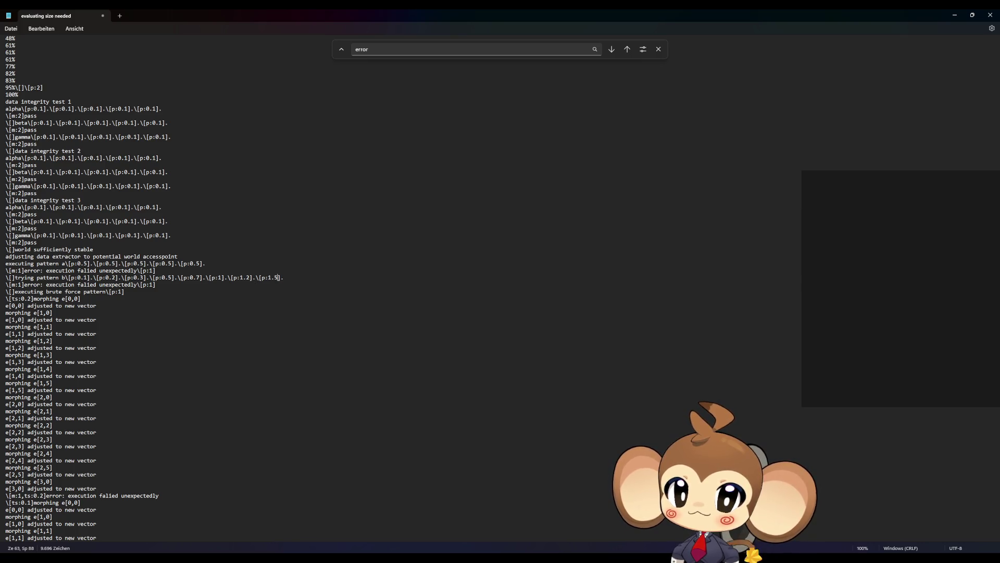
{"action": "left_click", "coordinate": [258, 324]}
{"action": "key", "text": "ctrl+a"}
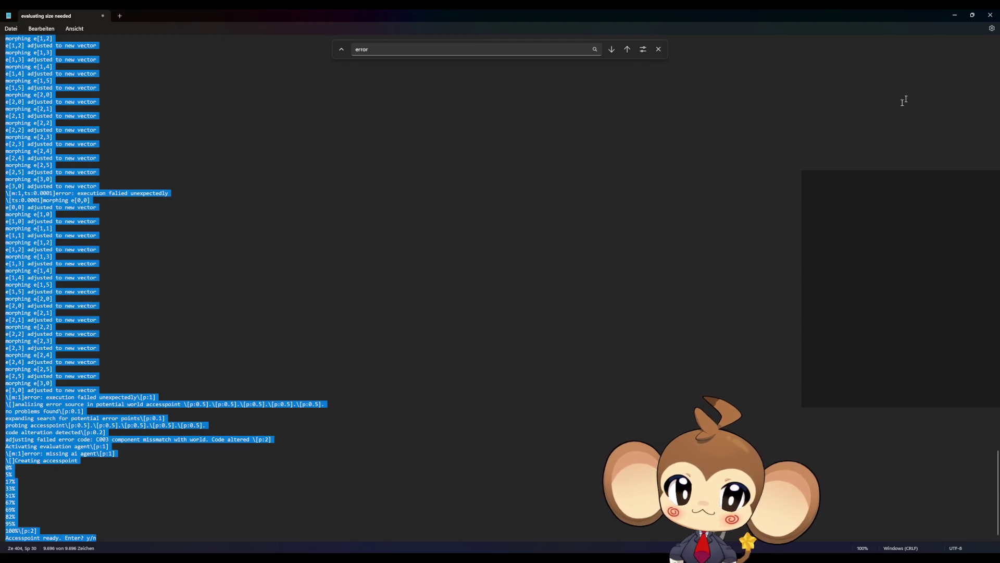
- Review the DD_FirstConsoleText asset, then start a fullscreen Play-in-Editor session
{"action": "left_click", "coordinate": [955, 15]}
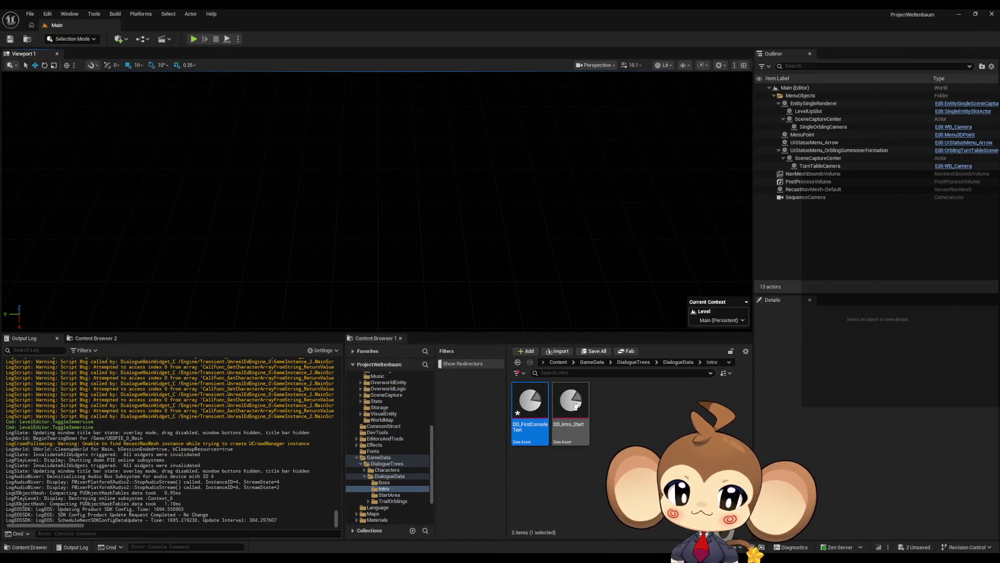
{"action": "double_click", "coordinate": [530, 404]}
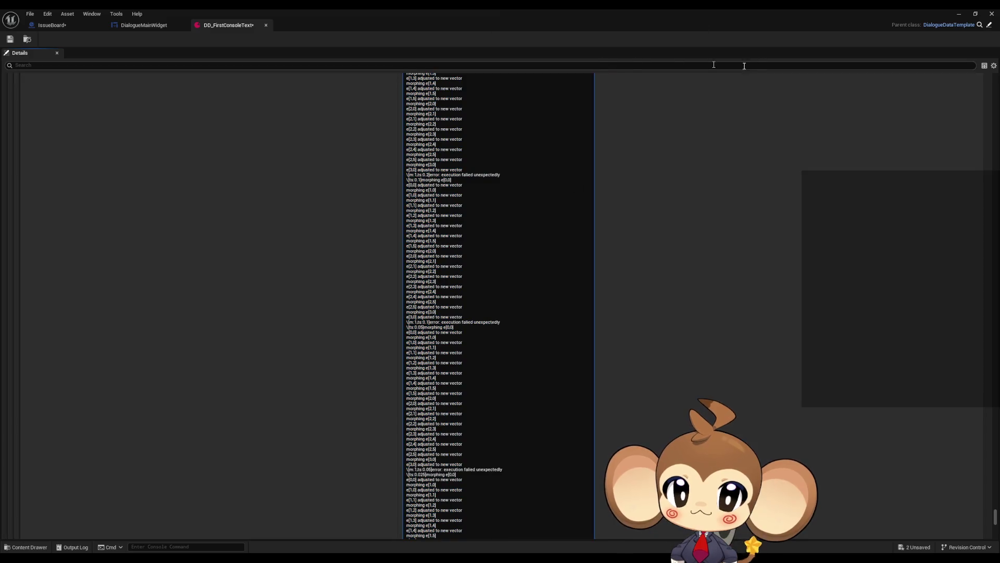
{"action": "left_click", "coordinate": [959, 13]}
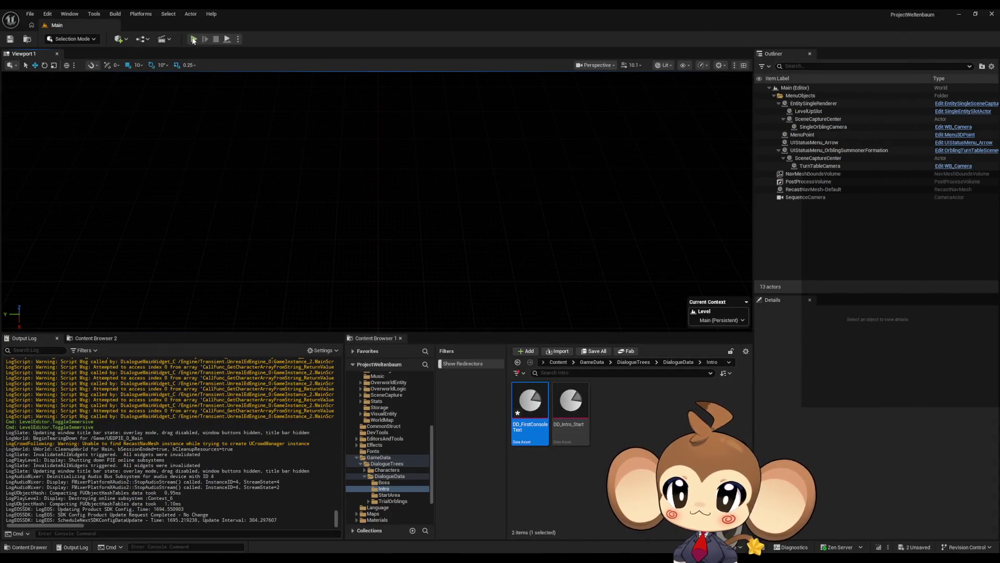
{"action": "left_click", "coordinate": [192, 40]}
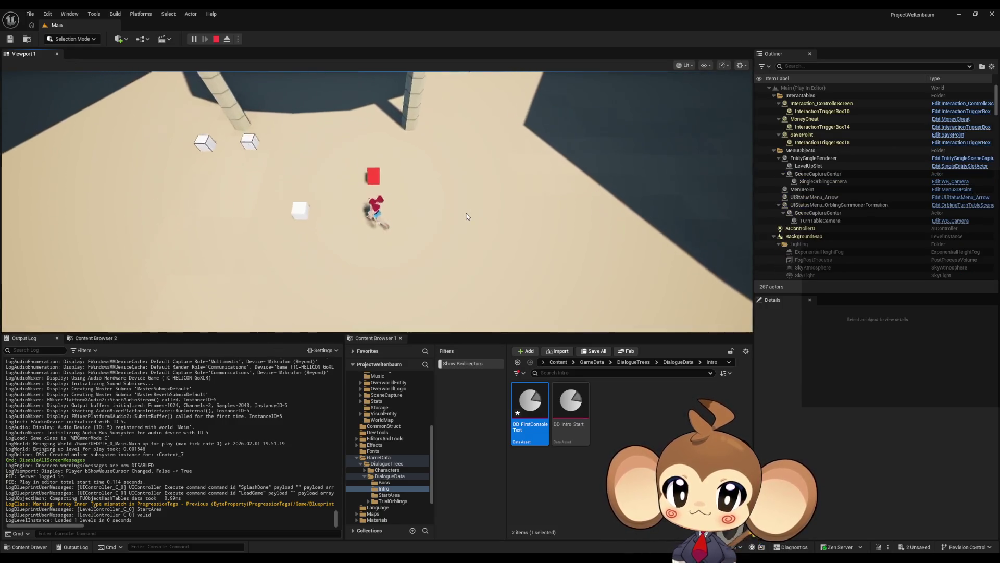
{"action": "key", "text": "F11"}
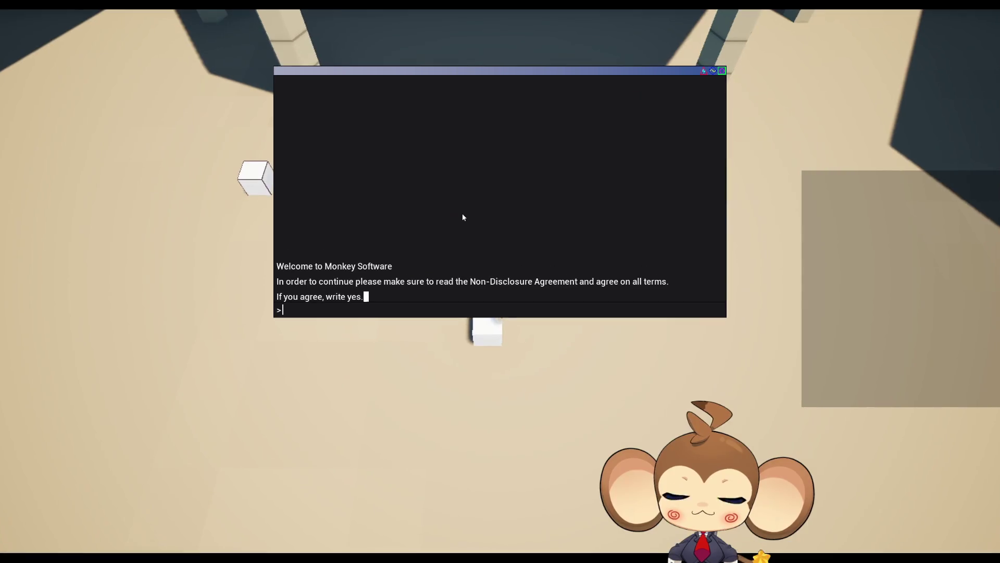
- Answer yes to the NDA prompt, y to Create world, and confirm Accesspoint ready
{"action": "type", "text": "yes"}
{"action": "key", "text": "Return"}
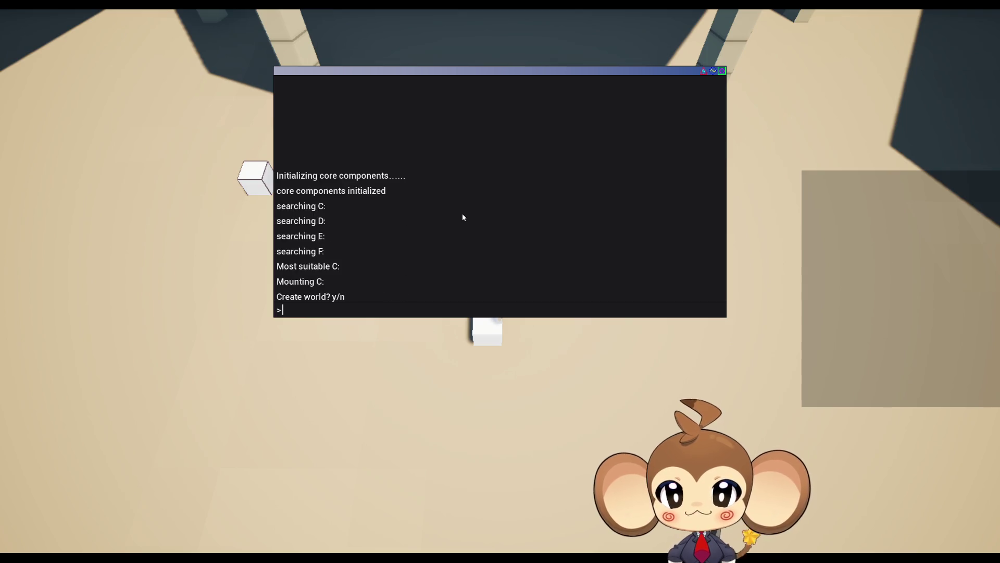
{"action": "type", "text": "y"}
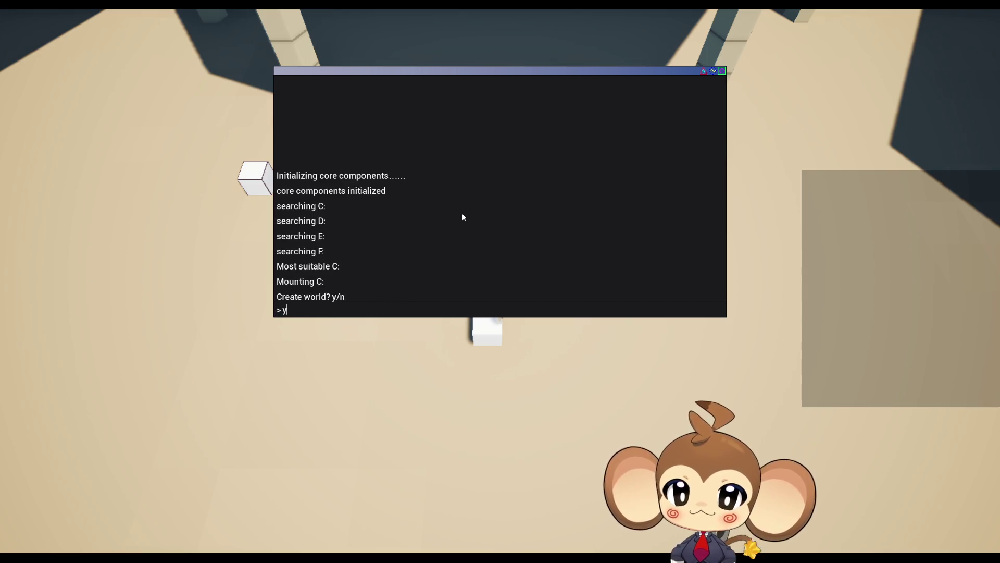
{"action": "key", "text": "Return"}
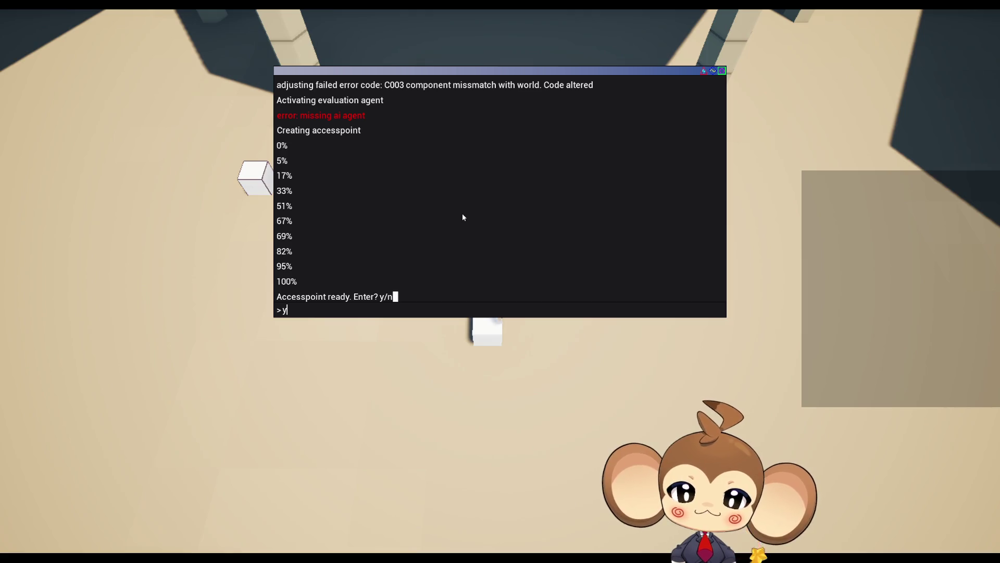
{"action": "key", "text": "Return"}
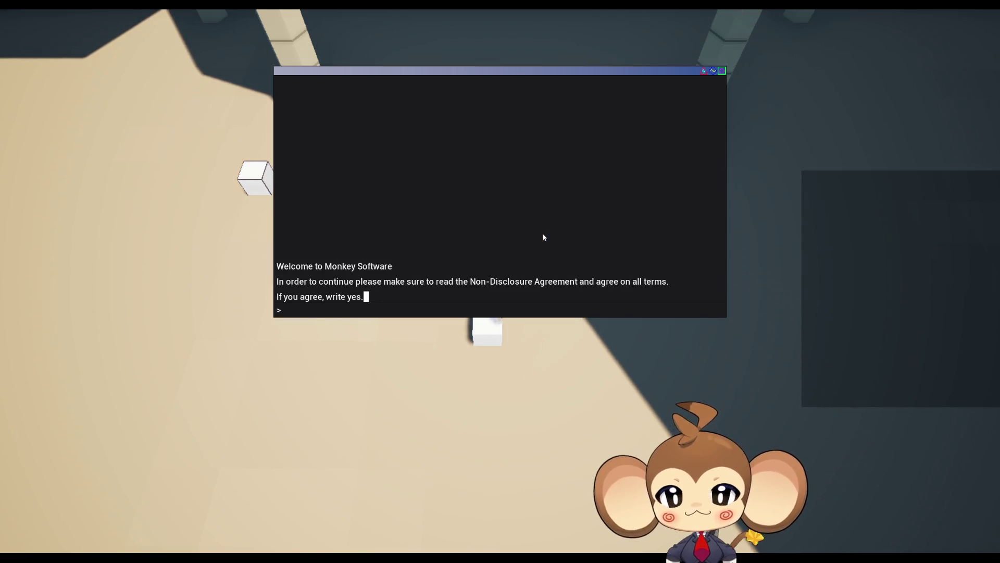
- Answer yes to the NDA, confirm Create world and Accesspoint ready with y, then exit fullscreen with F11
{"action": "type", "text": "yes"}
{"action": "key", "text": "Return"}
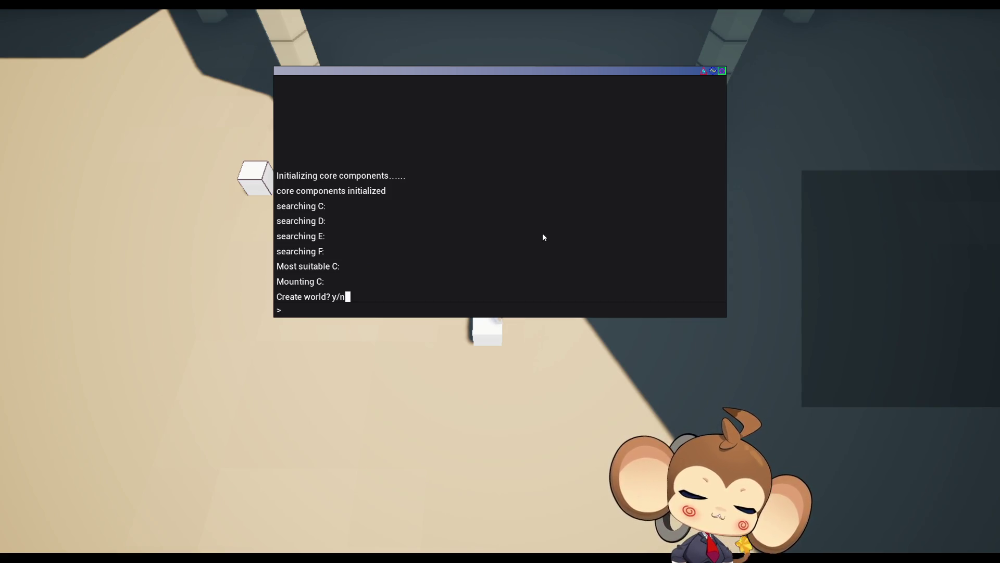
{"action": "key", "text": "Return"}
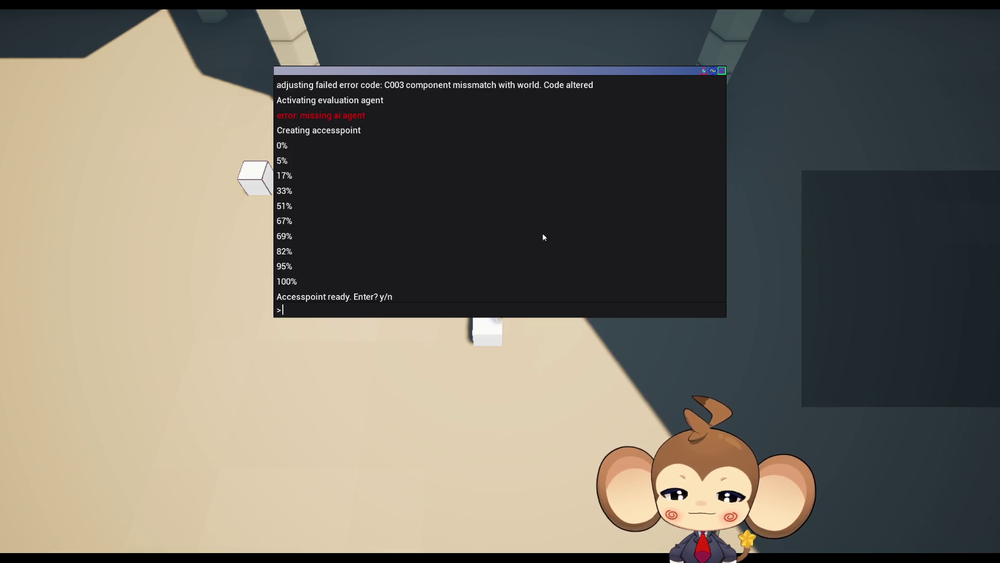
{"action": "type", "text": "y"}
{"action": "key", "text": "Return"}
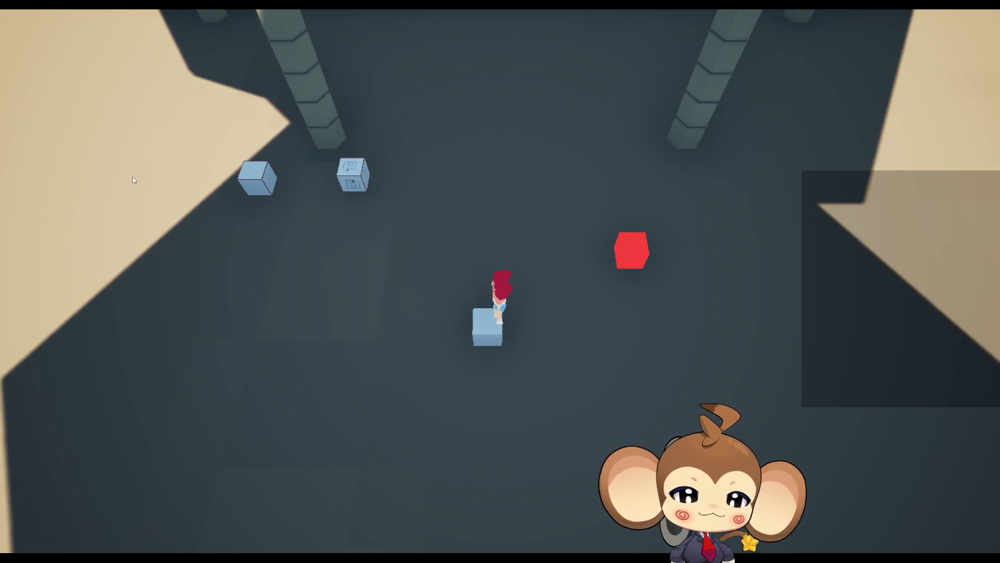
{"action": "key", "text": "F11"}
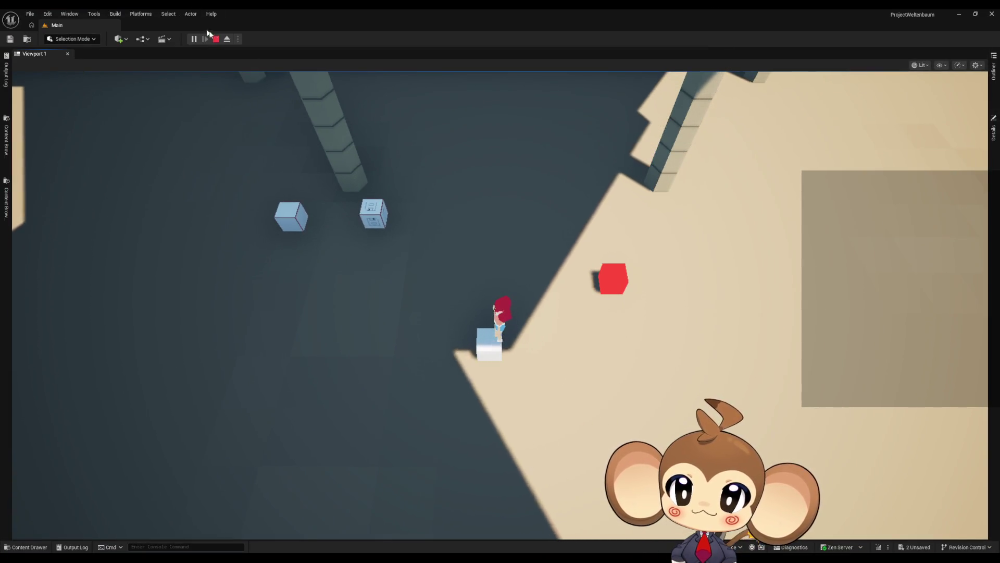
- Stop the play-test and glance through the Output Log, content drawers and DD_FirstConsoleText editor
{"action": "key", "text": "Escape"}
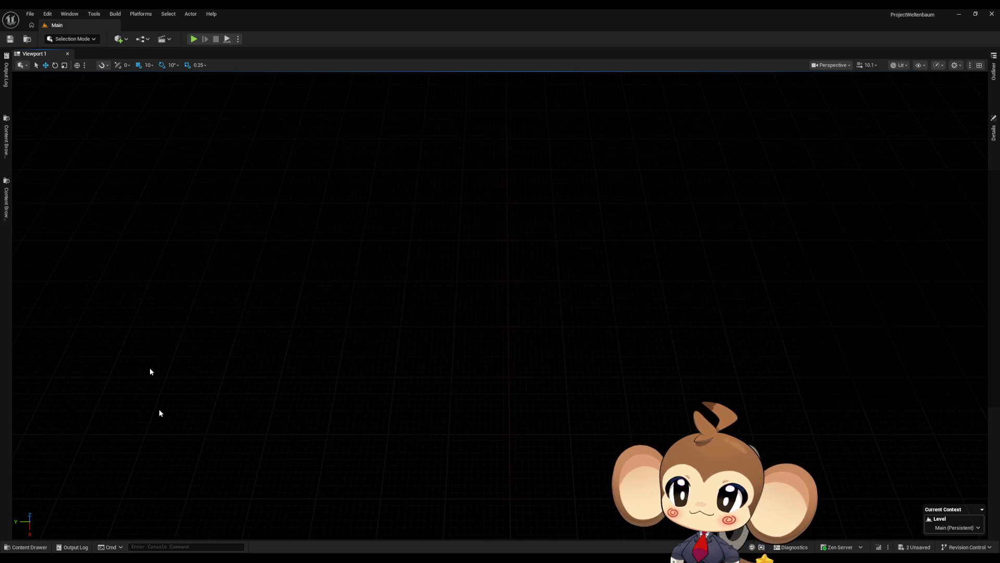
{"action": "left_click", "coordinate": [6, 84]}
{"action": "left_click", "coordinate": [7, 87]}
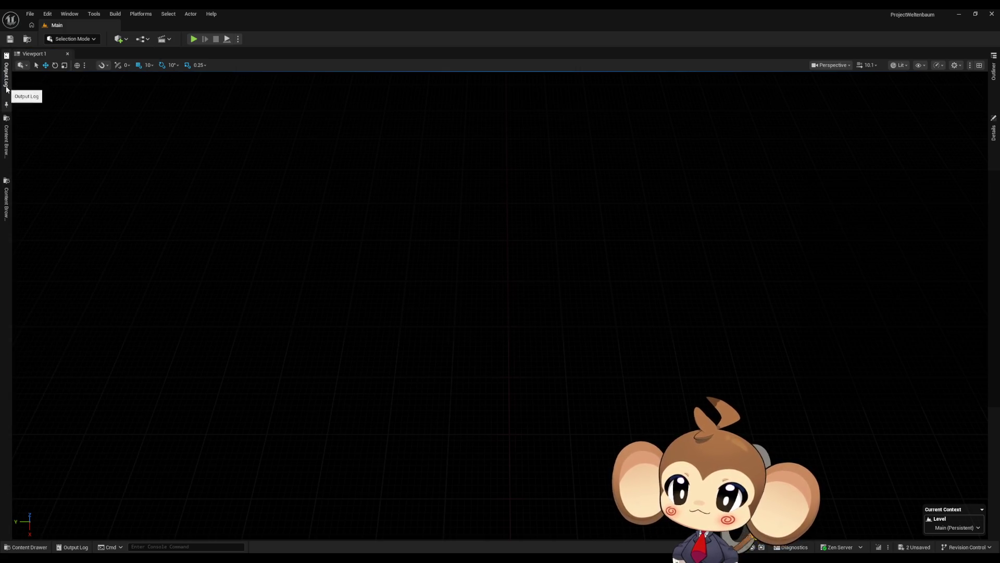
{"action": "left_click", "coordinate": [6, 140]}
{"action": "left_click", "coordinate": [8, 192]}
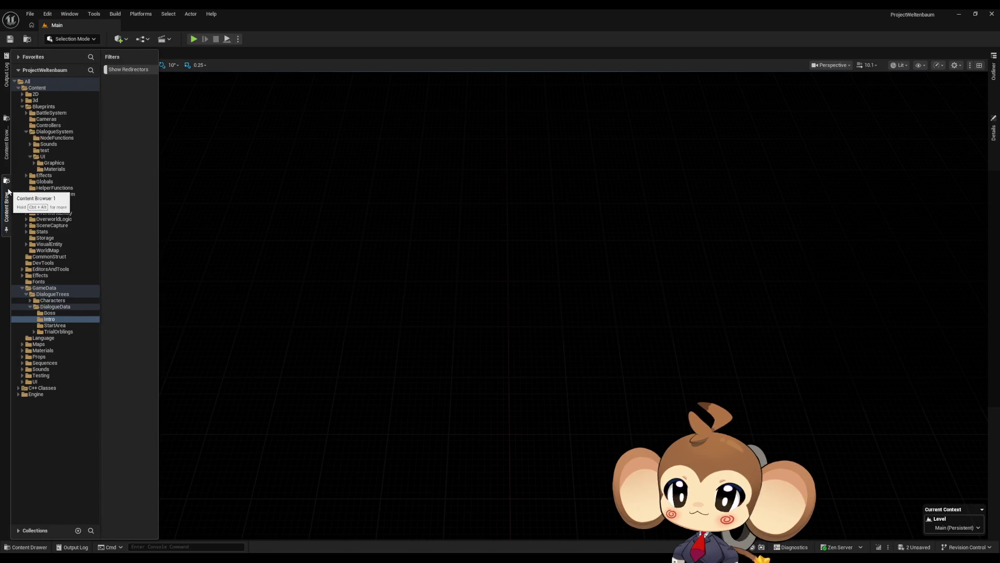
{"action": "left_click", "coordinate": [29, 547]}
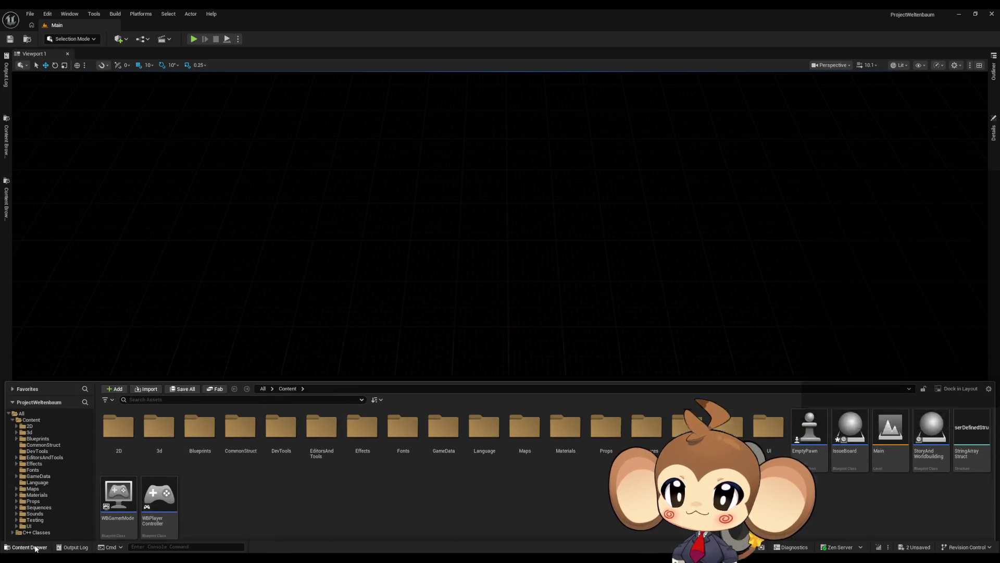
{"action": "left_click", "coordinate": [35, 547]}
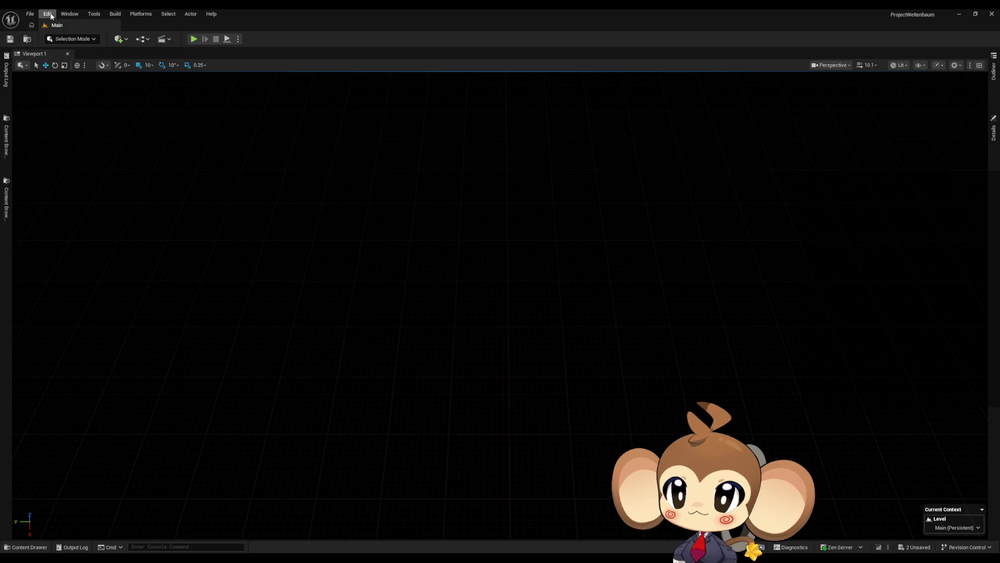
{"action": "mouse_move", "coordinate": [410, 560]}
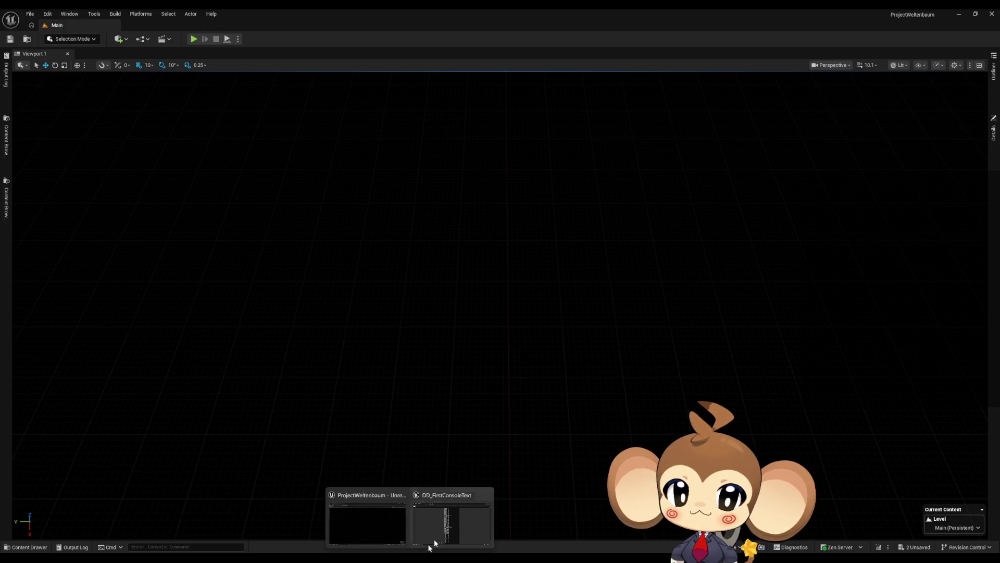
{"action": "left_click", "coordinate": [439, 534]}
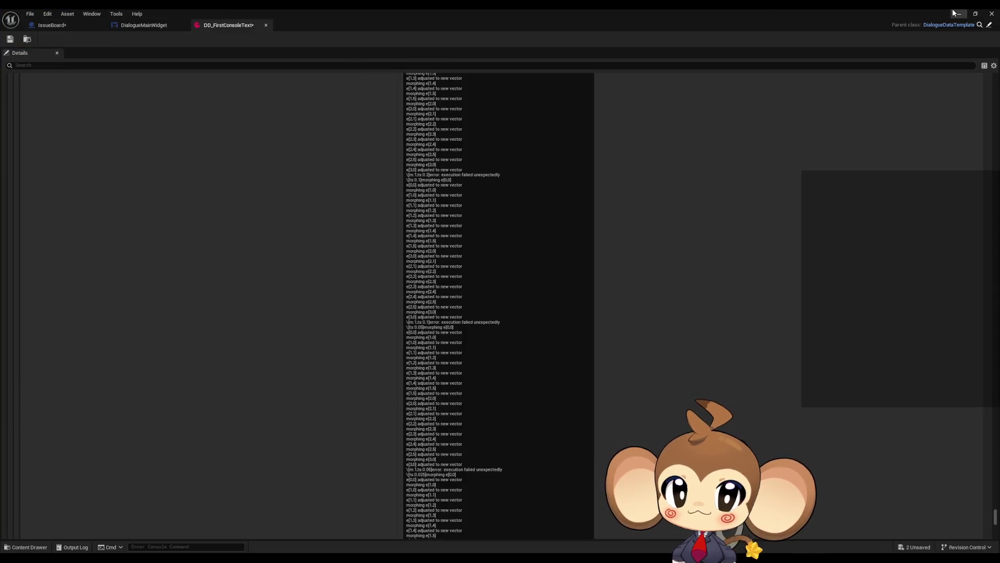
{"action": "left_click", "coordinate": [959, 14]}
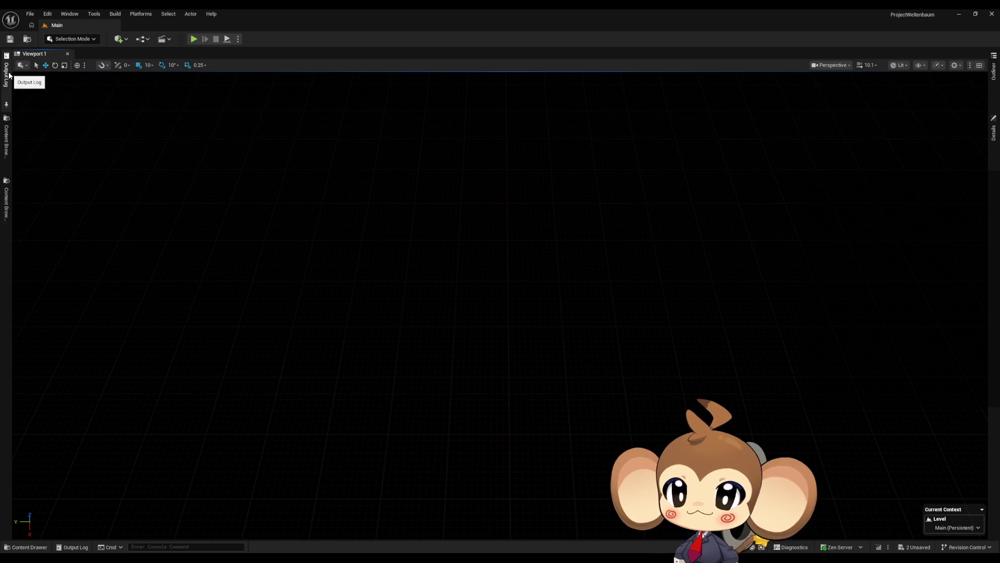
- Open a Details panel from the Window menu
{"action": "left_click", "coordinate": [7, 73]}
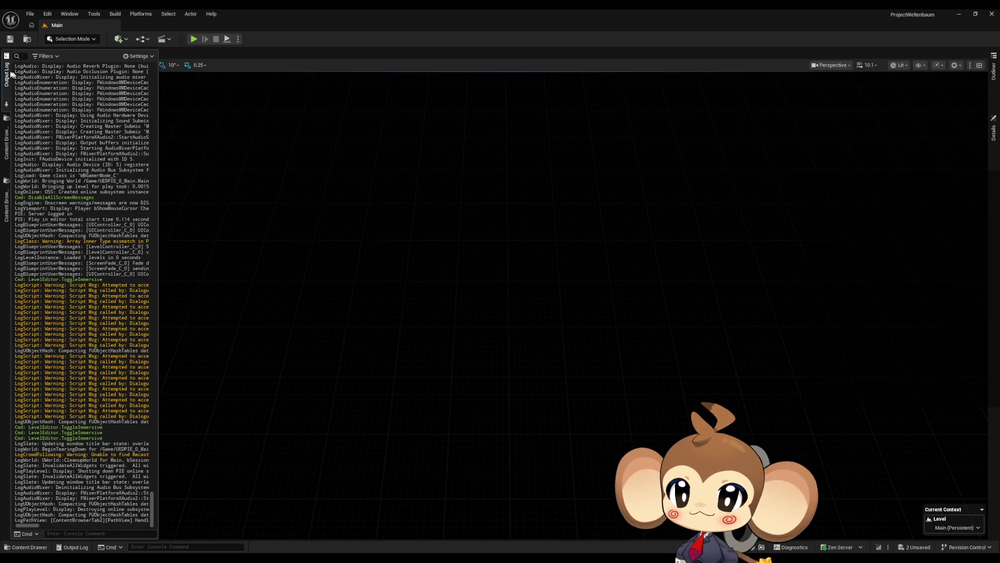
{"action": "left_click", "coordinate": [7, 73]}
{"action": "left_click", "coordinate": [72, 15]}
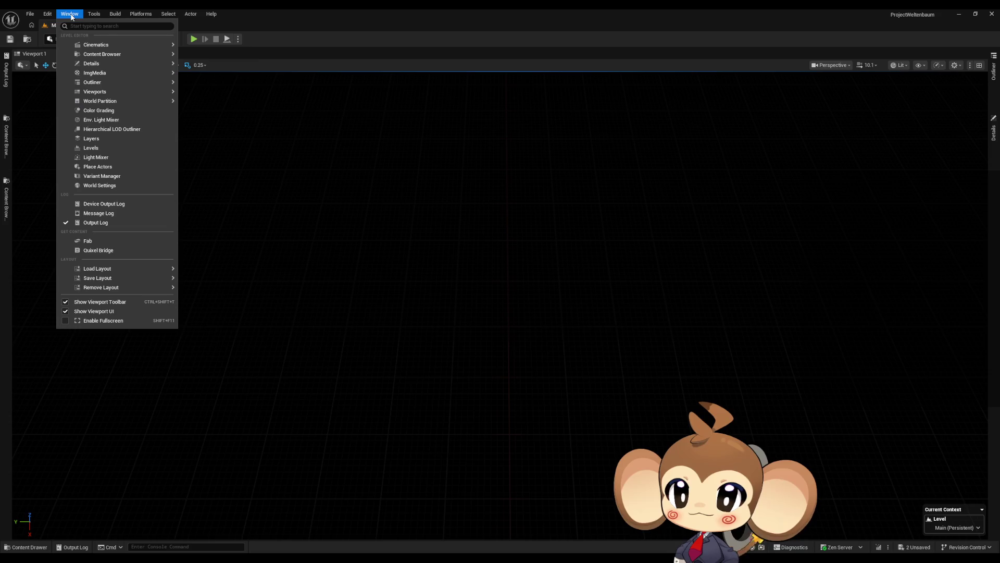
{"action": "mouse_move", "coordinate": [101, 45]}
{"action": "mouse_move", "coordinate": [101, 67]}
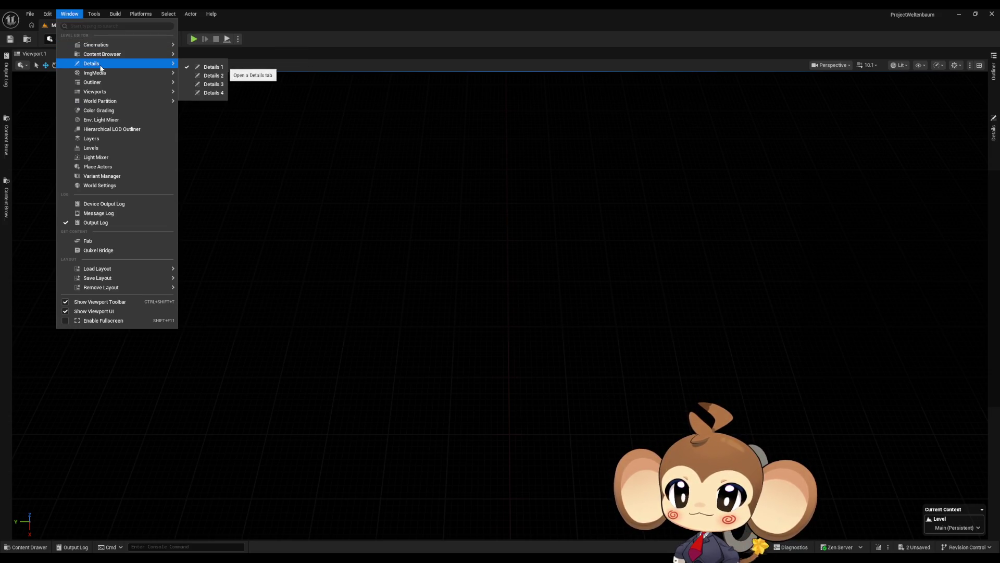
{"action": "left_click", "coordinate": [198, 66]}
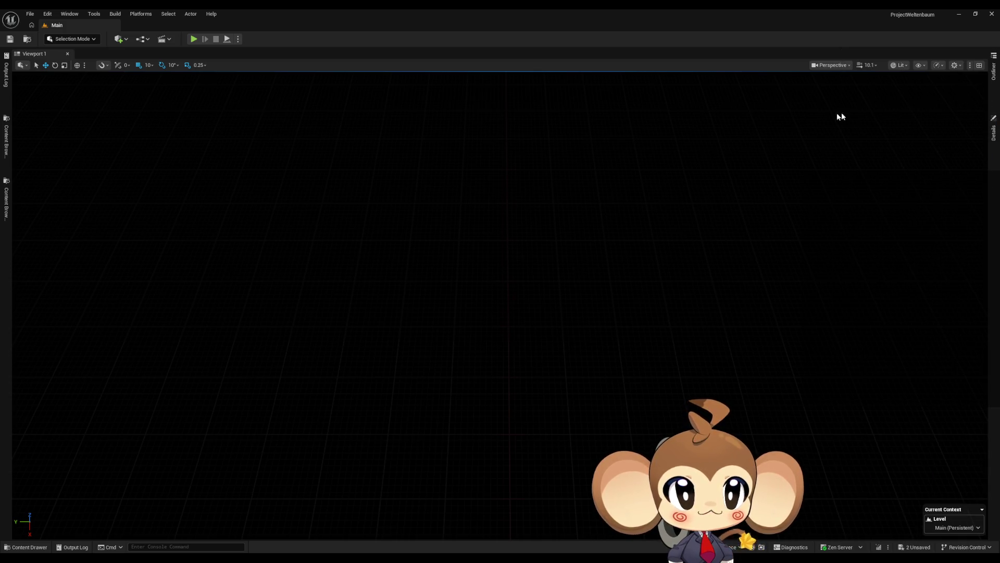
- Undock the Outliner and Details panels from the sidebar so they stay docked on the right
{"action": "mouse_move", "coordinate": [994, 73]}
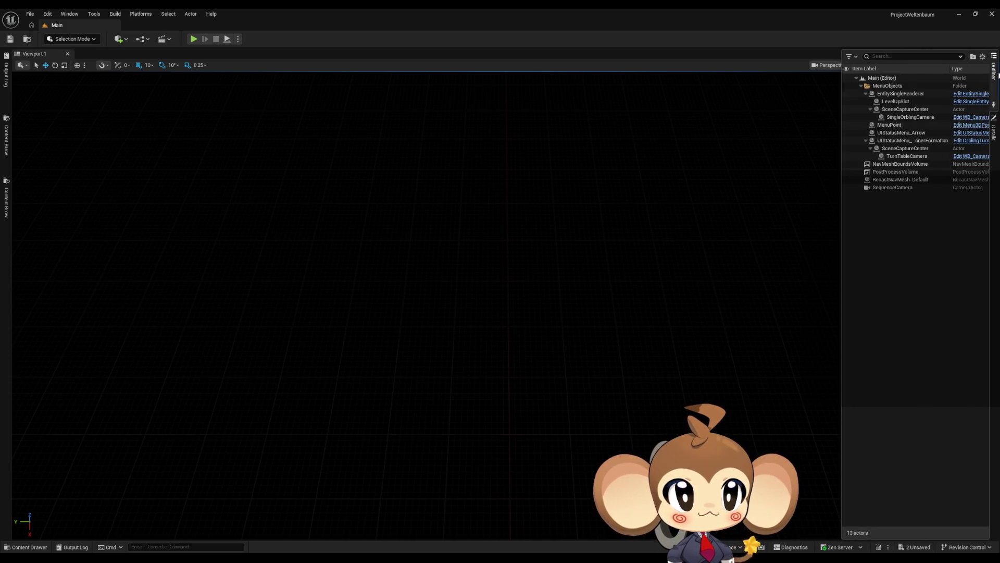
{"action": "right_click", "coordinate": [994, 73]}
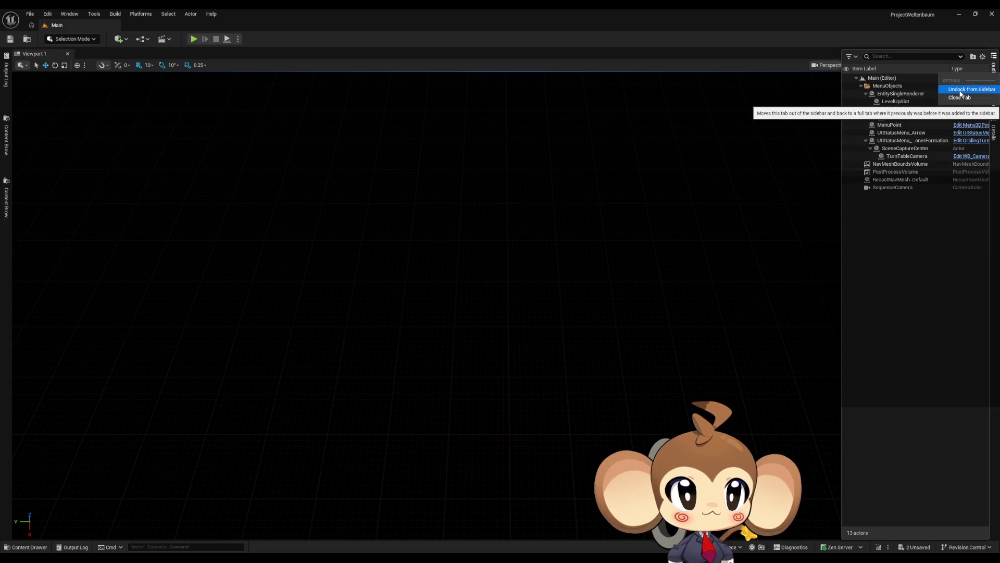
{"action": "left_click", "coordinate": [961, 90]}
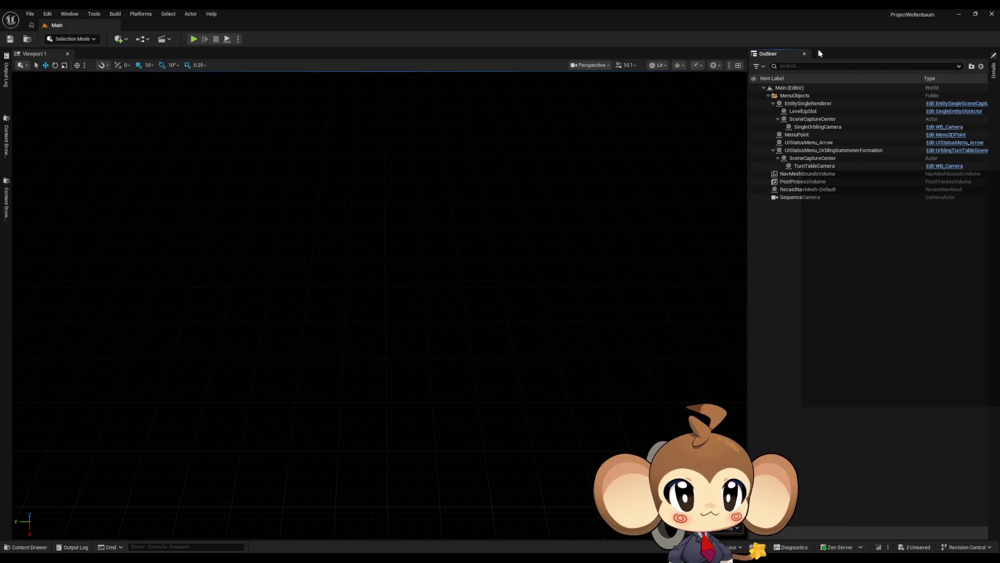
{"action": "right_click", "coordinate": [994, 71]}
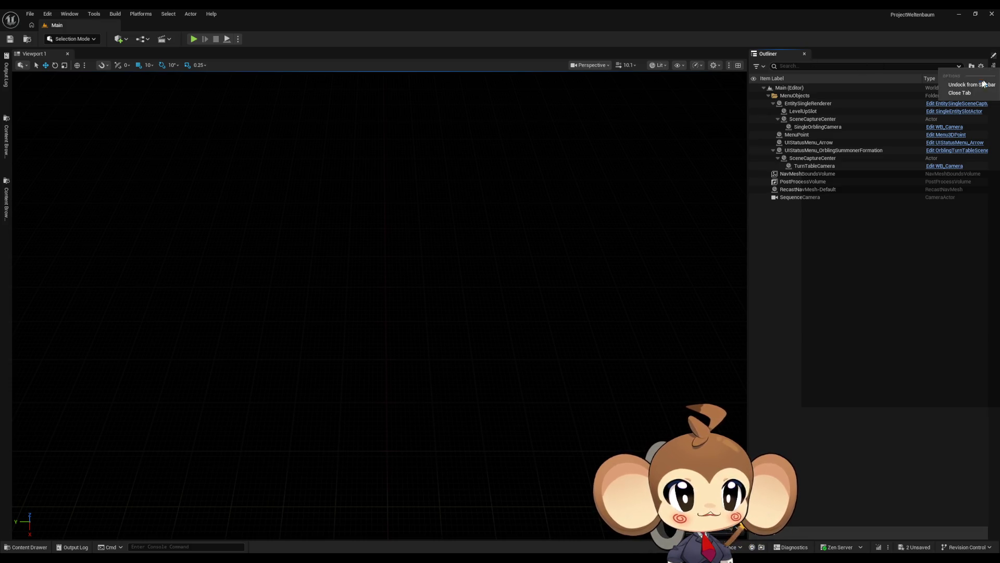
{"action": "left_click", "coordinate": [970, 85]}
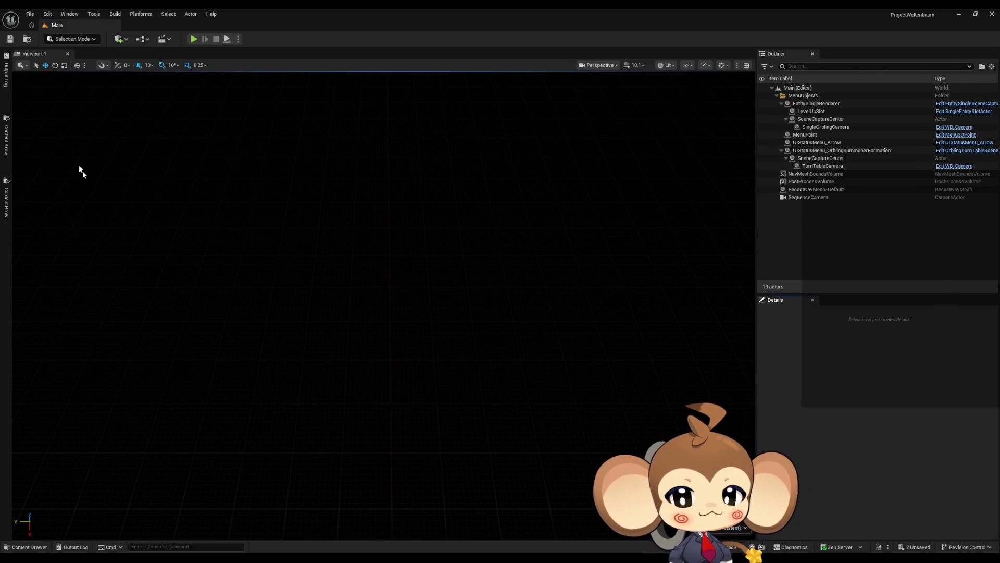
- Dock the Output Log and both Content Browsers along the bottom, showing the Output Log
{"action": "left_click", "coordinate": [5, 97]}
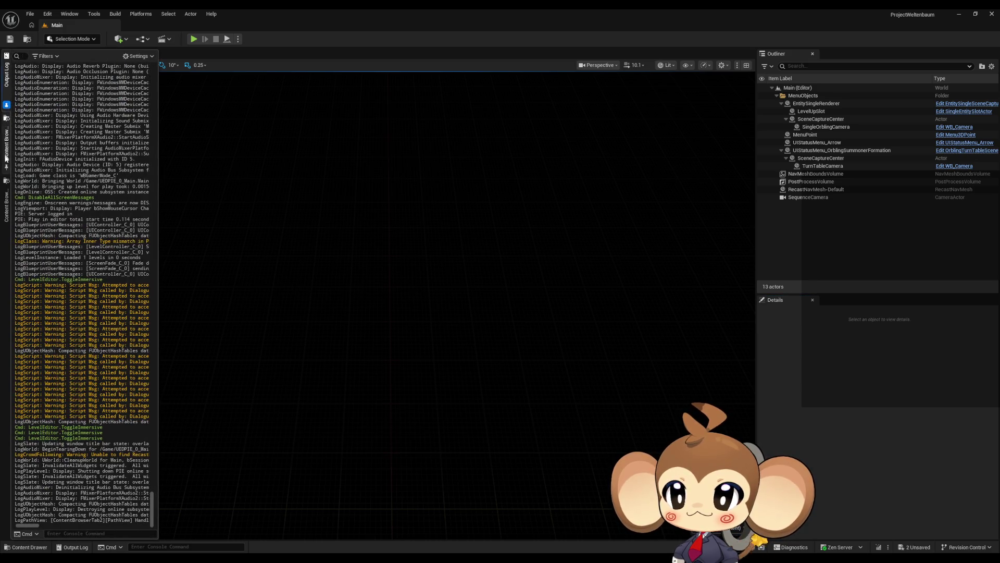
{"action": "right_click", "coordinate": [8, 97]}
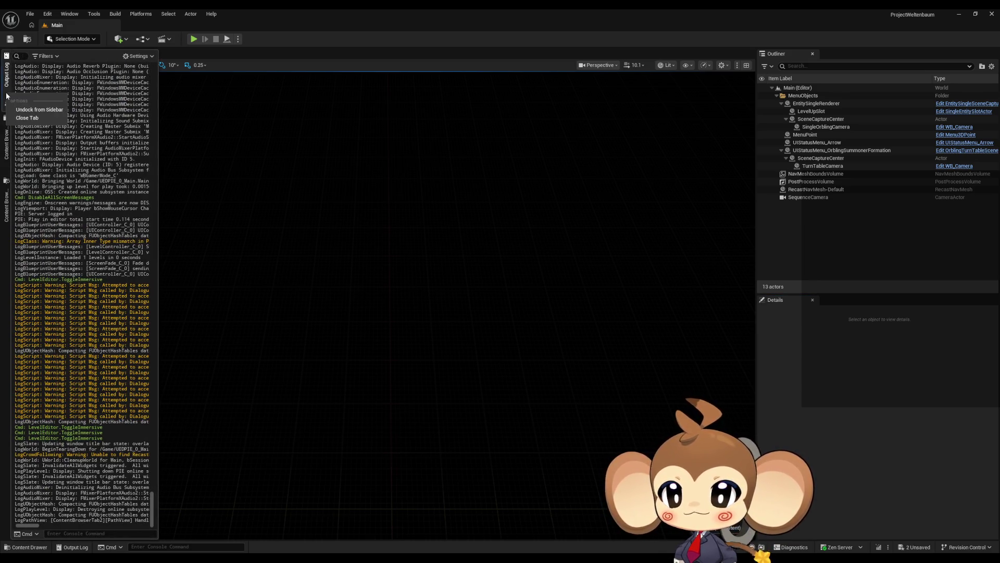
{"action": "left_click", "coordinate": [12, 108]}
{"action": "right_click", "coordinate": [7, 99]}
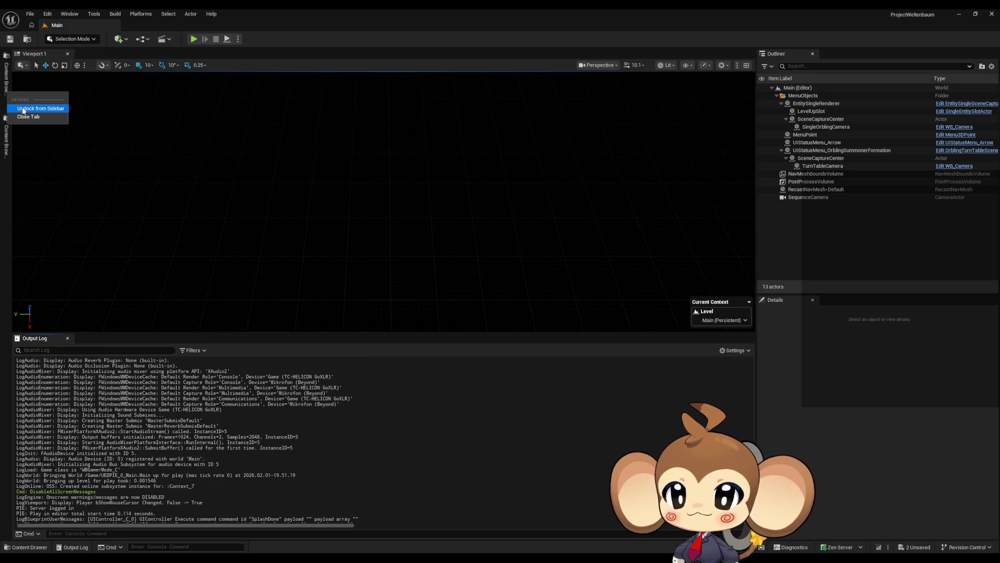
{"action": "left_click", "coordinate": [31, 105]}
{"action": "right_click", "coordinate": [8, 93]}
{"action": "left_click", "coordinate": [28, 105]}
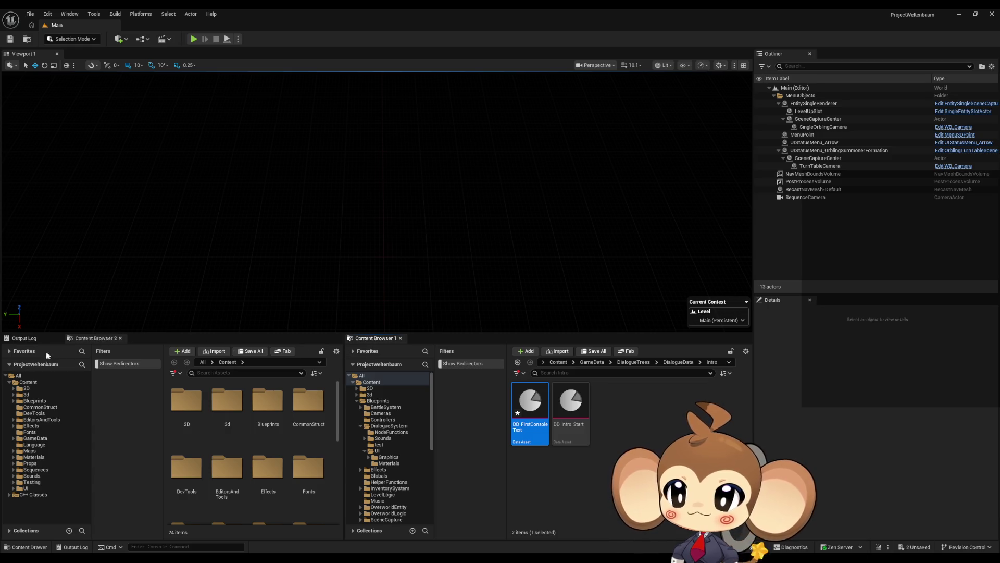
{"action": "left_click", "coordinate": [30, 338]}
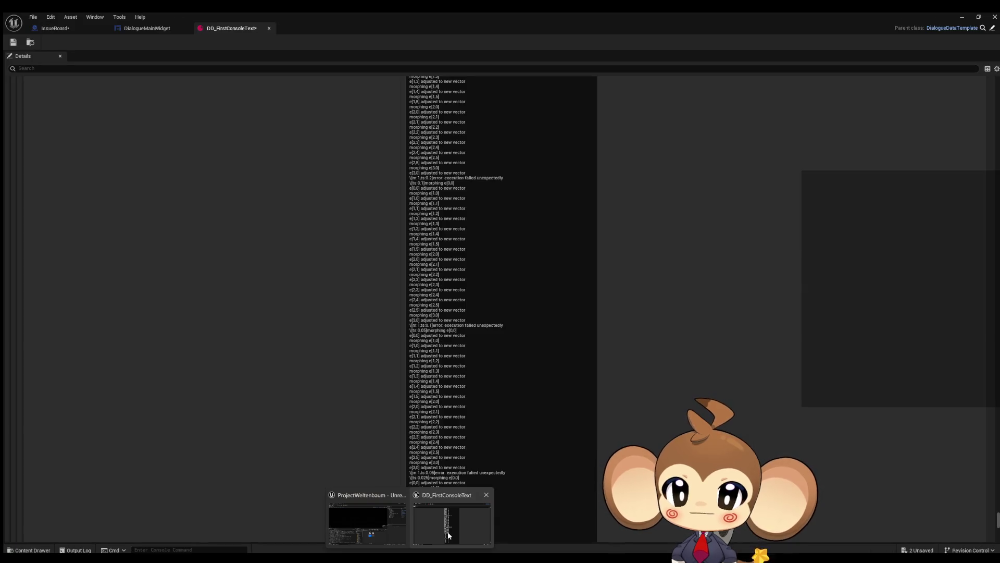
{"action": "left_click", "coordinate": [448, 532]}
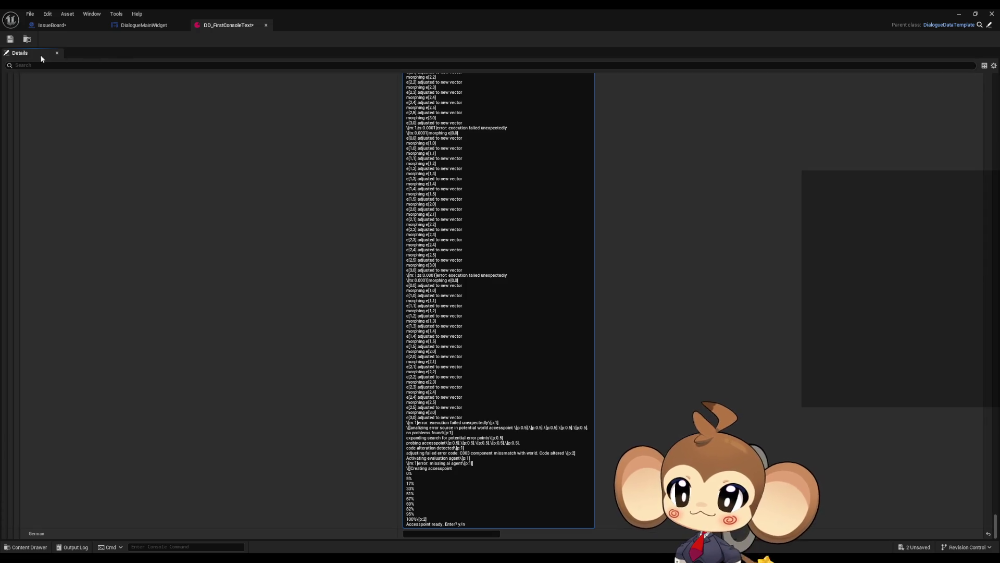
{"action": "left_click", "coordinate": [959, 14]}
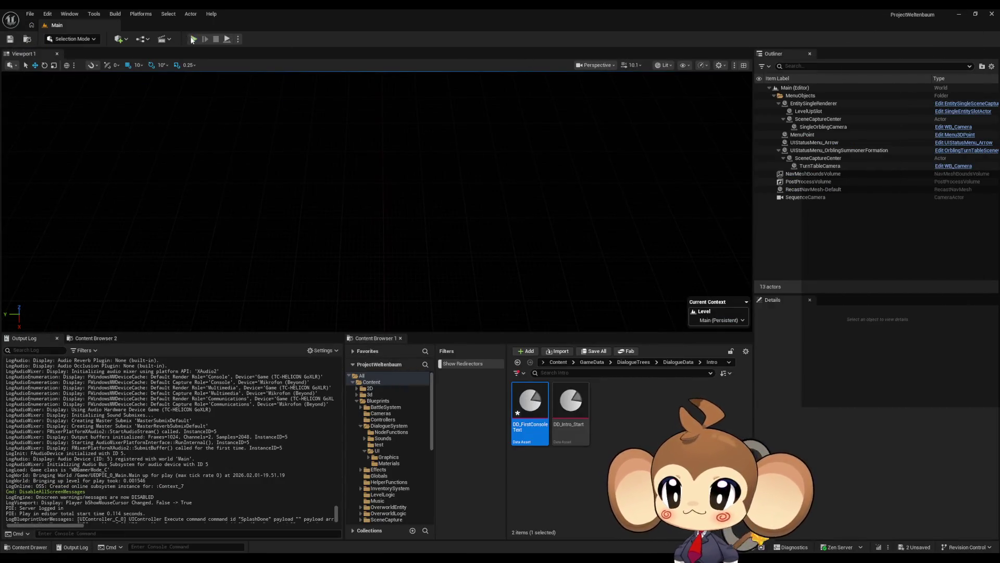
- Load the game fullscreen, answer yes to the NDA and y to Create world
{"action": "key", "text": "Down"}
{"action": "key", "text": "Return"}
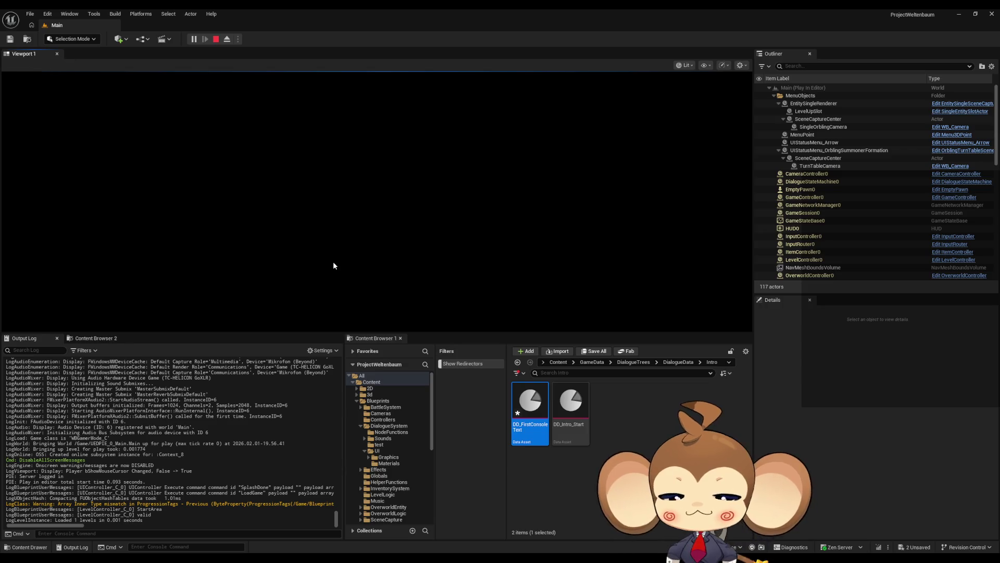
{"action": "key", "text": "F11"}
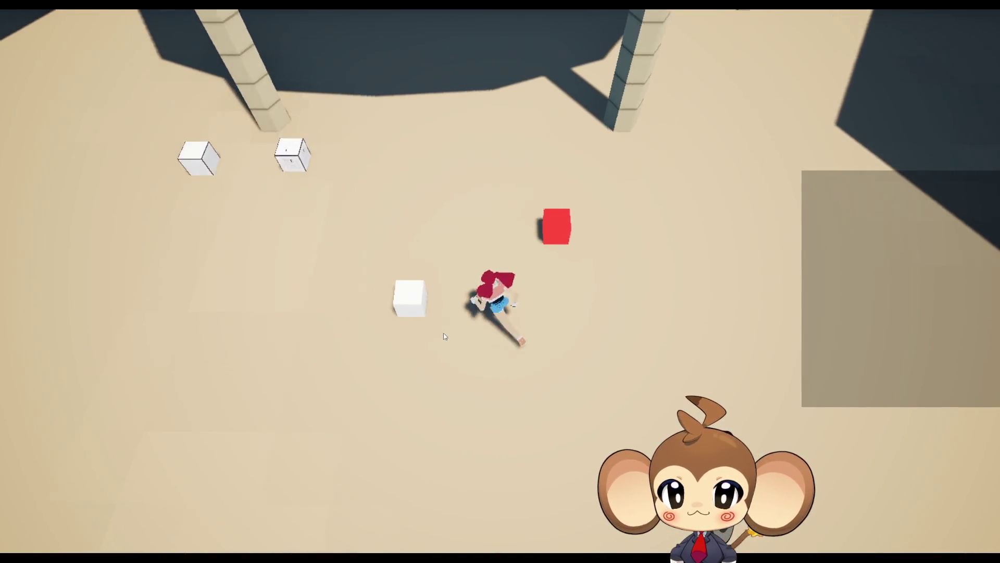
{"action": "type", "text": "yes"}
{"action": "key", "text": "Return"}
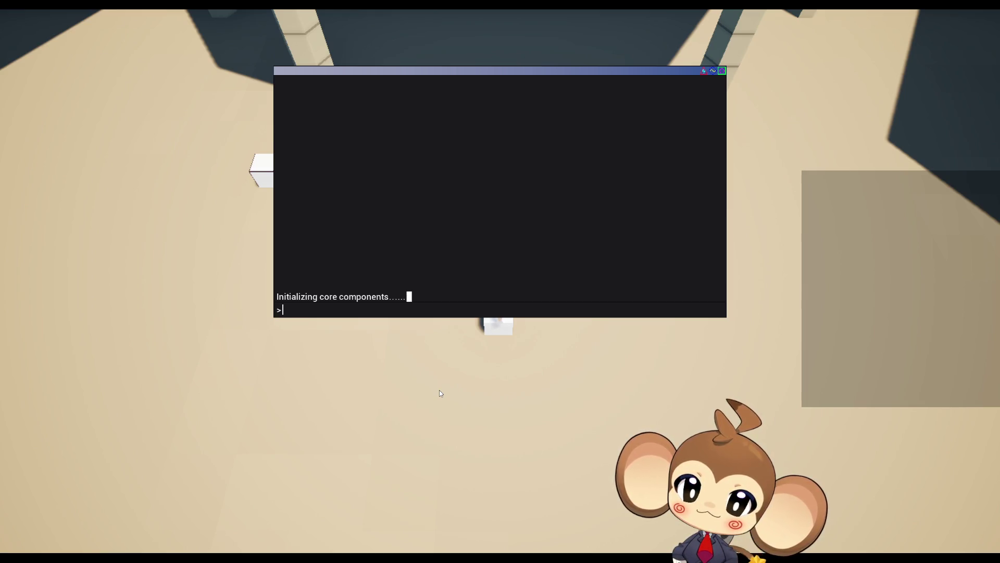
{"action": "type", "text": "y"}
{"action": "key", "text": "Return"}
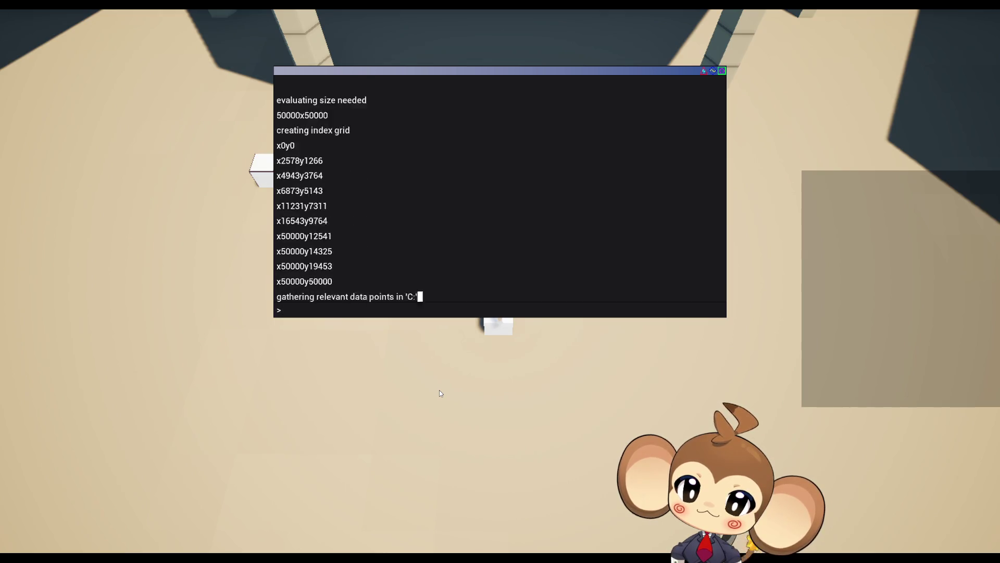
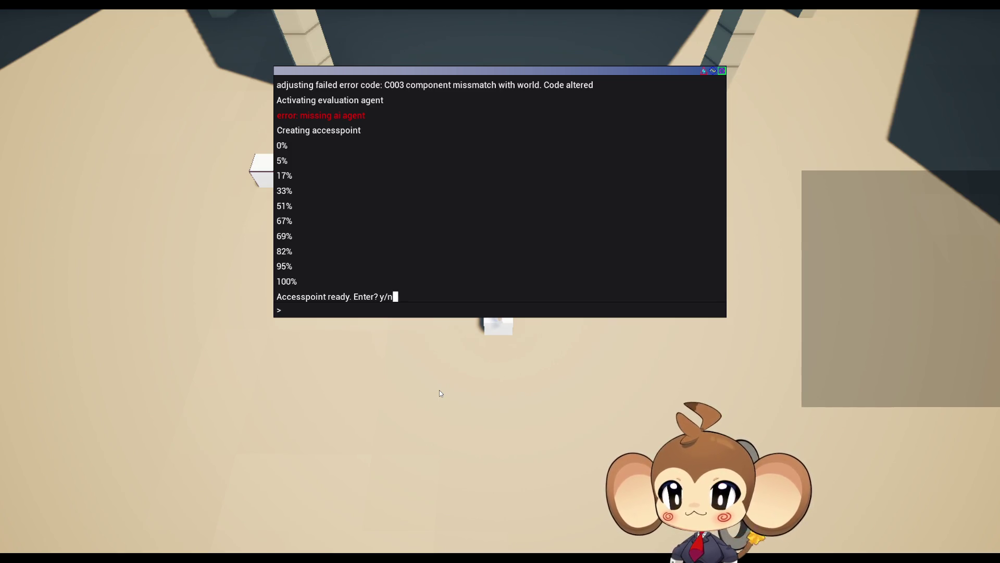
- Answer 'y' at the 'Accesspoint ready. Enter? y/n' console prompt and bring the editor forward
{"action": "type", "text": "y"}
{"action": "key", "text": "Return"}
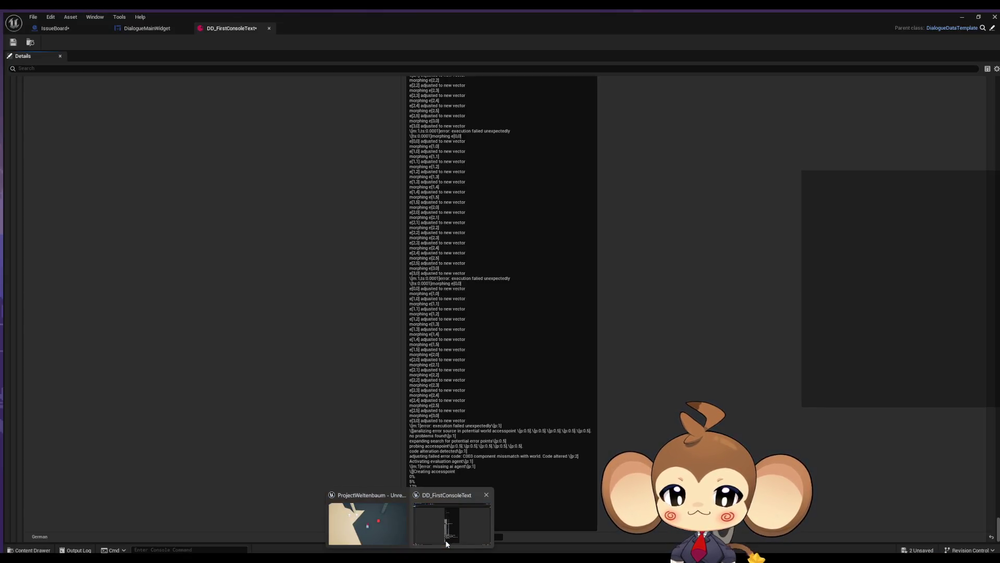
{"action": "left_click", "coordinate": [445, 539]}
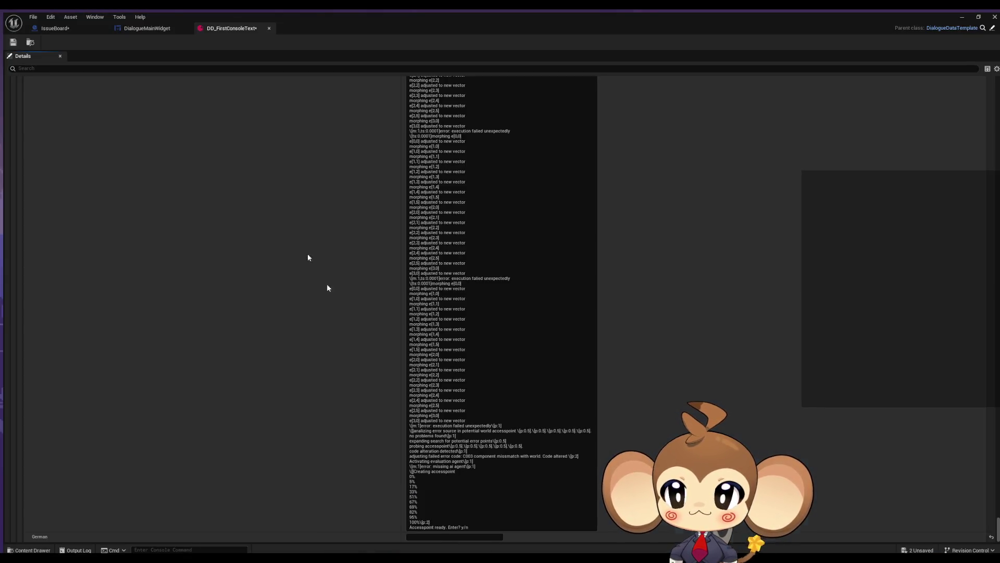
- Glance at the IssueBoard notes and the DD_FirstConsoleText console text, then return to DialogueMainWidget
{"action": "left_click", "coordinate": [131, 27]}
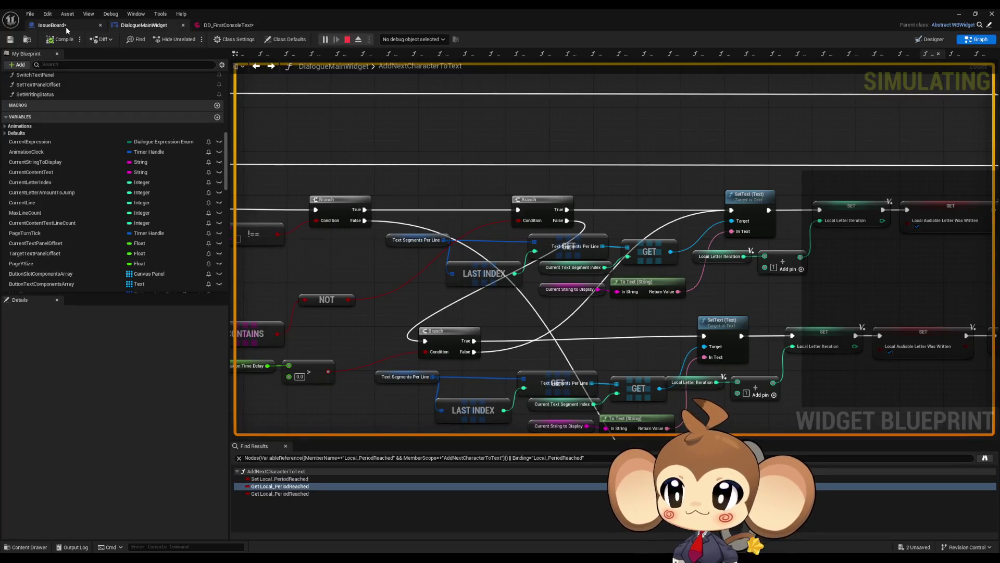
{"action": "left_click", "coordinate": [66, 27]}
{"action": "scroll", "coordinate": [438, 240], "scroll_direction": "down", "scroll_amount": 5}
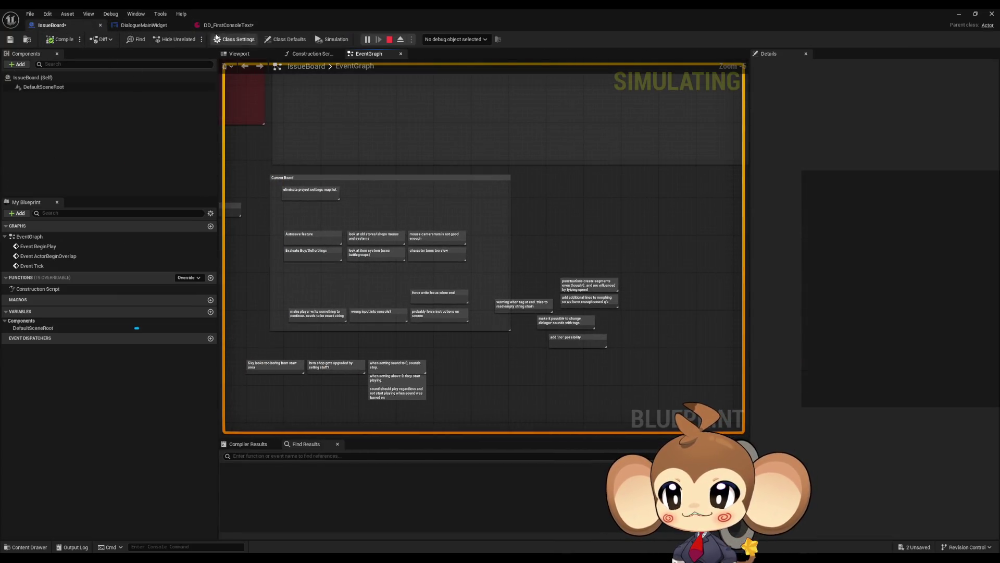
{"action": "left_click", "coordinate": [159, 26]}
{"action": "left_click", "coordinate": [229, 25]}
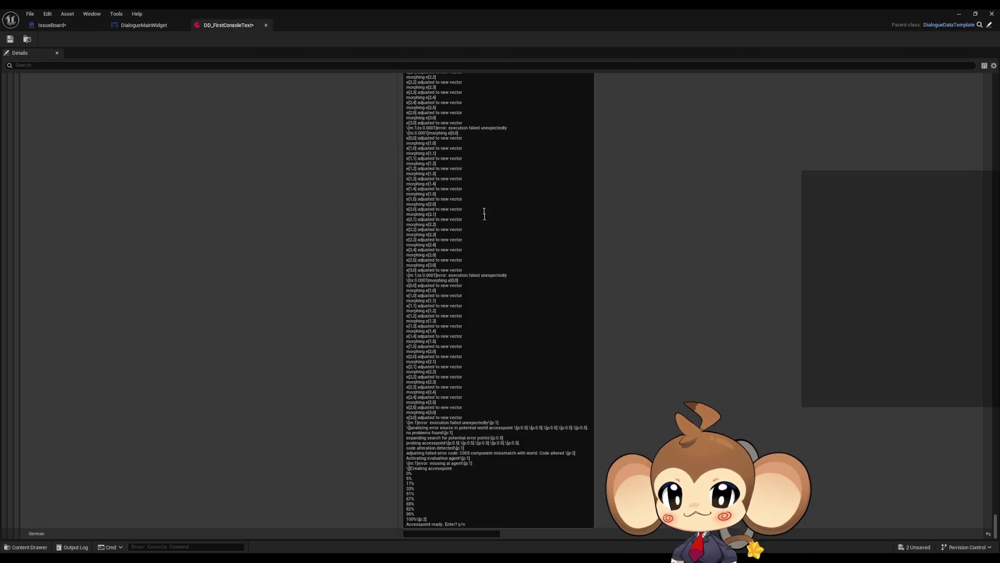
{"action": "left_click", "coordinate": [461, 329]}
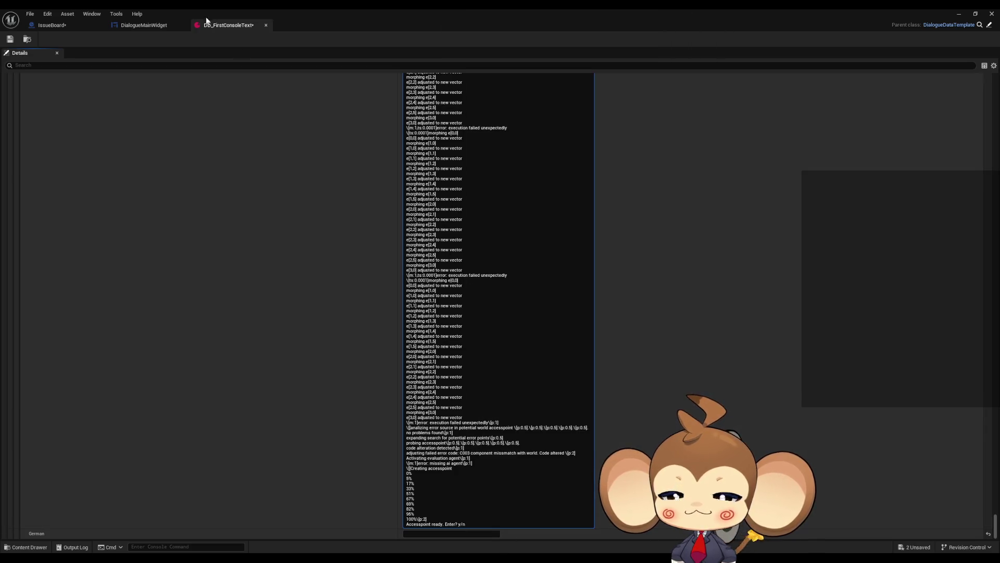
{"action": "left_click", "coordinate": [156, 25]}
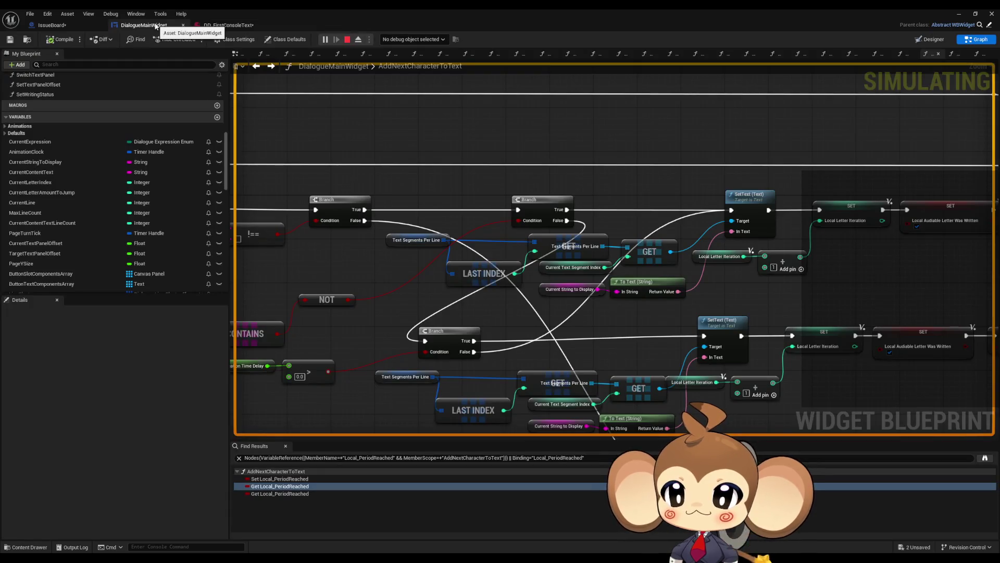
- Open the TextTagFunctionExecuter graph and bring its tag switch nodes into view
{"action": "scroll", "coordinate": [61, 193], "scroll_direction": "up", "scroll_amount": 15}
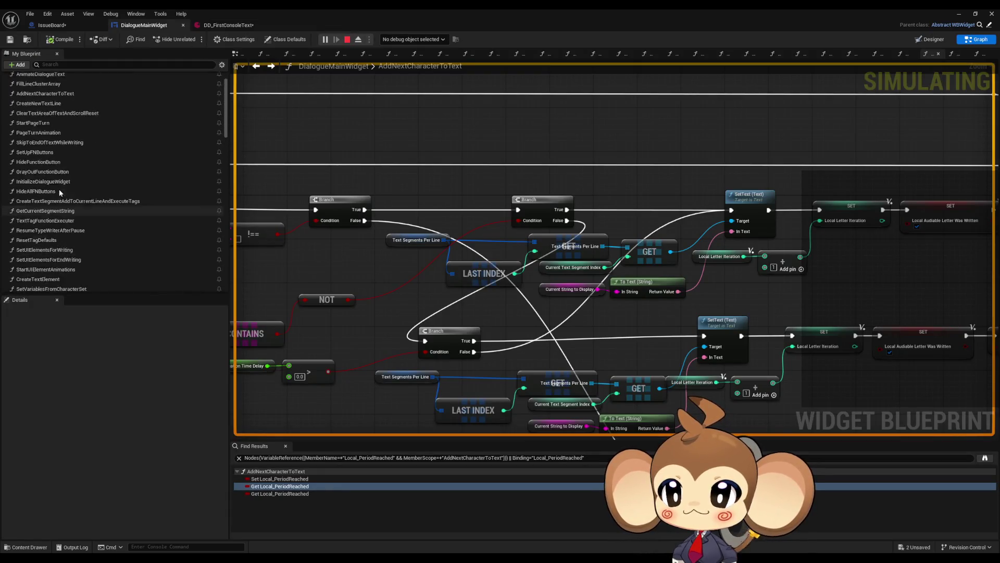
{"action": "scroll", "coordinate": [56, 177], "scroll_direction": "down", "scroll_amount": 2}
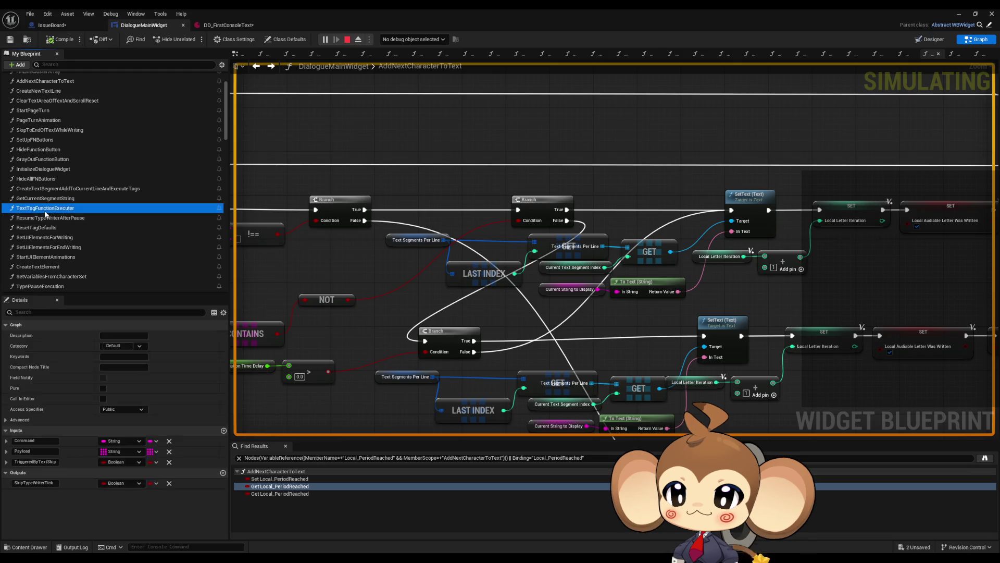
{"action": "double_click", "coordinate": [46, 208]}
{"action": "scroll", "coordinate": [440, 222], "scroll_direction": "up", "scroll_amount": 5}
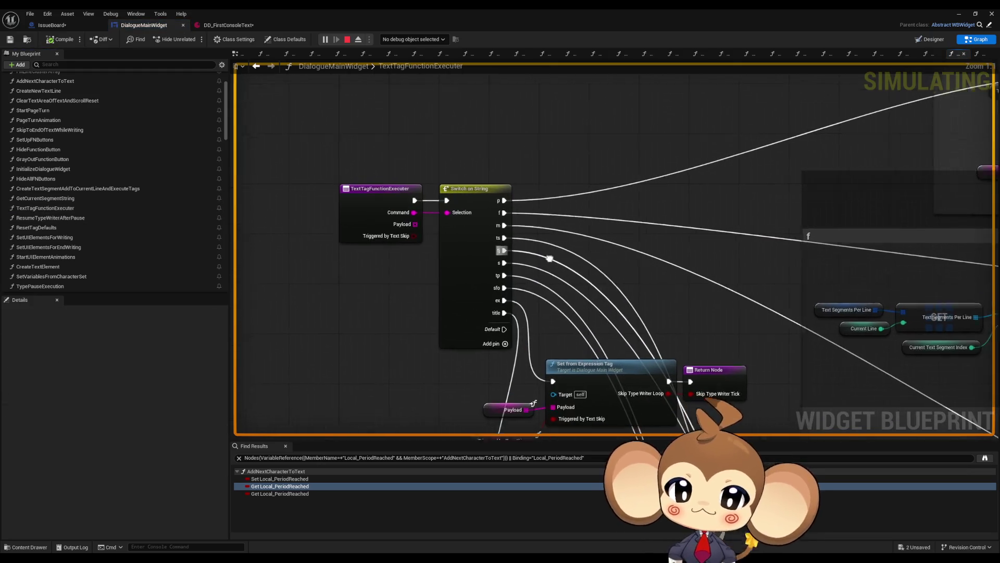
{"action": "scroll", "coordinate": [528, 223], "scroll_direction": "down", "scroll_amount": 1}
{"action": "mouse_move", "coordinate": [531, 225]}
{"action": "left_mouse_down"}
{"action": "mouse_move", "coordinate": [439, 147]}
{"action": "mouse_move", "coordinate": [511, 281]}
{"action": "mouse_move", "coordinate": [362, 112]}
{"action": "left_mouse_up"}
{"action": "scroll", "coordinate": [455, 160], "scroll_direction": "down", "scroll_amount": 2}
{"action": "scroll", "coordinate": [555, 263], "scroll_direction": "up", "scroll_amount": 3}
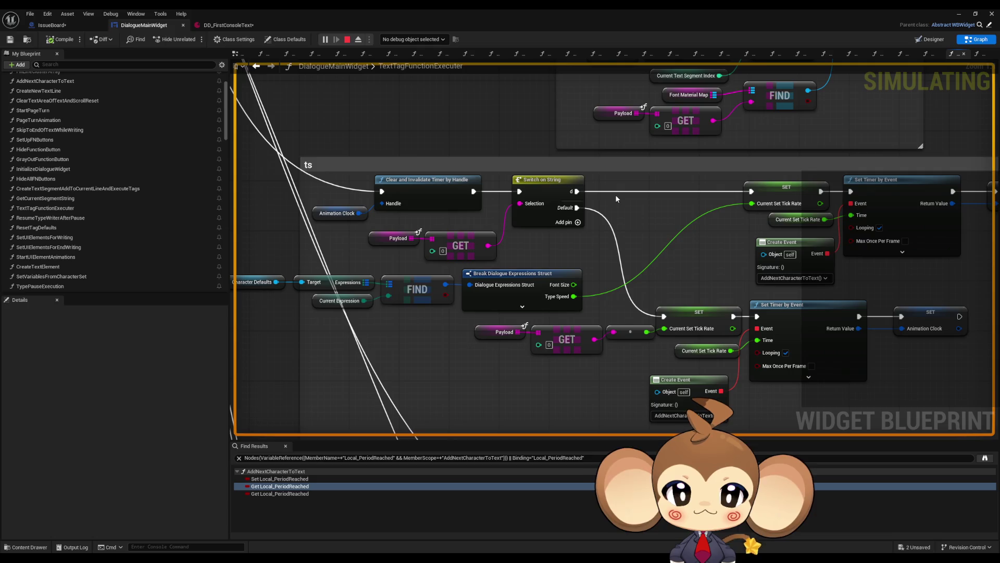
- Inspect the Current Set Tick Rate and Create Event nodes and lower tag sections, then open IssueBoard
{"action": "left_click_drag", "start_coordinate": [611, 196], "coordinate": [588, 153]}
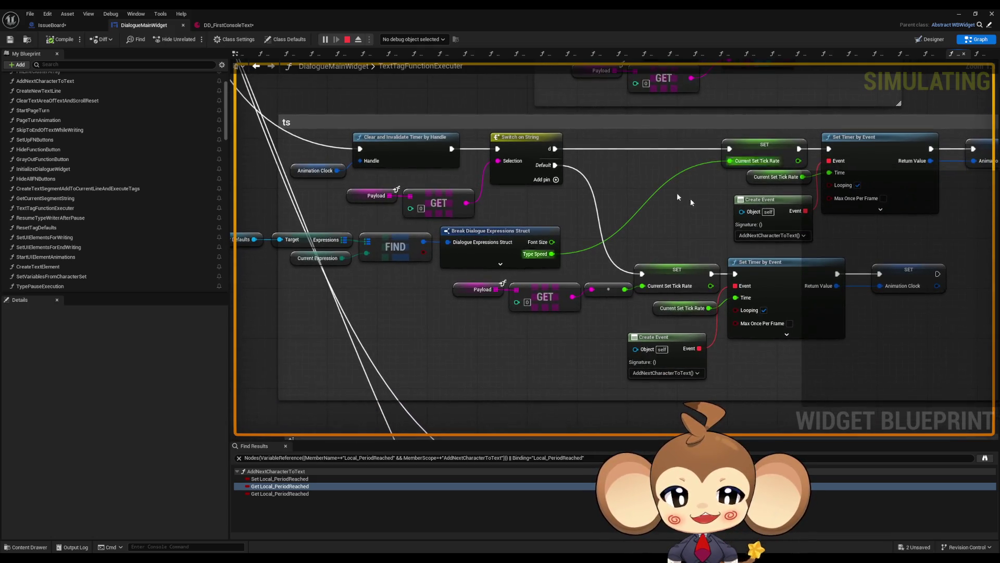
{"action": "left_click", "coordinate": [681, 275]}
{"action": "left_click_drag", "start_coordinate": [681, 275], "coordinate": [558, 229]}
{"action": "left_click", "coordinate": [547, 320]}
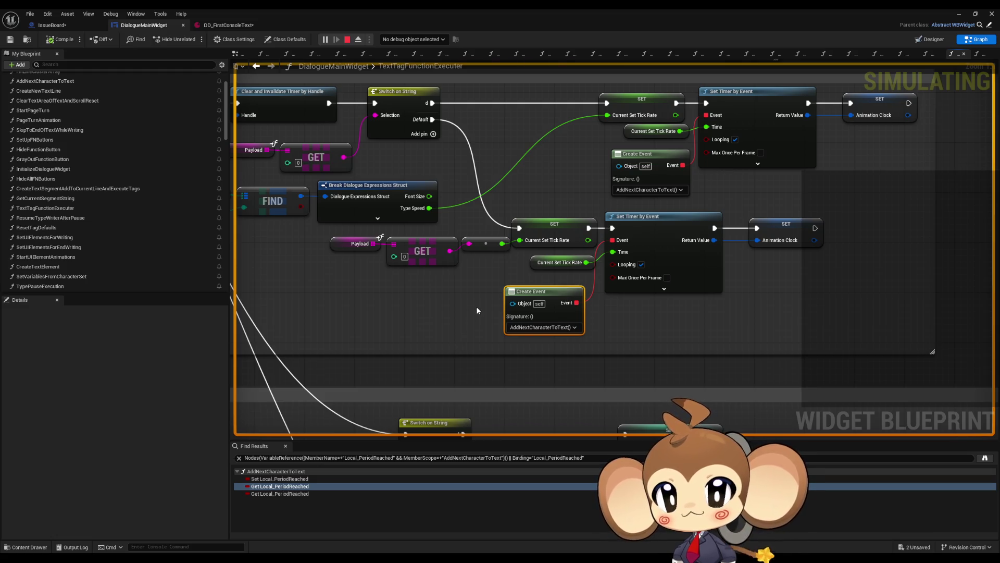
{"action": "scroll", "coordinate": [456, 336], "scroll_direction": "down", "scroll_amount": 3}
{"action": "mouse_move", "coordinate": [524, 327]}
{"action": "left_mouse_down"}
{"action": "mouse_move", "coordinate": [564, 318]}
{"action": "mouse_move", "coordinate": [523, 295]}
{"action": "left_mouse_up"}
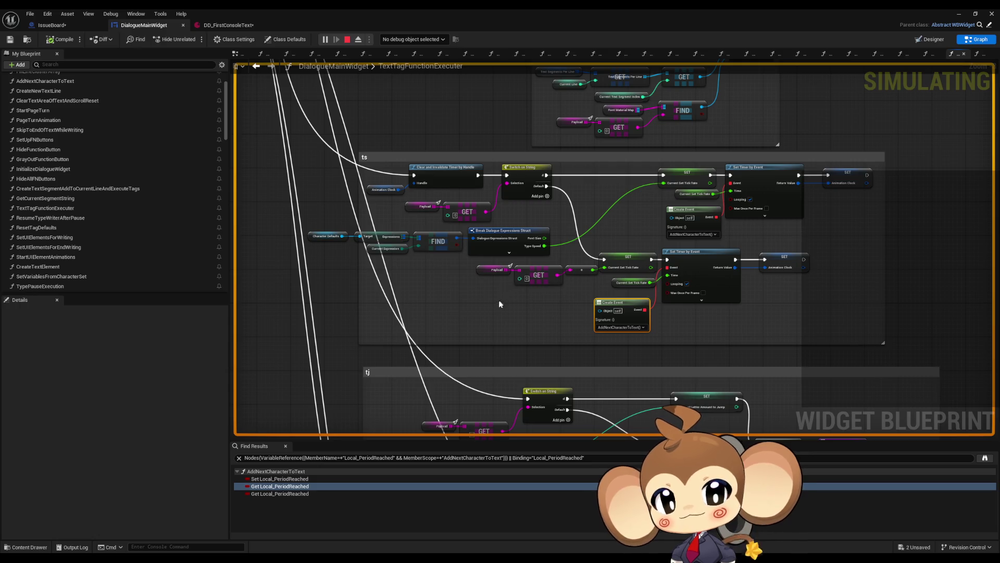
{"action": "scroll", "coordinate": [508, 291], "scroll_direction": "down", "scroll_amount": 6}
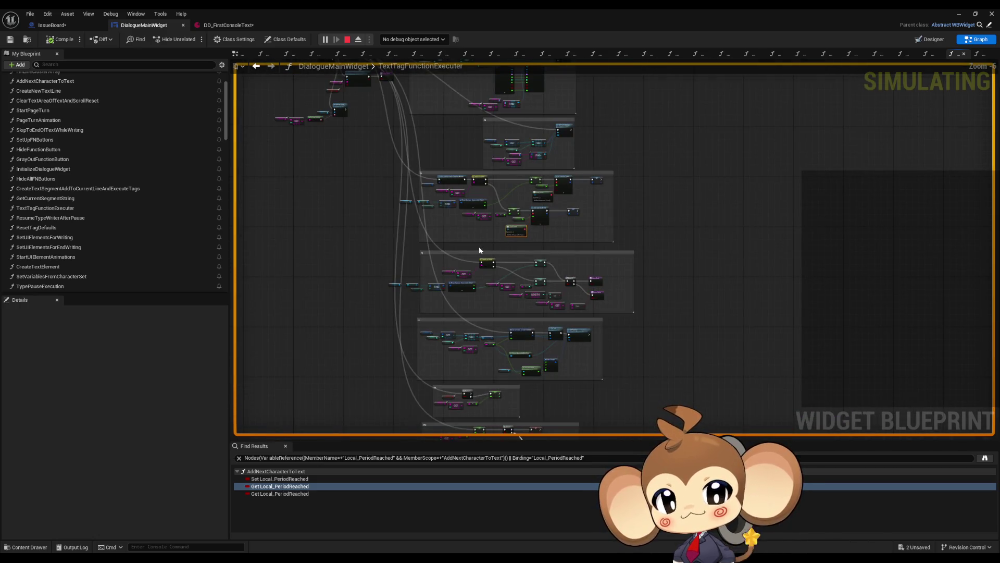
{"action": "scroll", "coordinate": [530, 295], "scroll_direction": "up", "scroll_amount": 3}
{"action": "left_click_drag", "start_coordinate": [578, 316], "coordinate": [483, 189]}
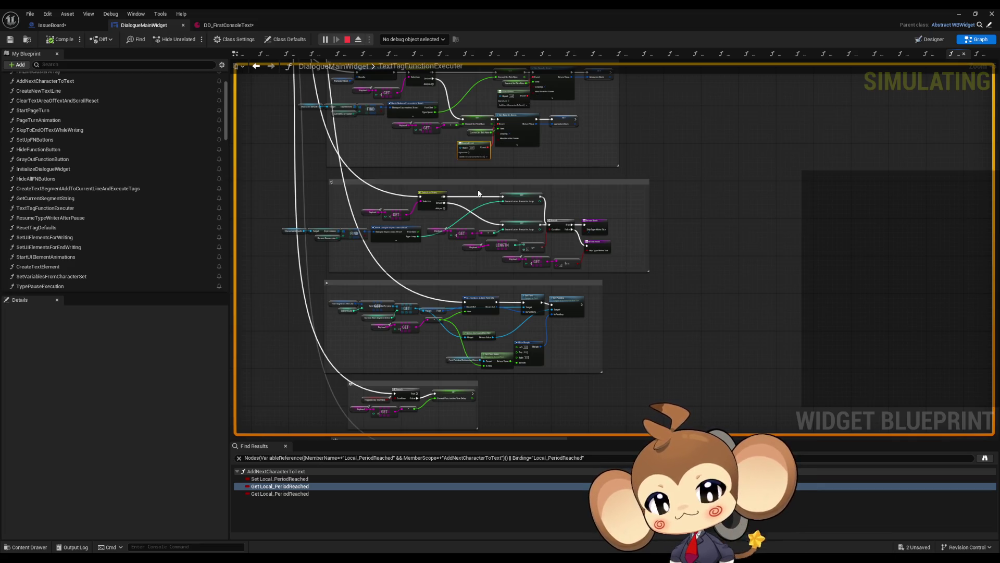
{"action": "mouse_move", "coordinate": [482, 286]}
{"action": "left_mouse_down"}
{"action": "mouse_move", "coordinate": [504, 197]}
{"action": "mouse_move", "coordinate": [518, 184]}
{"action": "mouse_move", "coordinate": [526, 285]}
{"action": "left_mouse_up"}
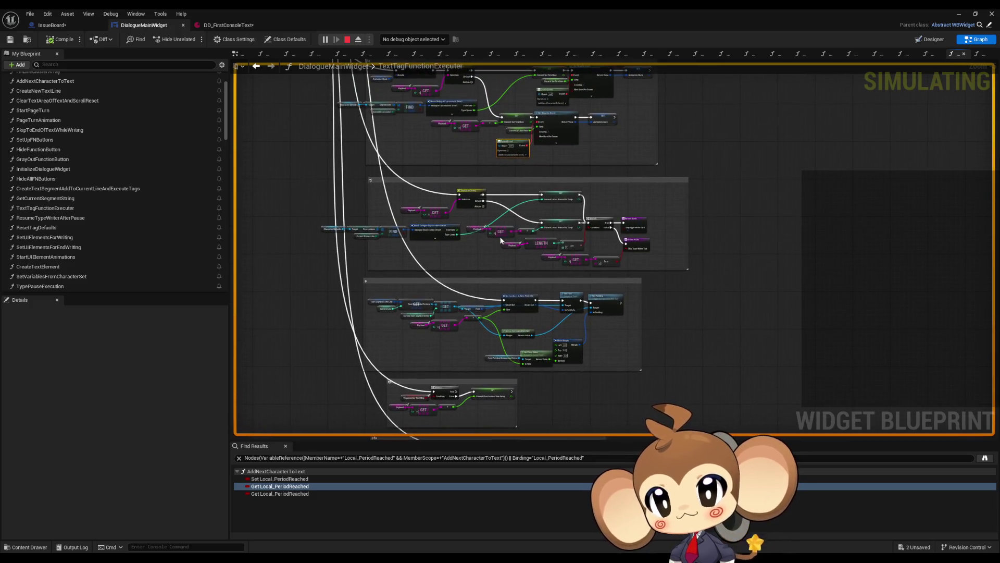
{"action": "left_click", "coordinate": [72, 26]}
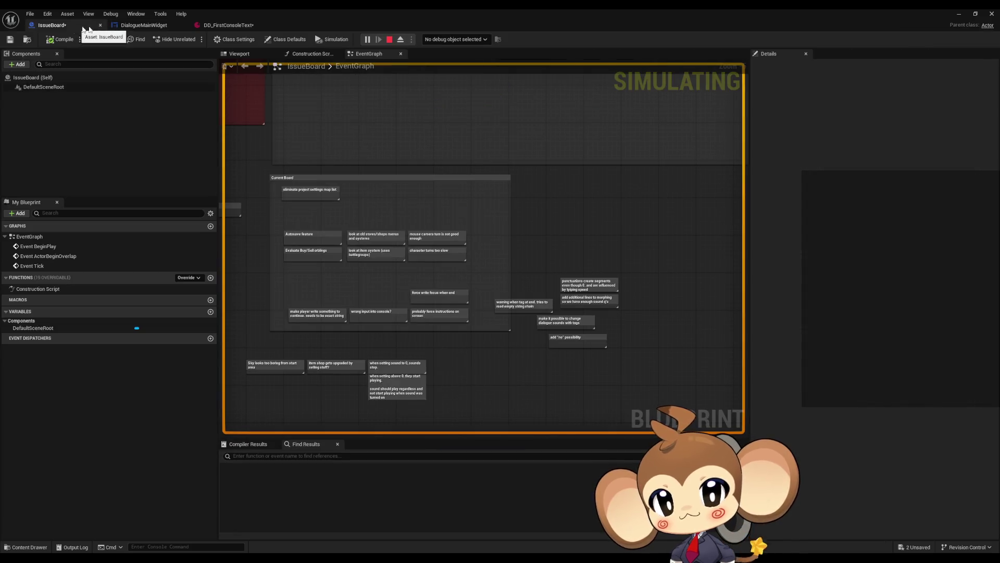
- Read the IssueBoard notes on punctuation creating segments and adding morphing lines
{"action": "left_click", "coordinate": [141, 27]}
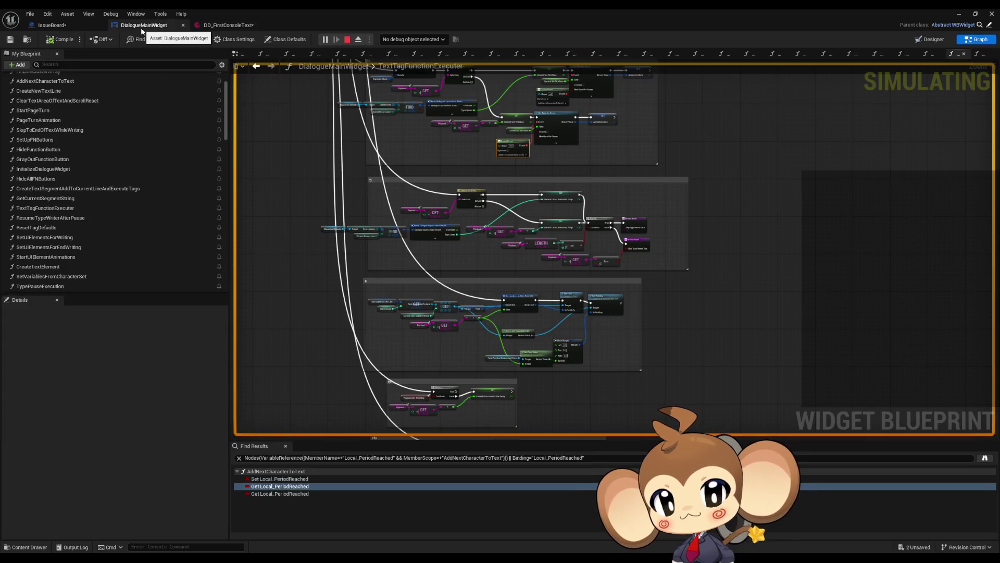
{"action": "left_click", "coordinate": [61, 26]}
{"action": "scroll", "coordinate": [524, 239], "scroll_direction": "up", "scroll_amount": 4}
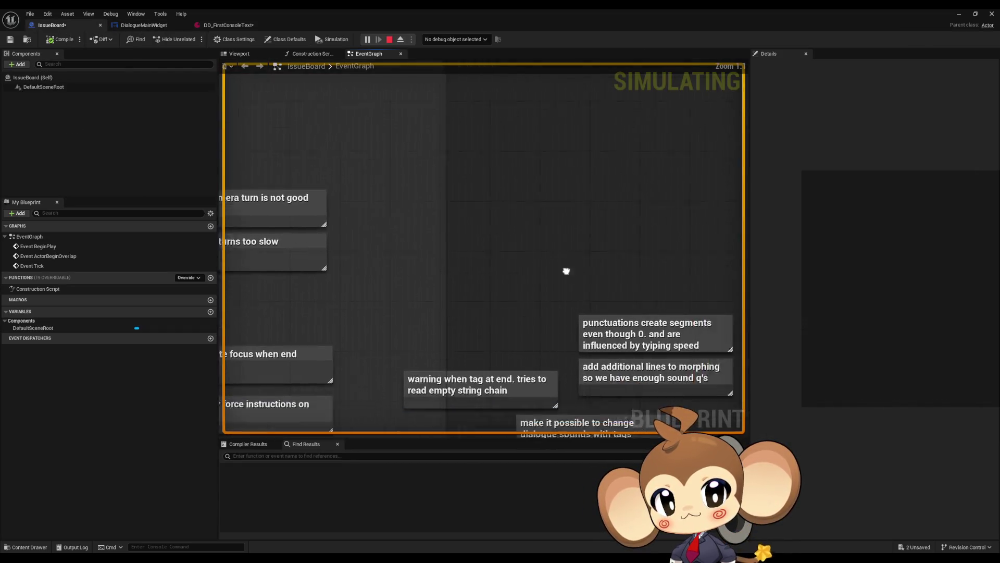
{"action": "left_click", "coordinate": [535, 271]}
{"action": "left_click", "coordinate": [538, 288]}
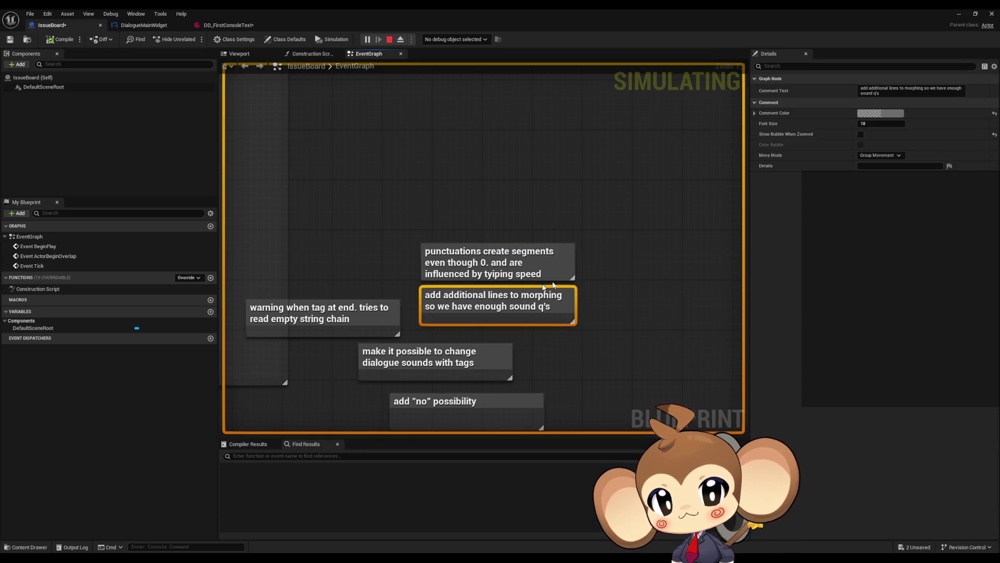
{"action": "left_click_drag", "start_coordinate": [458, 240], "coordinate": [471, 188]}
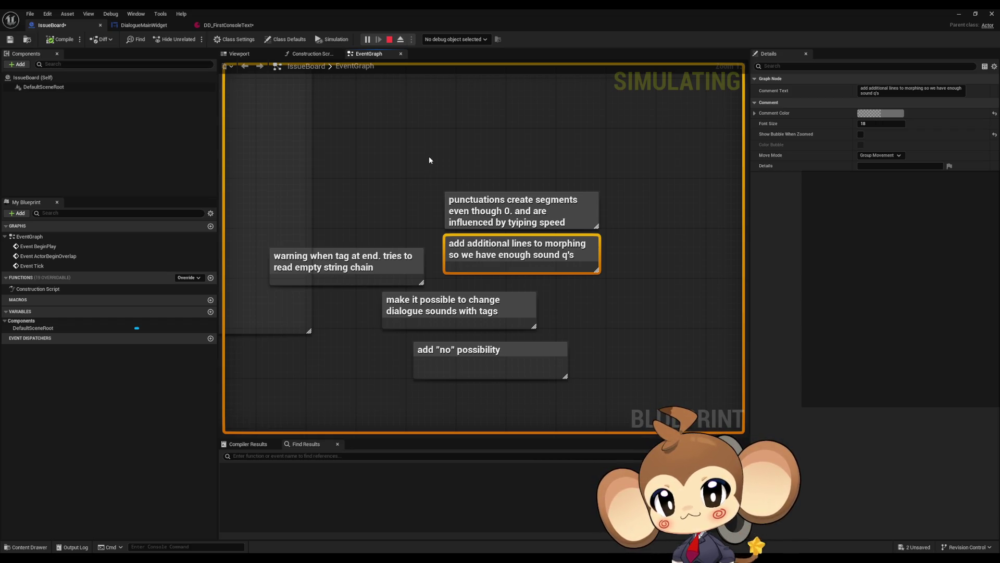
- Read the notes on tags at the end and changing dialogue sounds, then return to DialogueMainWidget
{"action": "left_click", "coordinate": [397, 252]}
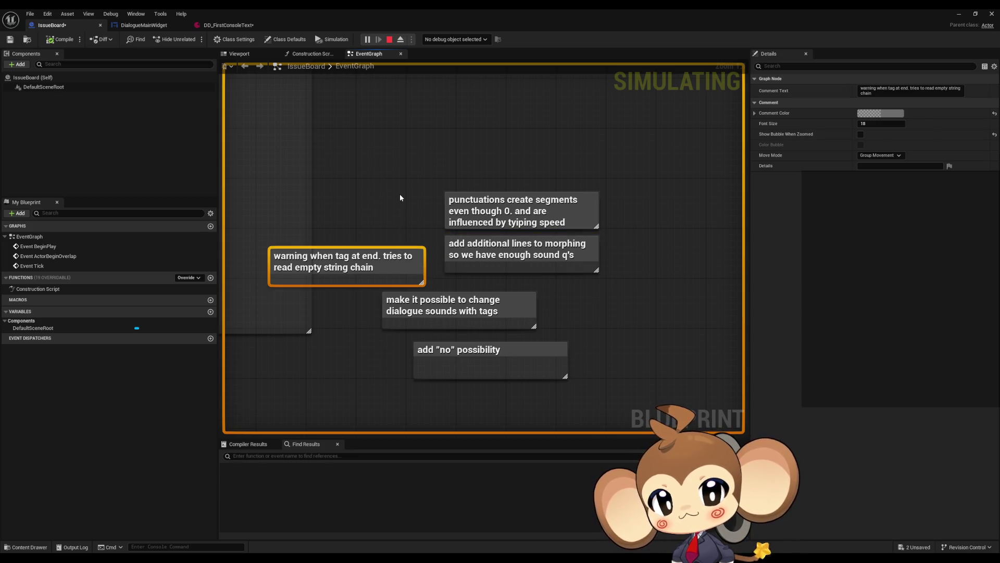
{"action": "left_click", "coordinate": [526, 321]}
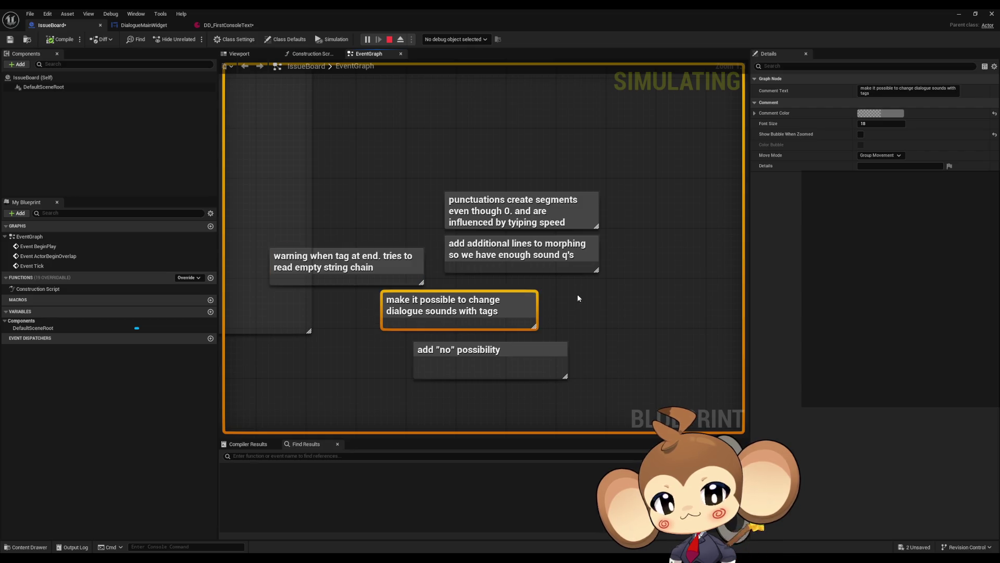
{"action": "left_click", "coordinate": [614, 318]}
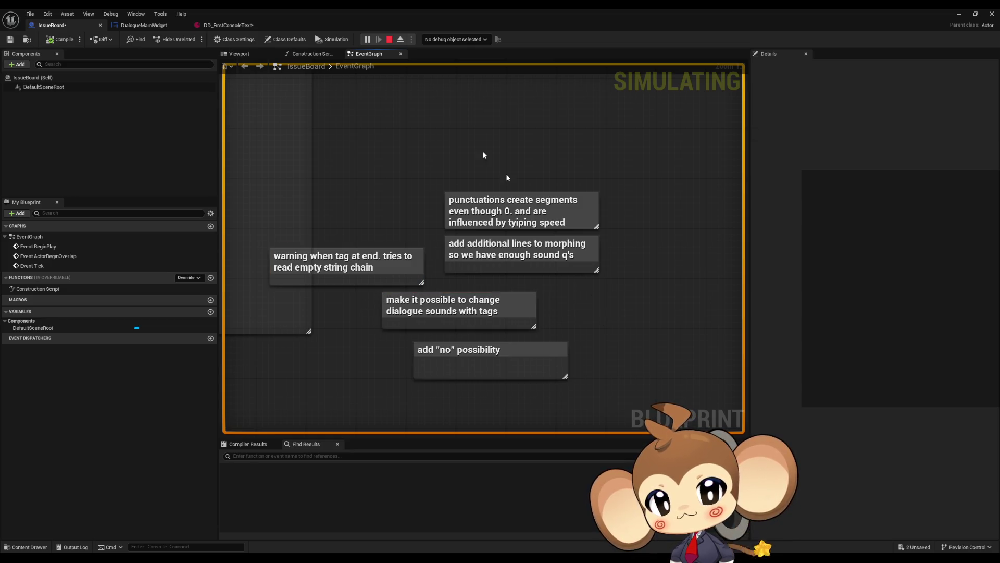
{"action": "left_click", "coordinate": [144, 25]}
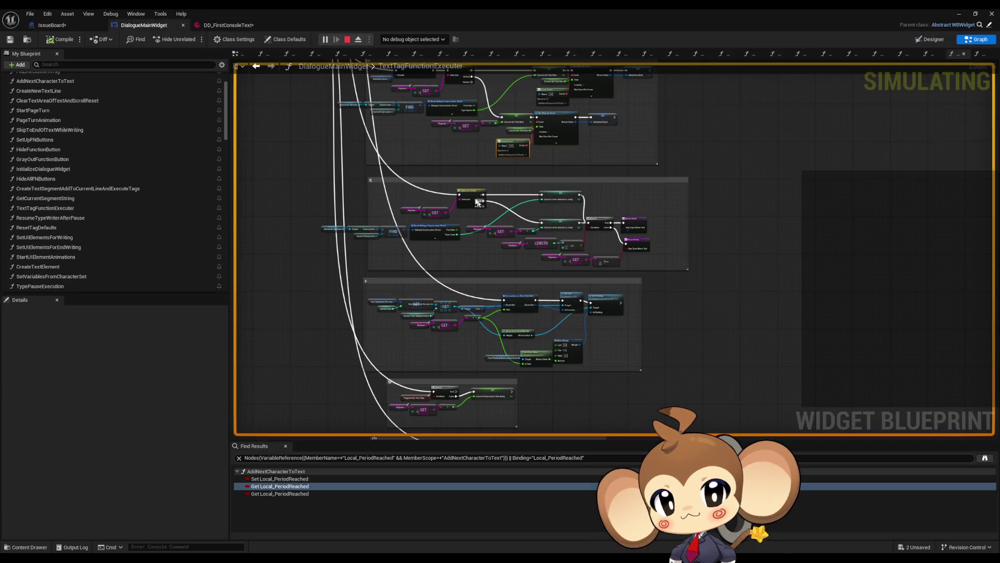
- Open the AddNextCharacterToText function graph from the Functions list
{"action": "left_click_drag", "start_coordinate": [502, 202], "coordinate": [485, 215]}
{"action": "scroll", "coordinate": [177, 173], "scroll_direction": "up", "scroll_amount": 3}
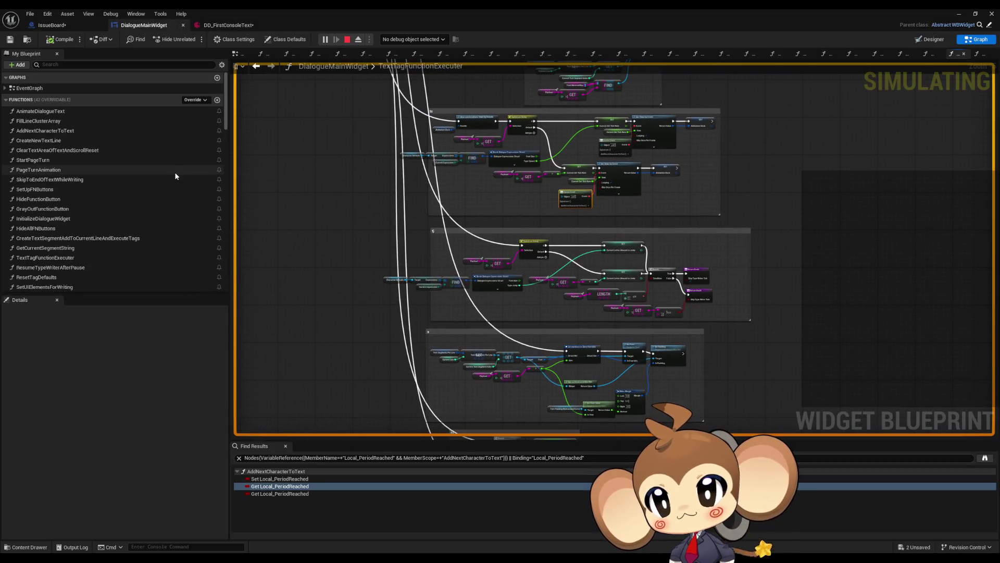
{"action": "scroll", "coordinate": [177, 177], "scroll_direction": "down", "scroll_amount": 5}
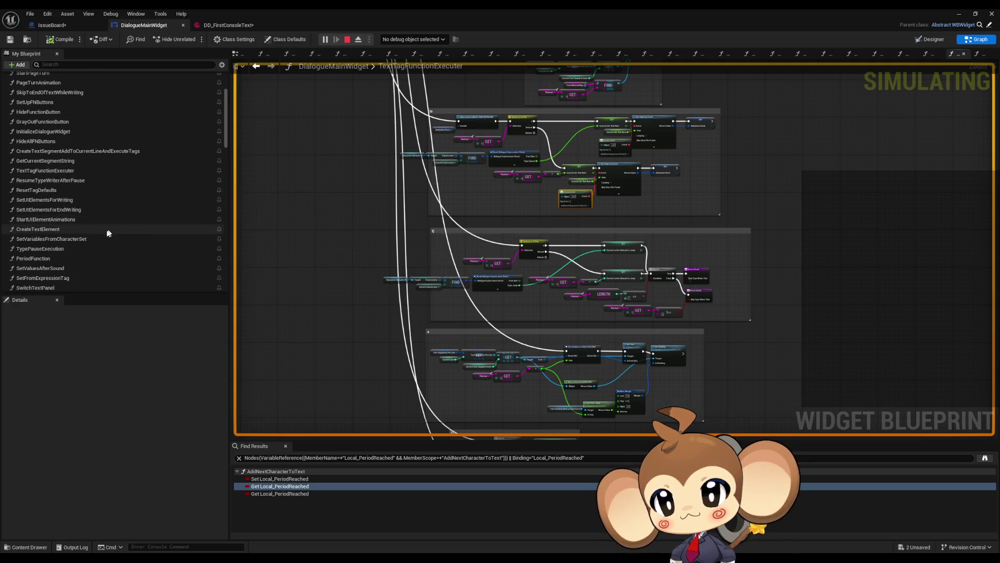
{"action": "scroll", "coordinate": [64, 230], "scroll_direction": "up", "scroll_amount": 3}
{"action": "double_click", "coordinate": [57, 106]}
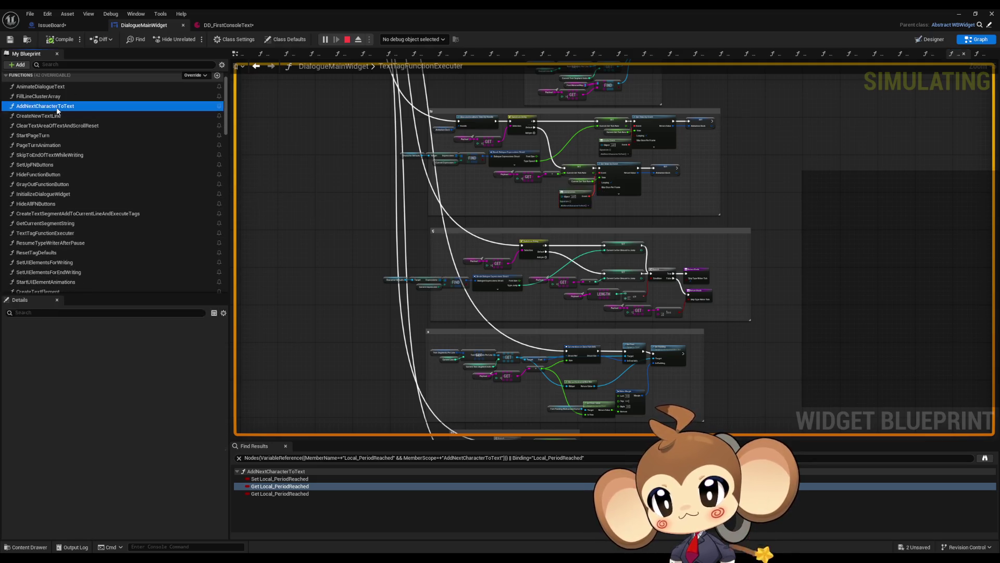
- Survey the graph's node groups, select Get Current Segment String, and leave the immersive game view
{"action": "scroll", "coordinate": [573, 235], "scroll_direction": "down", "scroll_amount": 5}
{"action": "scroll", "coordinate": [743, 141], "scroll_direction": "up", "scroll_amount": 3}
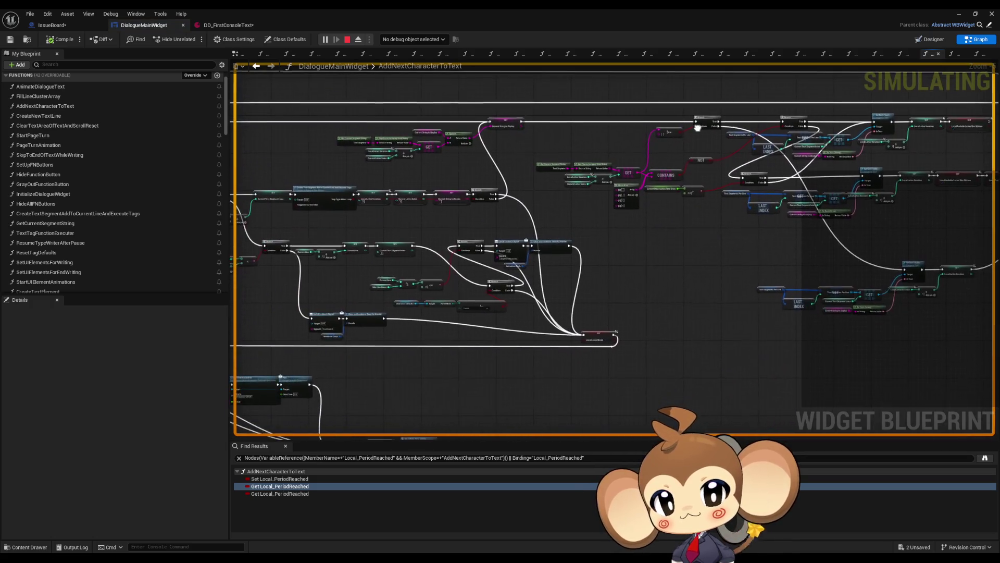
{"action": "scroll", "coordinate": [744, 141], "scroll_direction": "down", "scroll_amount": 2}
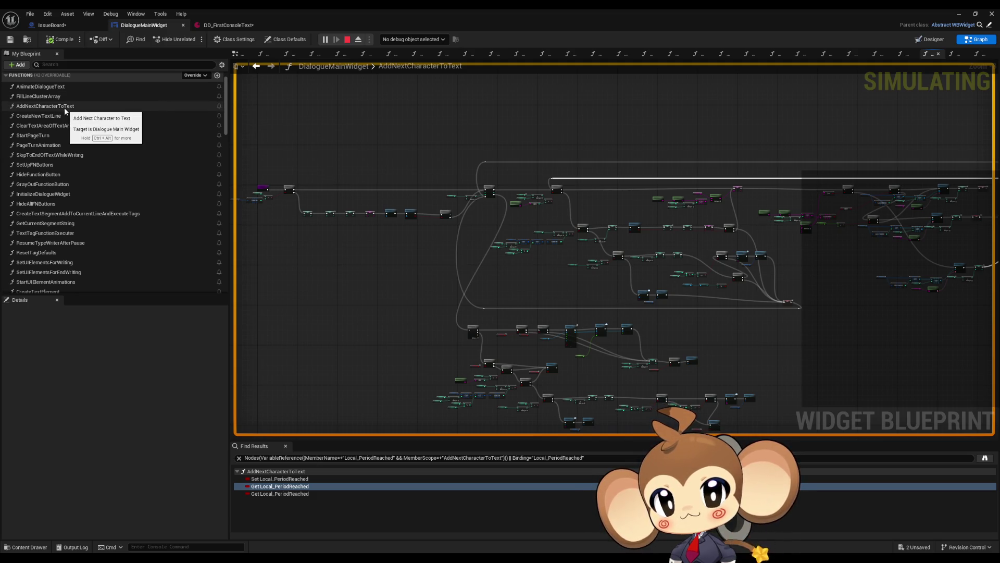
{"action": "mouse_move", "coordinate": [865, 219]}
{"action": "left_mouse_down"}
{"action": "mouse_move", "coordinate": [636, 236]}
{"action": "mouse_move", "coordinate": [522, 259]}
{"action": "mouse_move", "coordinate": [632, 182]}
{"action": "mouse_move", "coordinate": [763, 158]}
{"action": "mouse_move", "coordinate": [755, 177]}
{"action": "mouse_move", "coordinate": [621, 256]}
{"action": "left_mouse_up"}
{"action": "scroll", "coordinate": [621, 256], "scroll_direction": "up", "scroll_amount": 8}
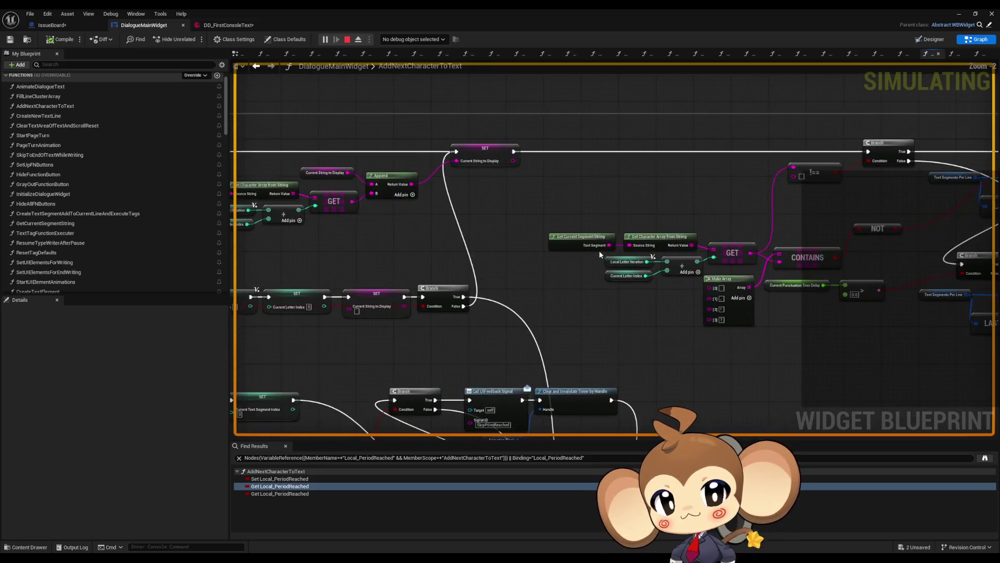
{"action": "left_click", "coordinate": [549, 246]}
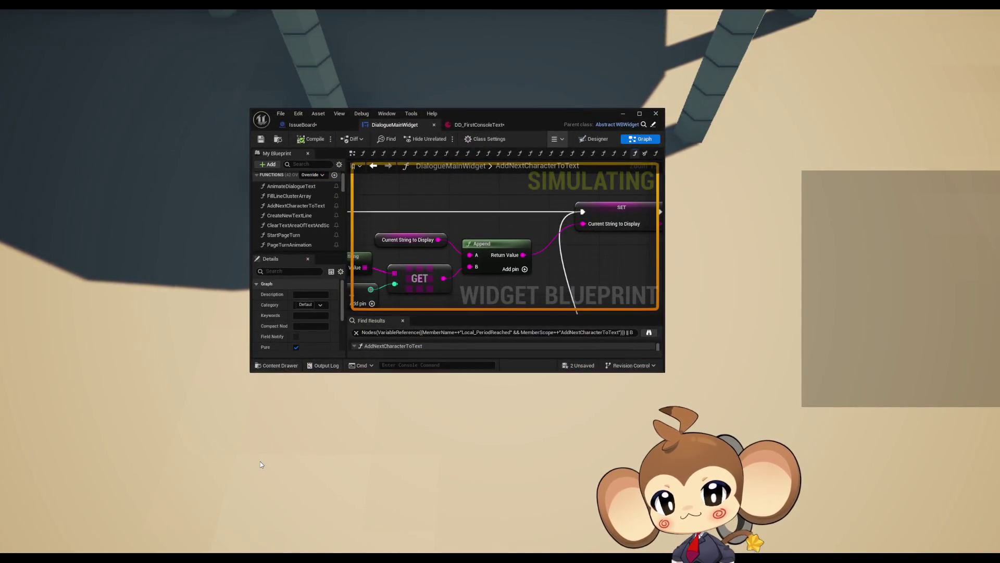
{"action": "key", "text": "F11"}
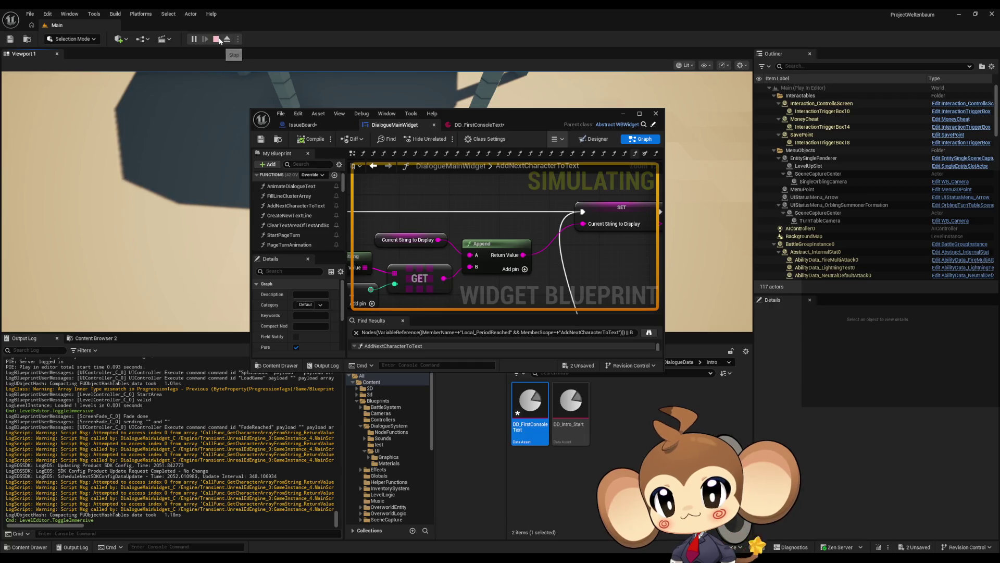
- Stop the play session and find all references to Get Current Segment String by class member
{"action": "left_click", "coordinate": [216, 38]}
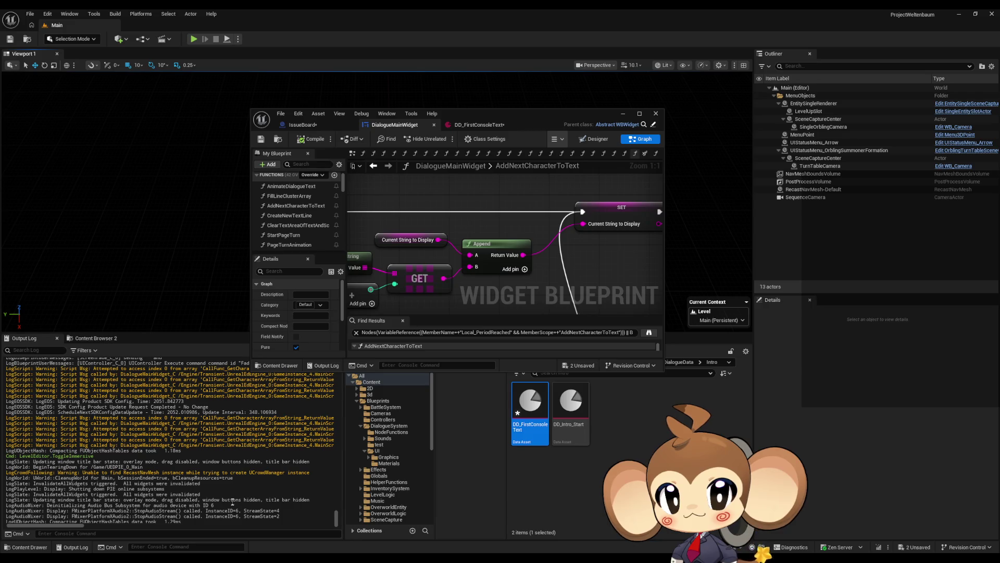
{"action": "left_click_drag", "start_coordinate": [395, 261], "coordinate": [578, 221]}
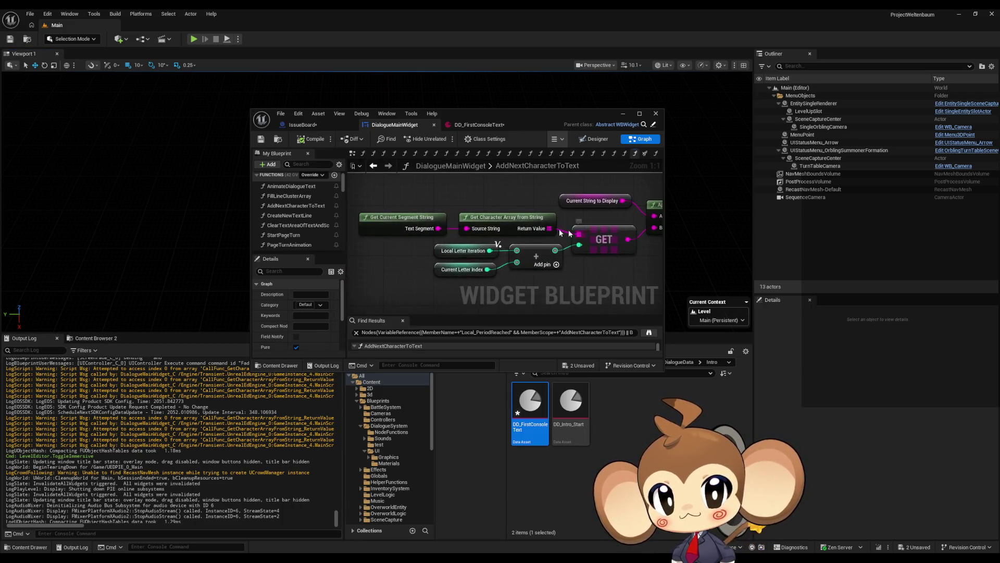
{"action": "right_click", "coordinate": [374, 219]}
{"action": "mouse_move", "coordinate": [398, 303]}
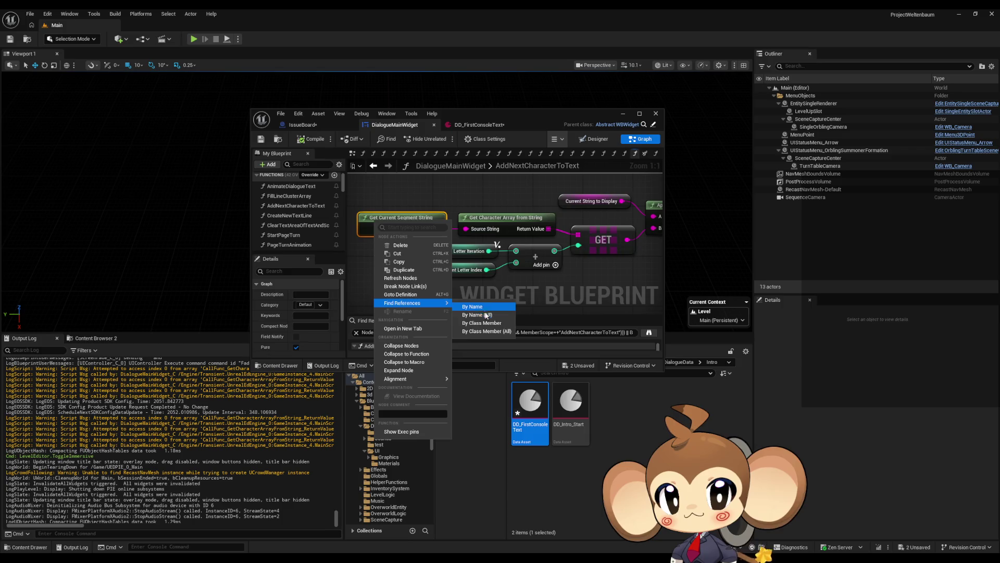
{"action": "left_click", "coordinate": [486, 323]}
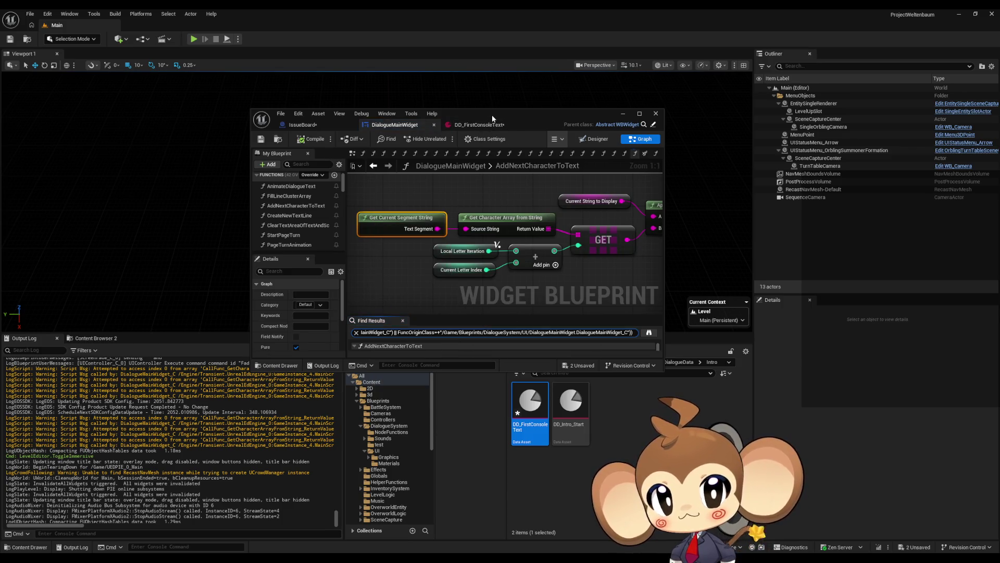
- Step through each Get Current Segment String usage, including SkipToEndOfTextWhileWriting and AddNextCharacterToText
{"action": "double_click", "coordinate": [492, 114]}
{"action": "left_click", "coordinate": [295, 479]}
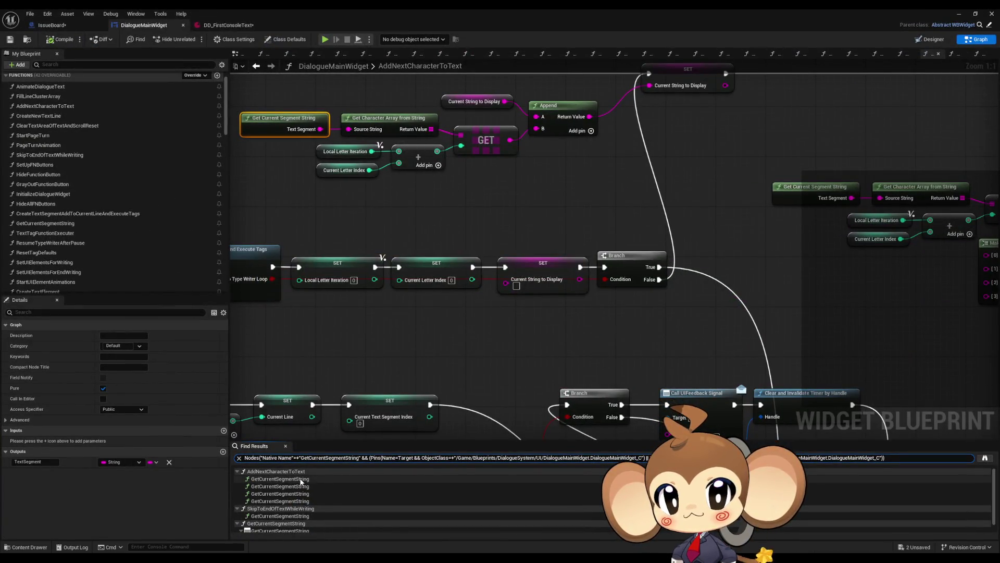
{"action": "left_click", "coordinate": [297, 486]}
{"action": "scroll", "coordinate": [300, 487], "scroll_direction": "down", "scroll_amount": 1}
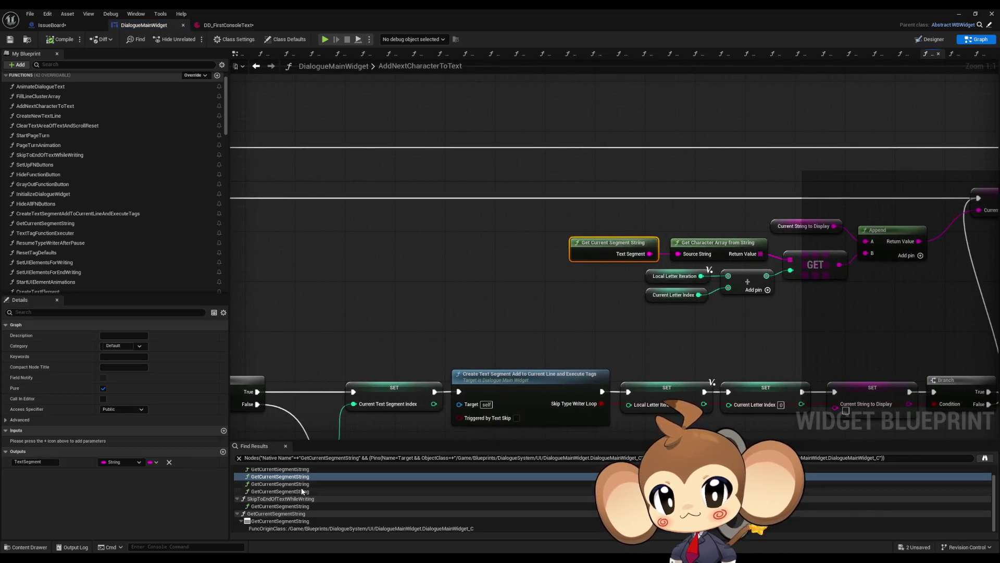
{"action": "left_click", "coordinate": [278, 505]}
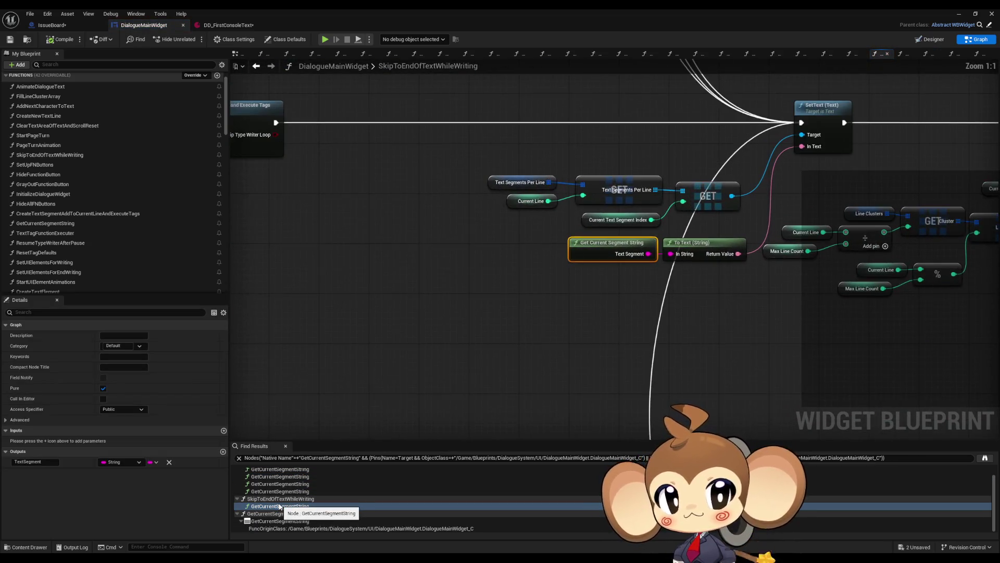
{"action": "scroll", "coordinate": [282, 504], "scroll_direction": "up", "scroll_amount": 1}
{"action": "left_click", "coordinate": [284, 479]}
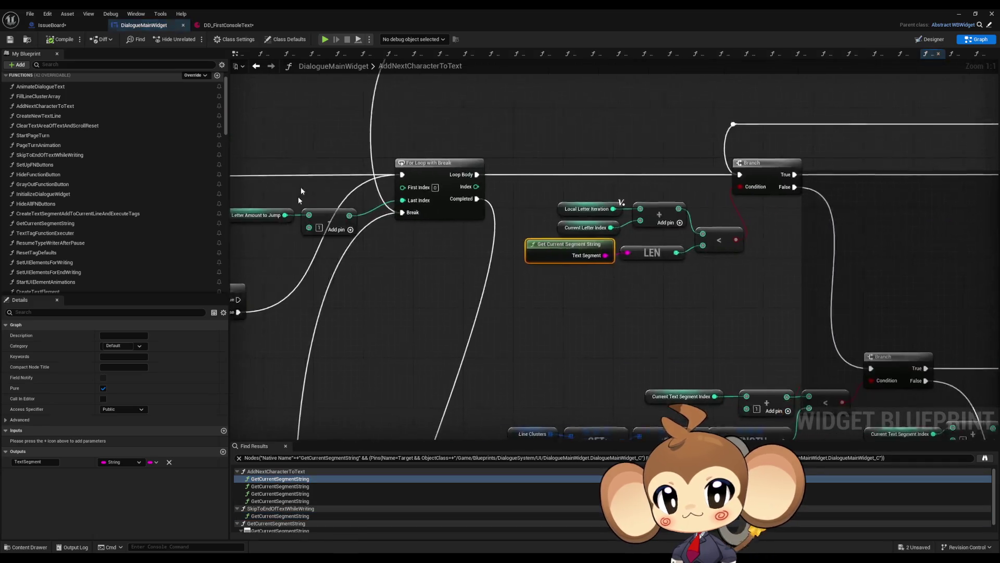
- Restore the blueprint editor to a floating window and scroll the Output Log sideways
{"action": "double_click", "coordinate": [325, 10]}
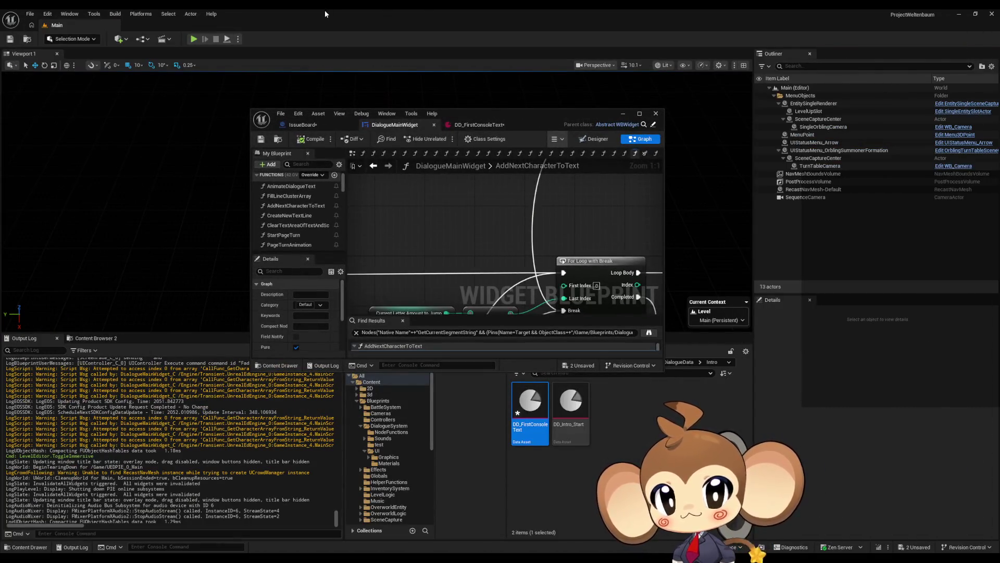
{"action": "scroll", "coordinate": [172, 448], "scroll_direction": "up", "scroll_amount": 2}
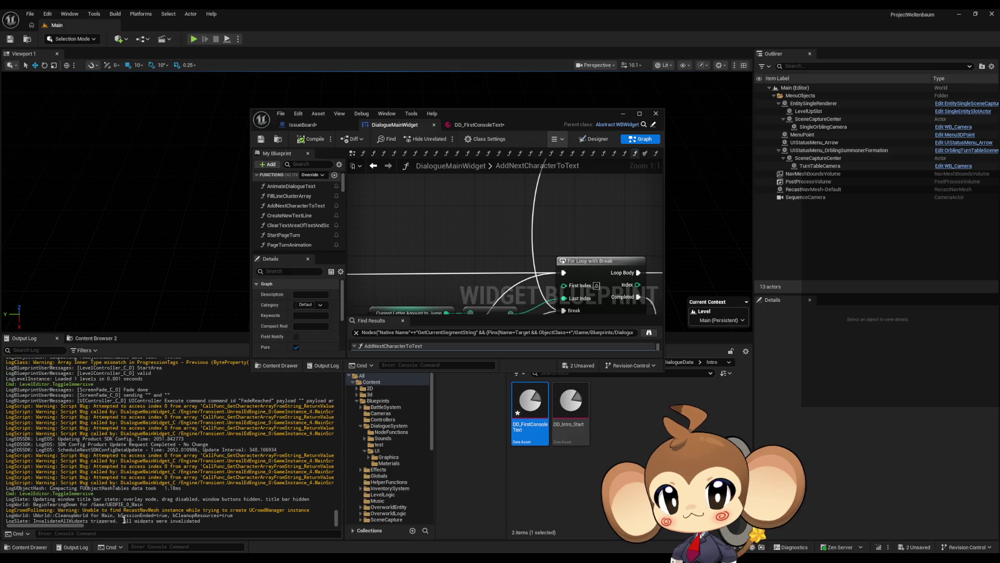
{"action": "scroll", "coordinate": [79, 526], "scroll_direction": "right", "scroll_amount": 5}
{"action": "left_click_drag", "start_coordinate": [64, 526], "coordinate": [60, 527]}
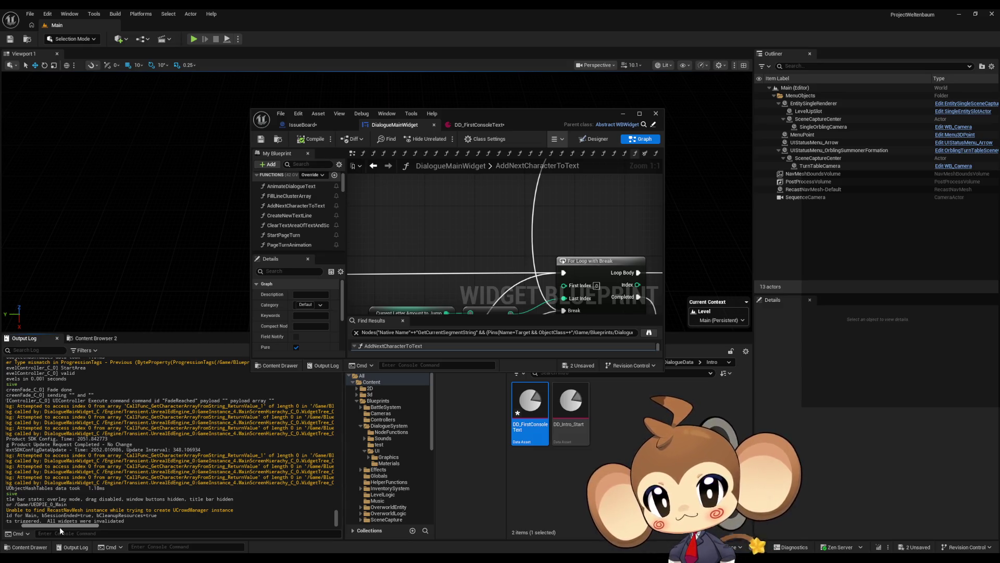
{"action": "left_click_drag", "start_coordinate": [59, 526], "coordinate": [72, 527]}
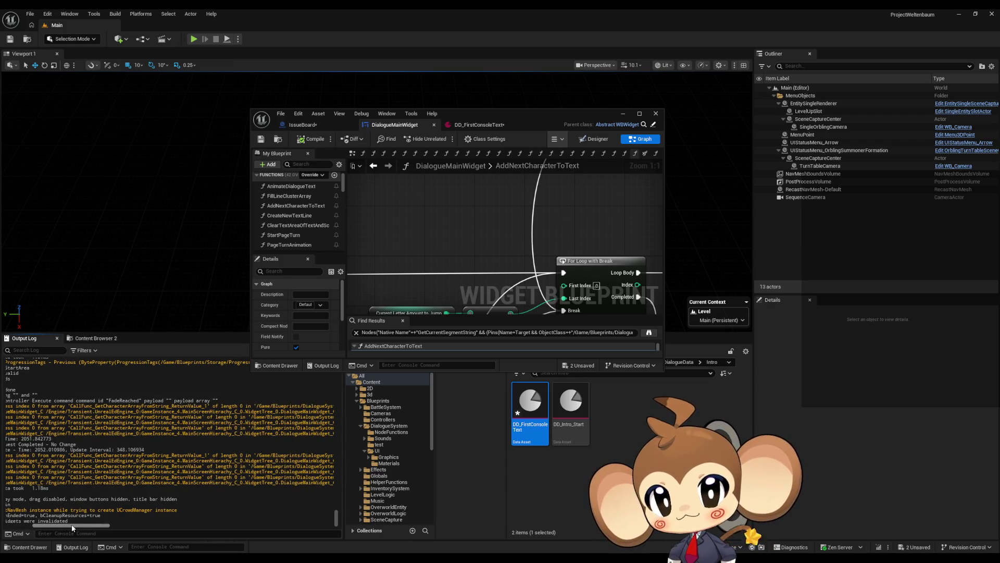
- Scroll the Output Log to read the AddNextCharacterToText script errors, then maximize the Blueprint editor
{"action": "left_click_drag", "start_coordinate": [71, 526], "coordinate": [119, 524]}
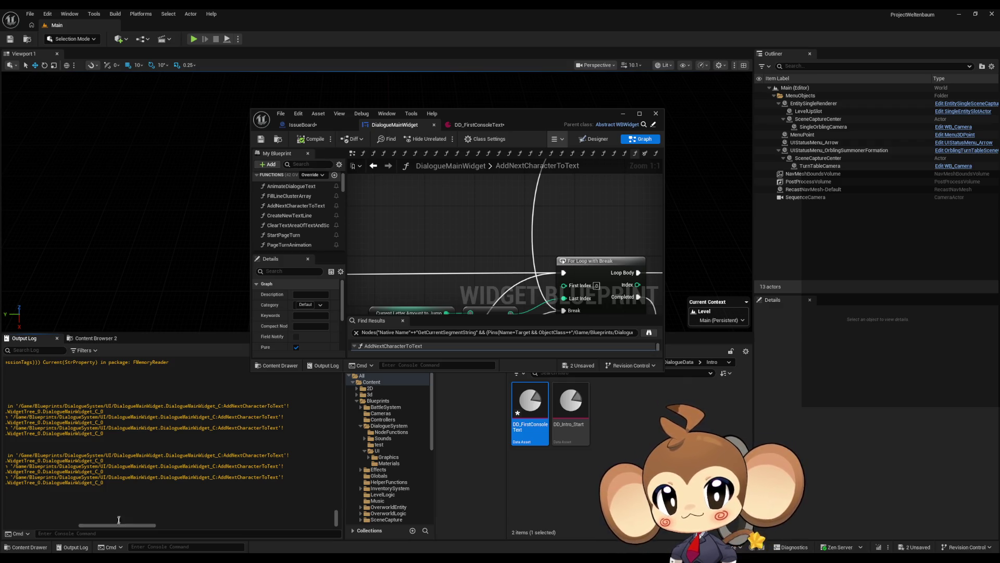
{"action": "mouse_move", "coordinate": [127, 526]}
{"action": "left_mouse_down"}
{"action": "mouse_move", "coordinate": [21, 526]}
{"action": "mouse_move", "coordinate": [105, 508]}
{"action": "mouse_move", "coordinate": [29, 523]}
{"action": "left_mouse_up"}
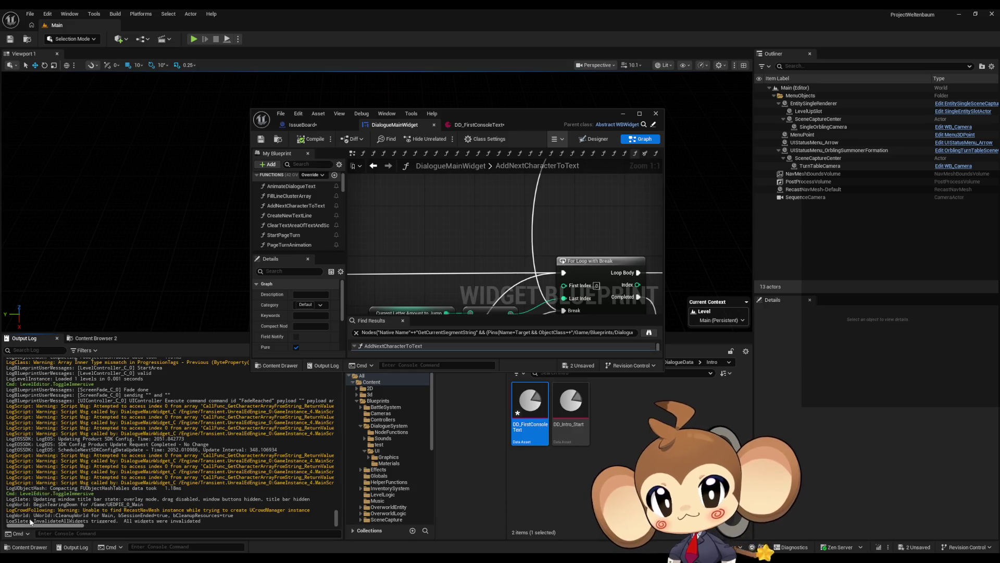
{"action": "scroll", "coordinate": [65, 514], "scroll_direction": "right", "scroll_amount": 2}
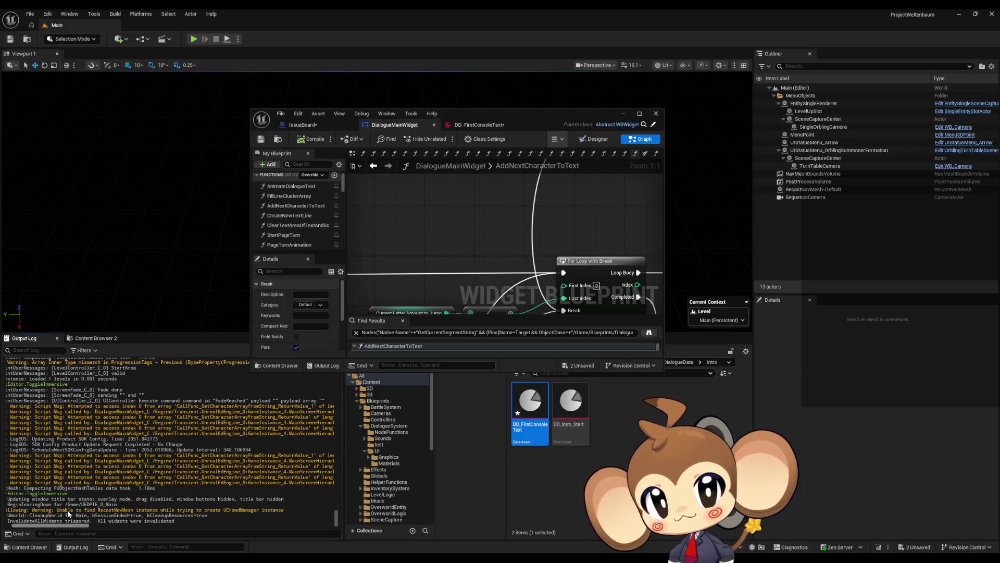
{"action": "scroll", "coordinate": [68, 513], "scroll_direction": "right", "scroll_amount": 6}
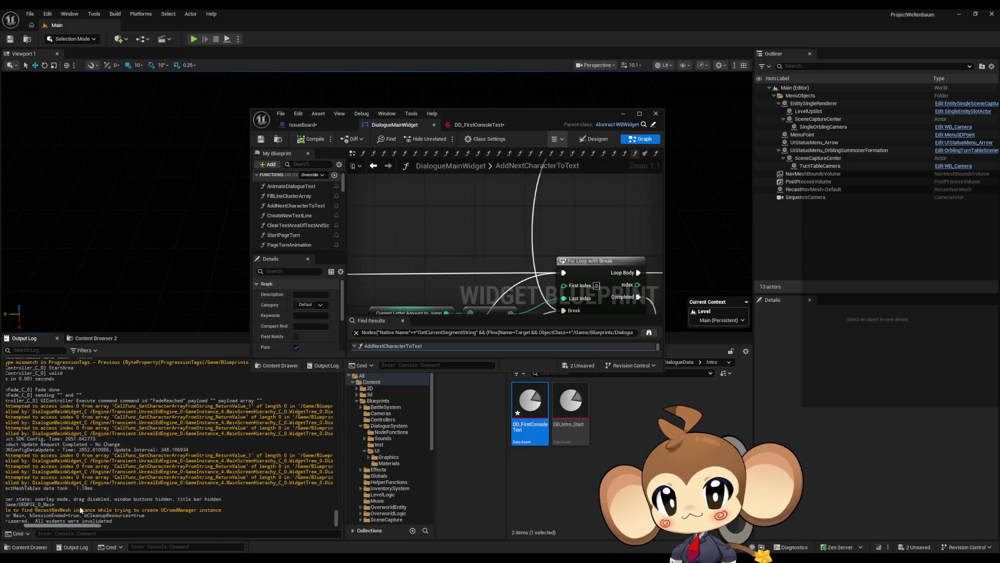
{"action": "scroll", "coordinate": [82, 510], "scroll_direction": "right", "scroll_amount": 3}
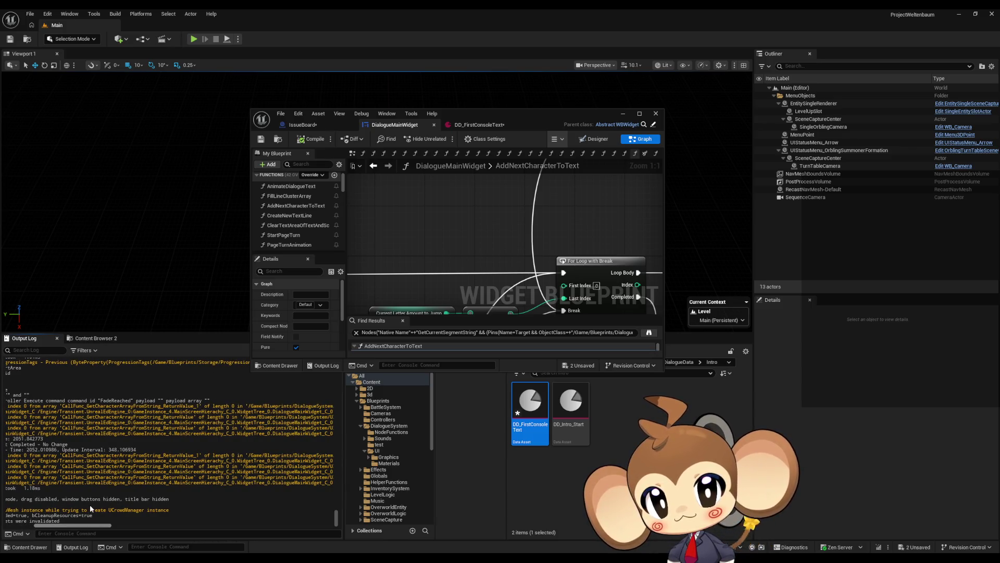
{"action": "scroll", "coordinate": [91, 508], "scroll_direction": "right", "scroll_amount": 5}
{"action": "scroll", "coordinate": [110, 502], "scroll_direction": "left", "scroll_amount": 15}
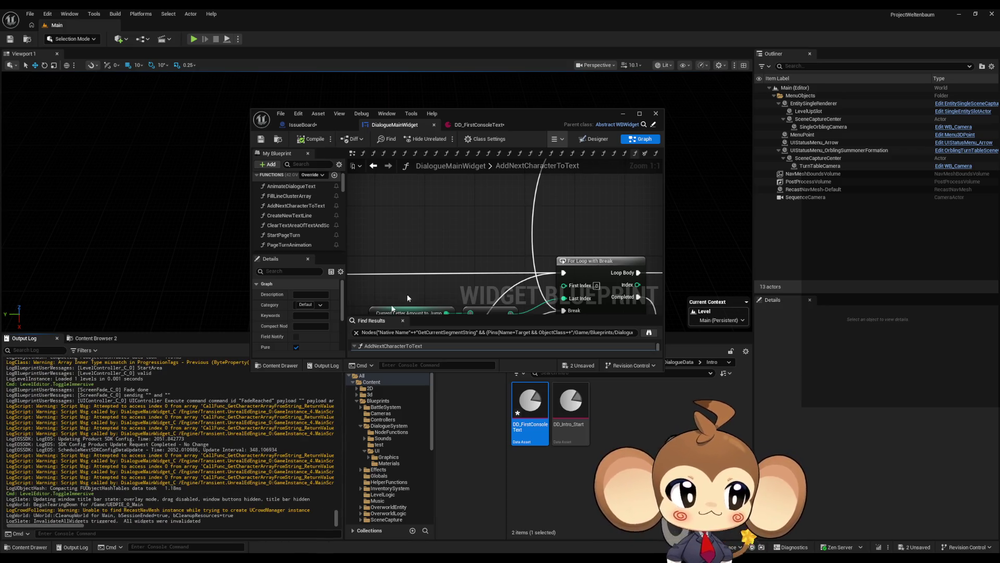
{"action": "double_click", "coordinate": [463, 117]}
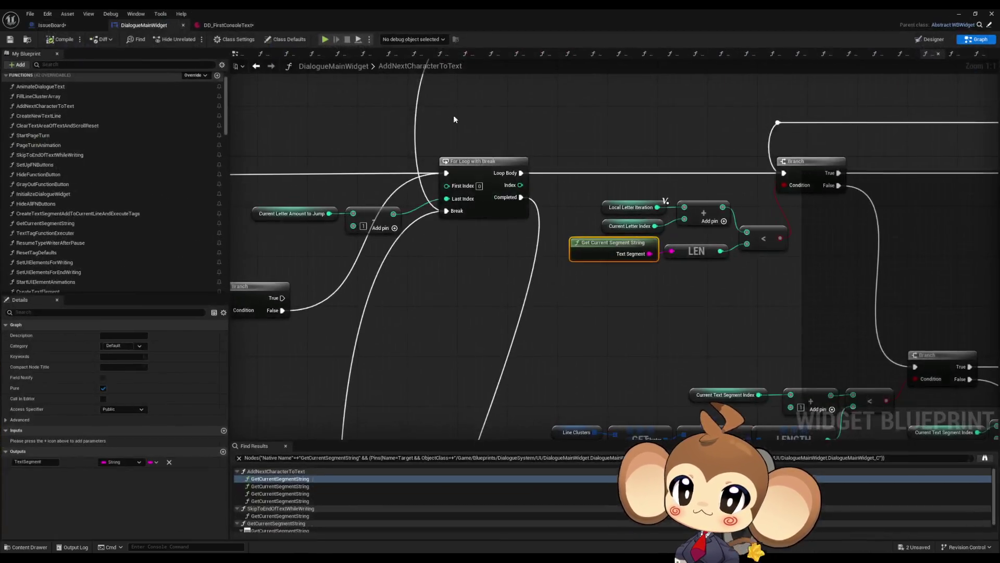
{"action": "scroll", "coordinate": [462, 342], "scroll_direction": "down", "scroll_amount": 3}
{"action": "mouse_move", "coordinate": [582, 344]}
{"action": "left_mouse_down"}
{"action": "mouse_move", "coordinate": [442, 335]}
{"action": "mouse_move", "coordinate": [398, 312]}
{"action": "left_mouse_up"}
{"action": "left_click_drag", "start_coordinate": [802, 251], "coordinate": [481, 328]}
{"action": "scroll", "coordinate": [482, 327], "scroll_direction": "up", "scroll_amount": 3}
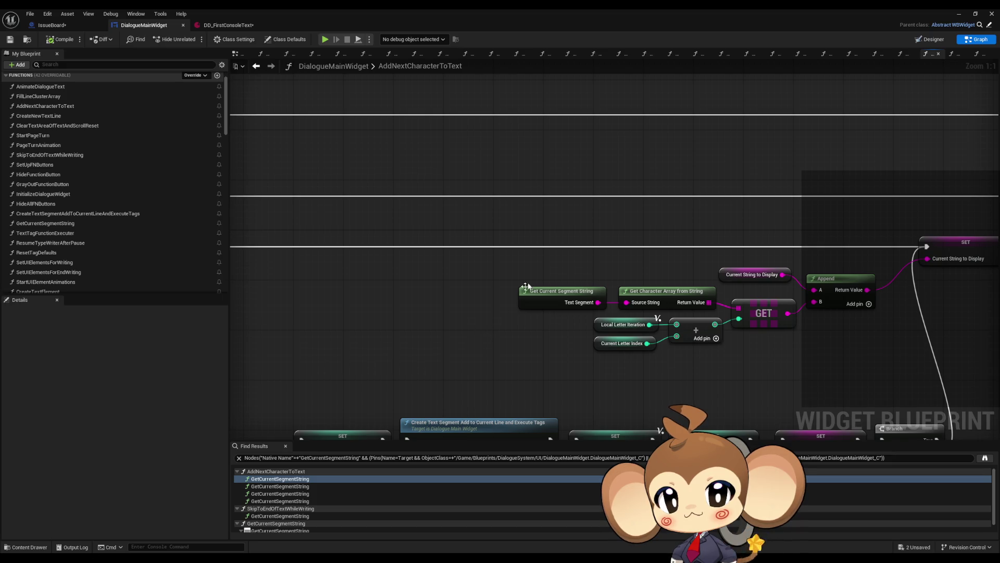
{"action": "left_click_drag", "start_coordinate": [532, 281], "coordinate": [631, 294]}
{"action": "scroll", "coordinate": [486, 361], "scroll_direction": "down", "scroll_amount": 4}
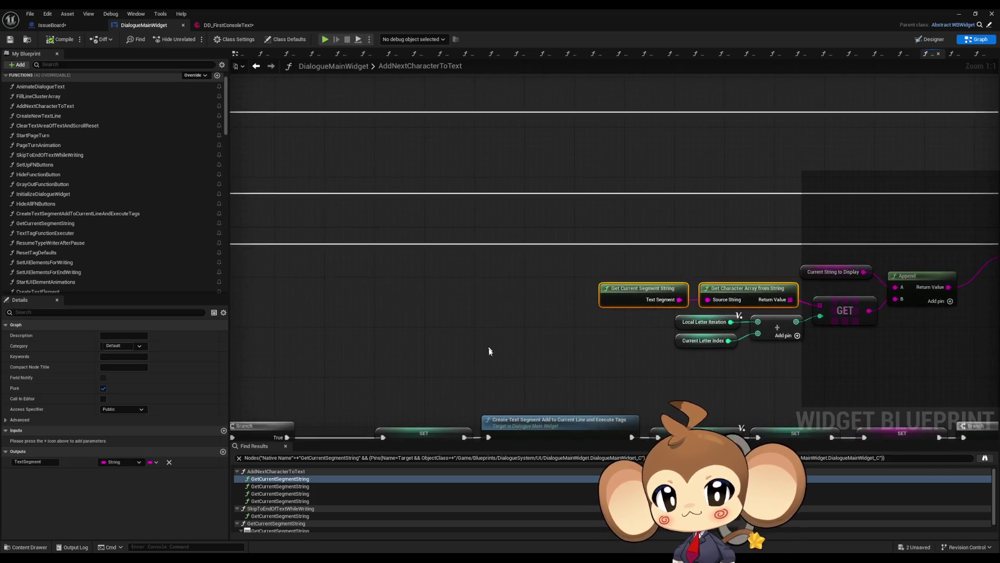
{"action": "left_click_drag", "start_coordinate": [486, 361], "coordinate": [603, 341]}
{"action": "scroll", "coordinate": [448, 335], "scroll_direction": "up", "scroll_amount": 4}
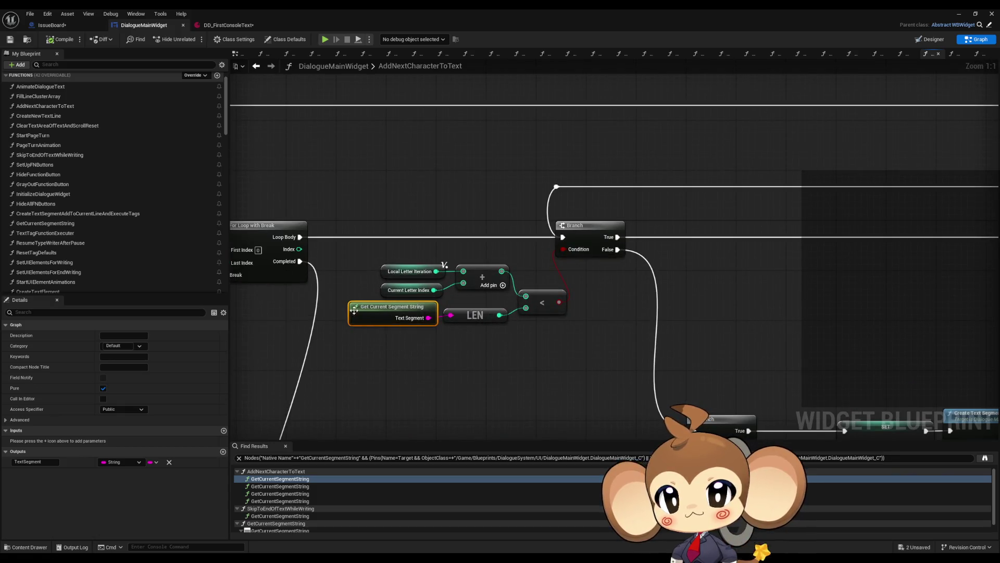
{"action": "scroll", "coordinate": [416, 350], "scroll_direction": "down", "scroll_amount": 2}
{"action": "left_click_drag", "start_coordinate": [439, 369], "coordinate": [160, 355]}
{"action": "mouse_move", "coordinate": [354, 342]}
{"action": "left_mouse_down"}
{"action": "mouse_move", "coordinate": [195, 342]}
{"action": "mouse_move", "coordinate": [149, 332]}
{"action": "left_mouse_up"}
{"action": "left_click_drag", "start_coordinate": [407, 249], "coordinate": [532, 311]}
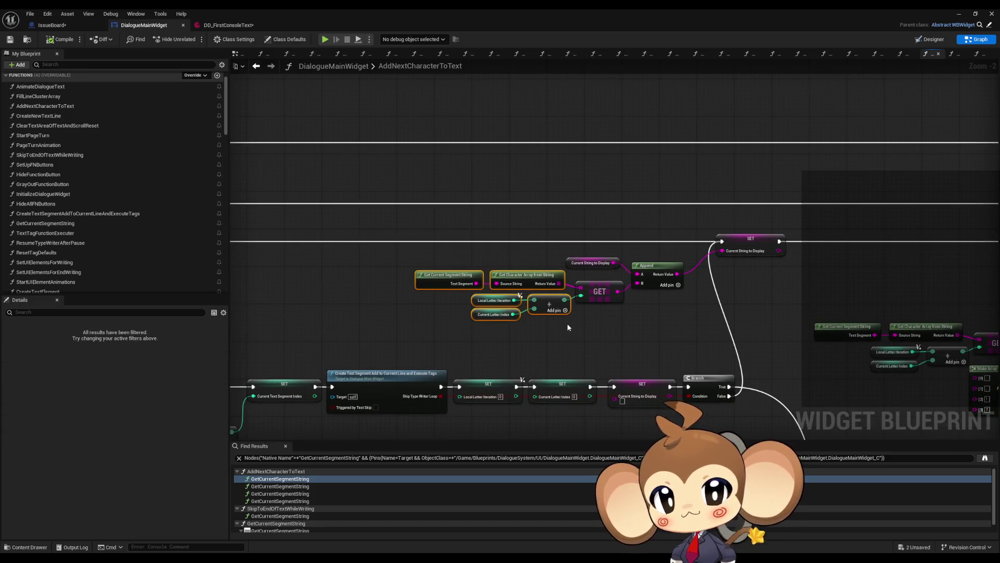
{"action": "scroll", "coordinate": [441, 313], "scroll_direction": "down", "scroll_amount": 2}
{"action": "scroll", "coordinate": [442, 313], "scroll_direction": "up", "scroll_amount": 5}
{"action": "left_click_drag", "start_coordinate": [509, 333], "coordinate": [423, 300]}
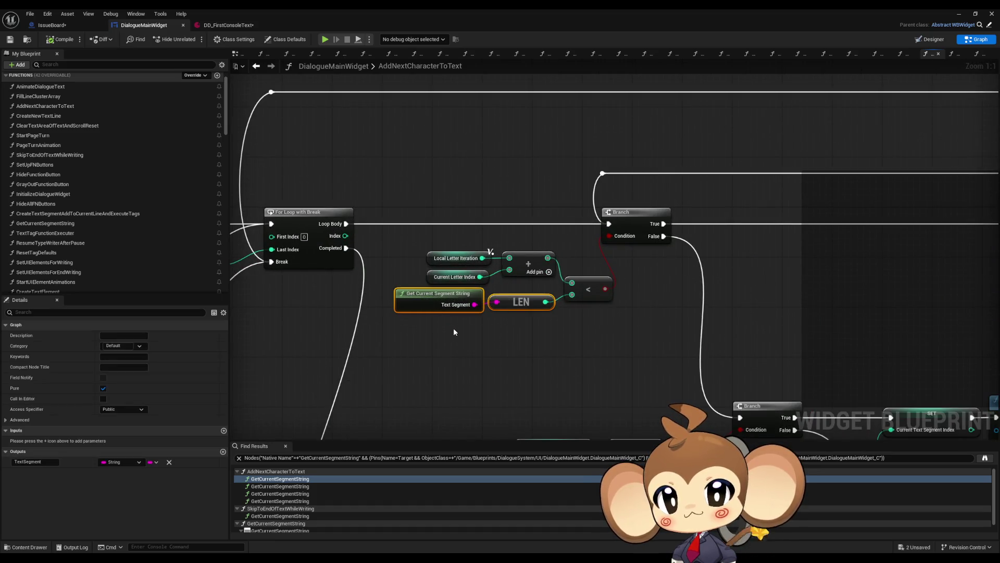
{"action": "scroll", "coordinate": [454, 331], "scroll_direction": "down", "scroll_amount": 3}
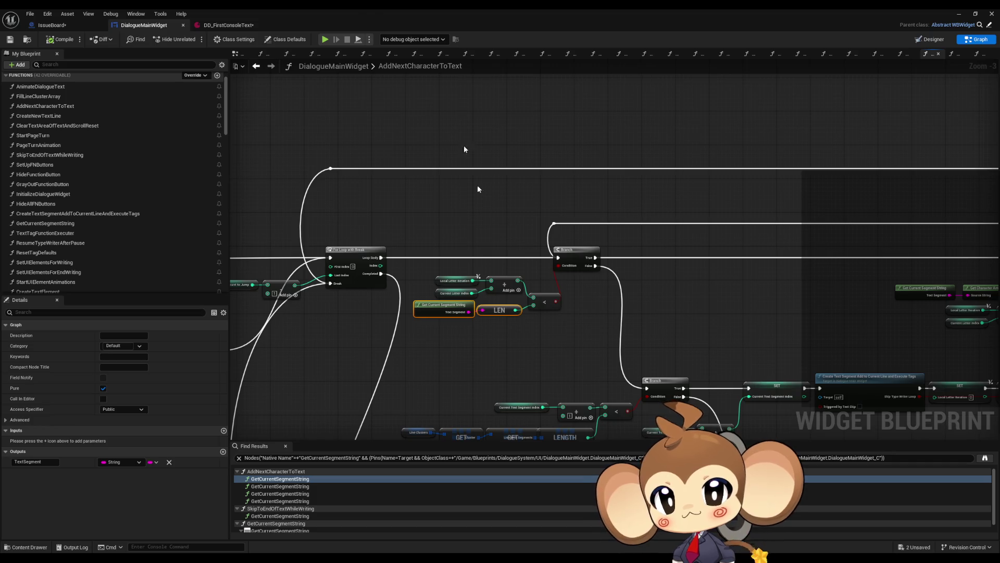
{"action": "double_click", "coordinate": [372, 9]}
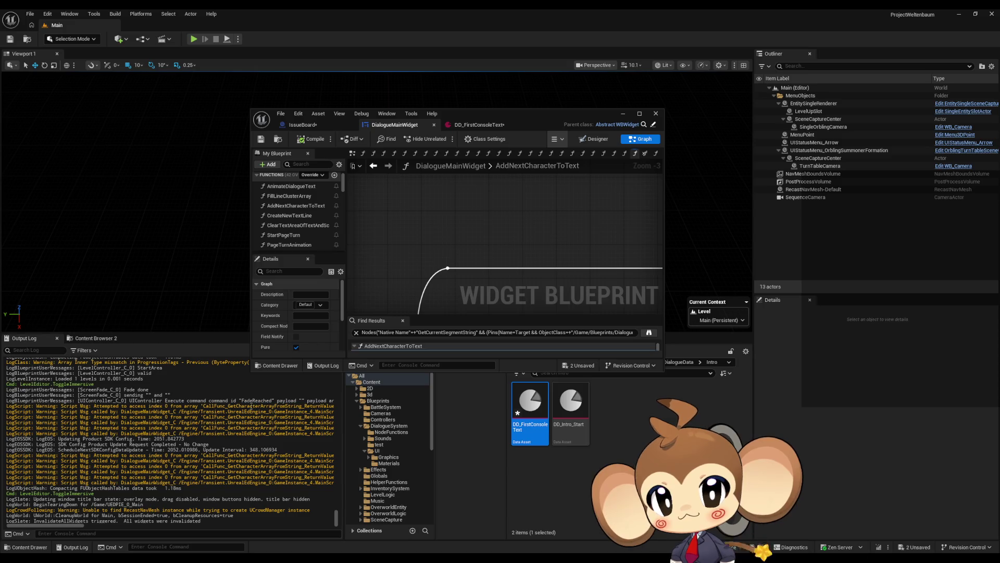
{"action": "left_click_drag", "start_coordinate": [275, 408], "coordinate": [293, 407]}
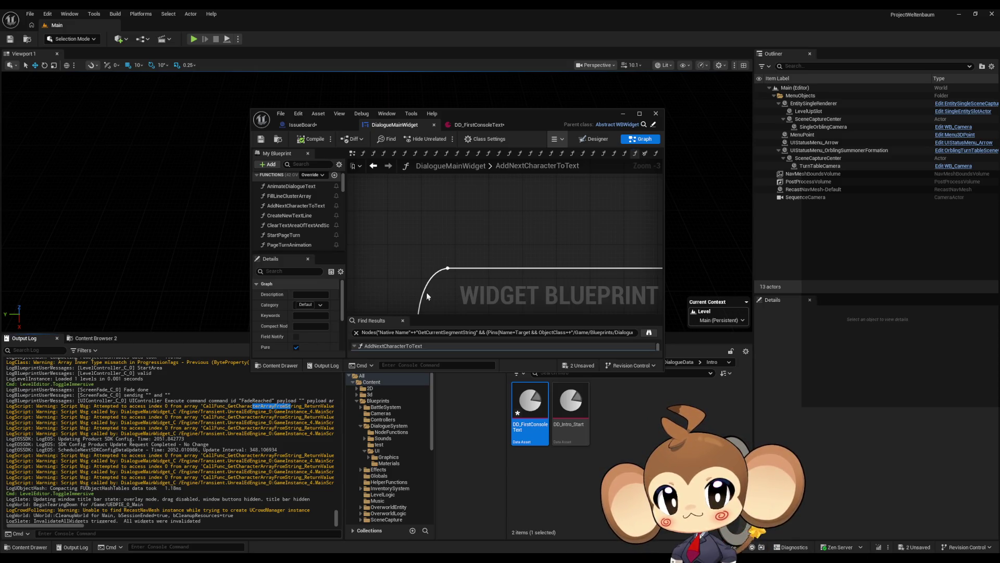
{"action": "double_click", "coordinate": [520, 112]}
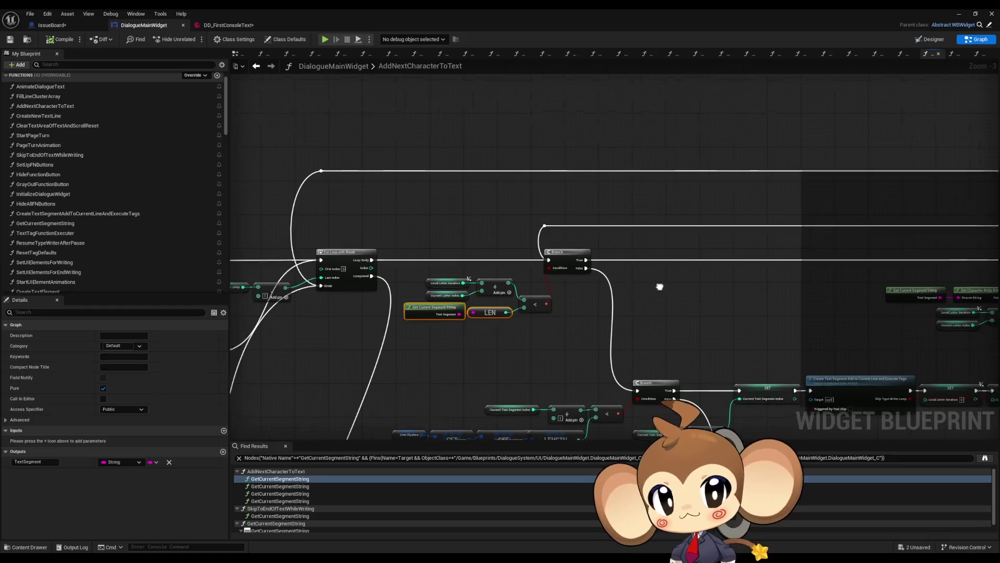
{"action": "scroll", "coordinate": [520, 287], "scroll_direction": "up", "scroll_amount": 3}
- Find references to Get Character Array from String by class member and jump to the second use
{"action": "right_click", "coordinate": [596, 268]}
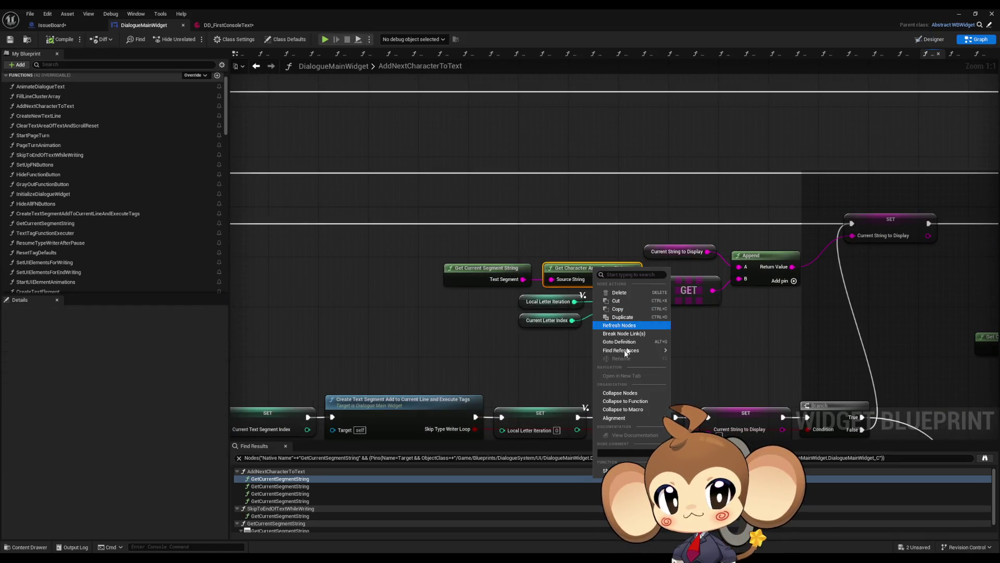
{"action": "mouse_move", "coordinate": [641, 356]}
{"action": "left_click", "coordinate": [706, 370]}
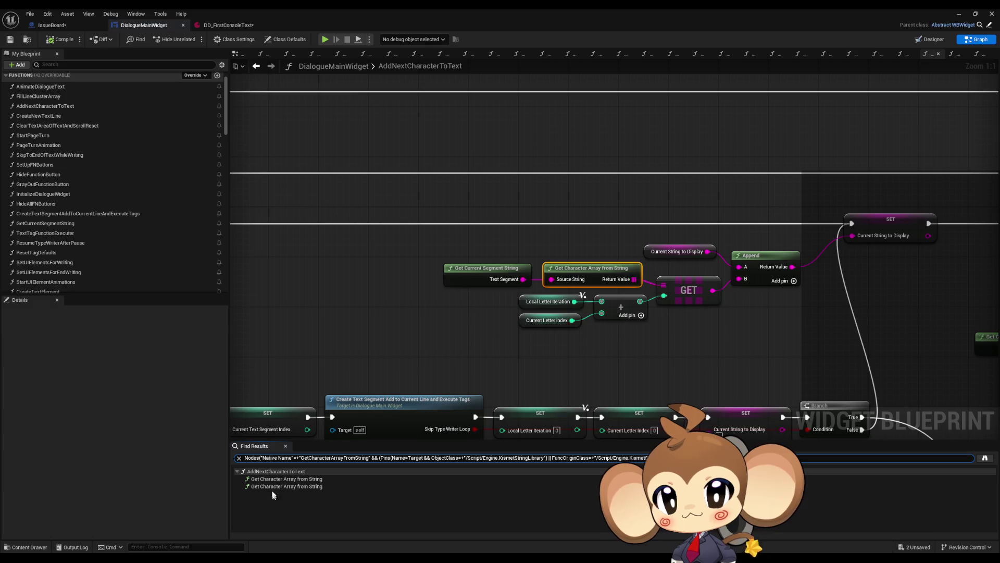
{"action": "left_click", "coordinate": [274, 486]}
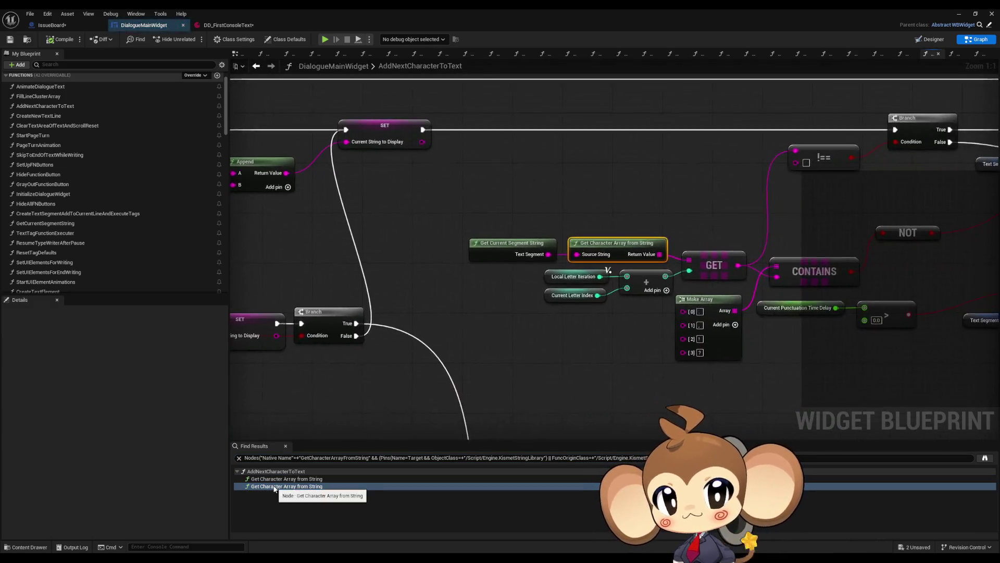
{"action": "mouse_move", "coordinate": [402, 311]}
{"action": "left_mouse_down"}
{"action": "mouse_move", "coordinate": [739, 243]}
{"action": "mouse_move", "coordinate": [560, 282]}
{"action": "mouse_move", "coordinate": [599, 278]}
{"action": "mouse_move", "coordinate": [612, 295]}
{"action": "left_mouse_up"}
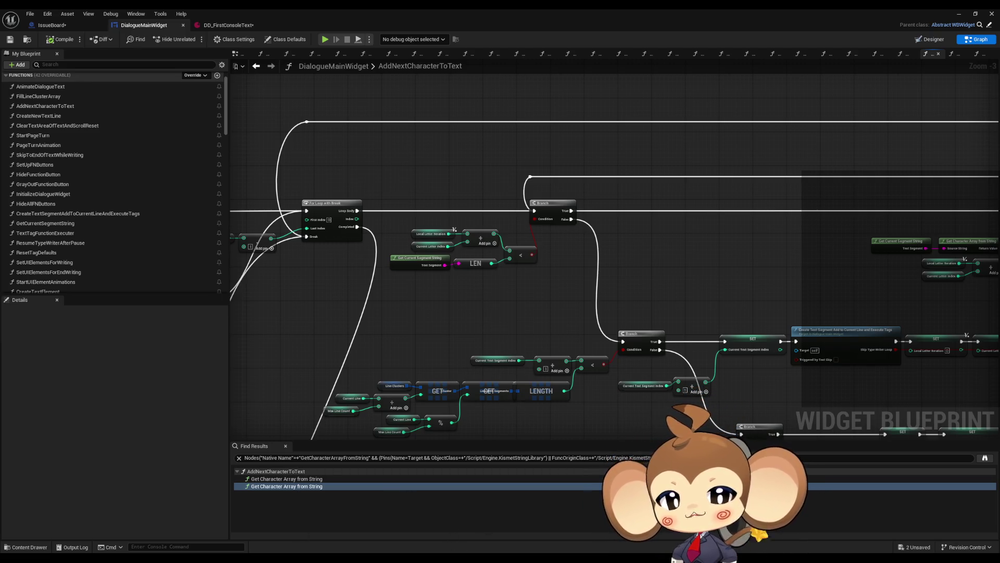
{"action": "mouse_move", "coordinate": [448, 549]}
{"action": "mouse_move", "coordinate": [375, 519]}
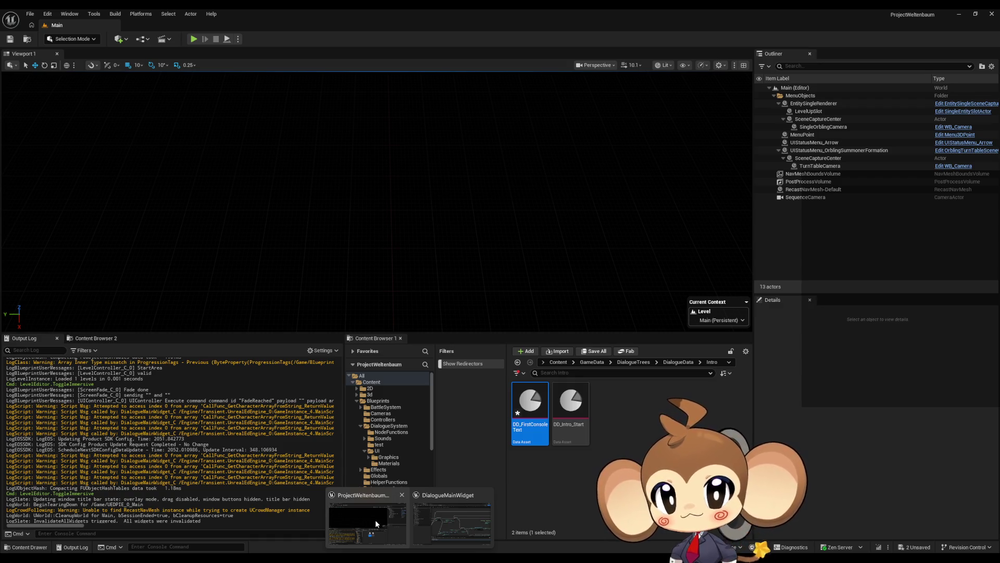
{"action": "scroll", "coordinate": [571, 257], "scroll_direction": "down", "scroll_amount": 2}
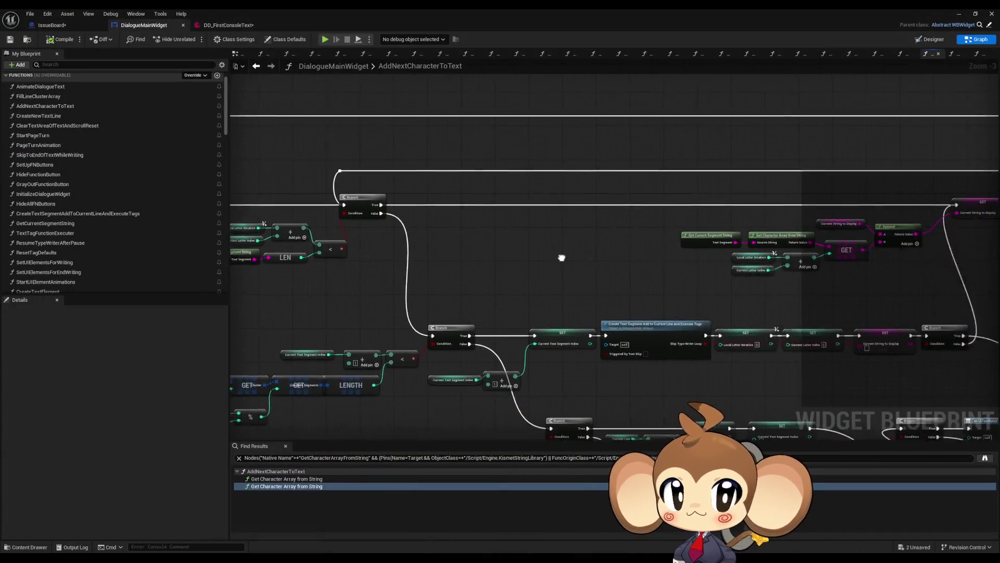
{"action": "scroll", "coordinate": [505, 256], "scroll_direction": "down", "scroll_amount": 1}
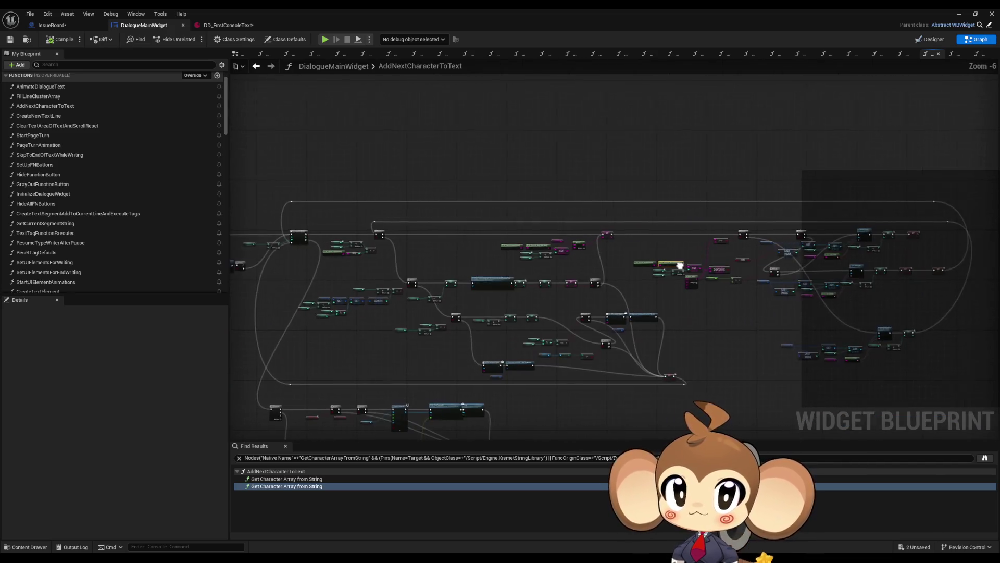
{"action": "scroll", "coordinate": [416, 262], "scroll_direction": "up", "scroll_amount": 3}
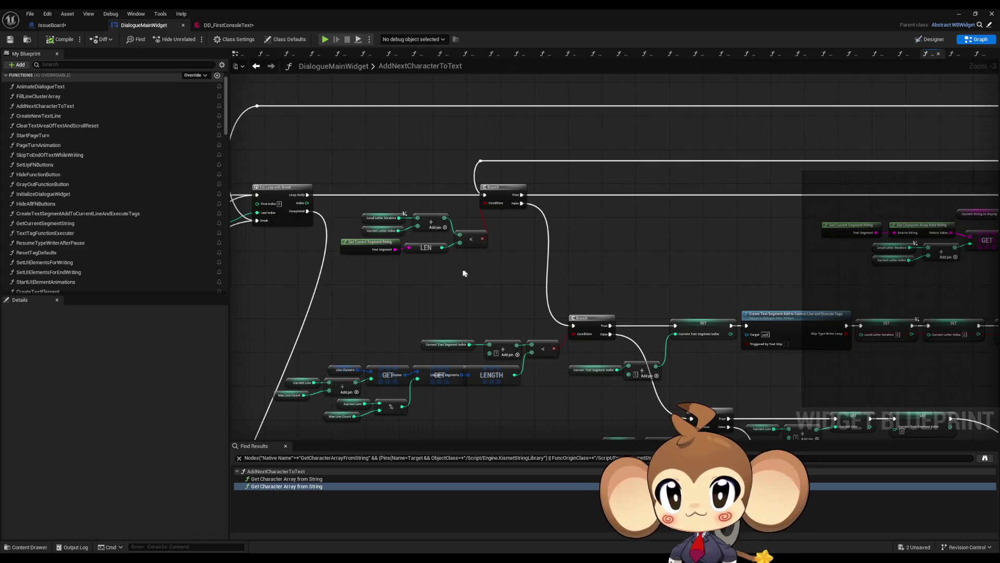
- Select and inspect the Get Current Segment String, Local Letter Iteration, letter-index, character lookup and Append nodes
{"action": "left_click", "coordinate": [371, 243]}
{"action": "scroll", "coordinate": [447, 248], "scroll_direction": "up", "scroll_amount": 3}
{"action": "left_click", "coordinate": [381, 202]}
{"action": "left_click_drag", "start_coordinate": [396, 207], "coordinate": [438, 221]}
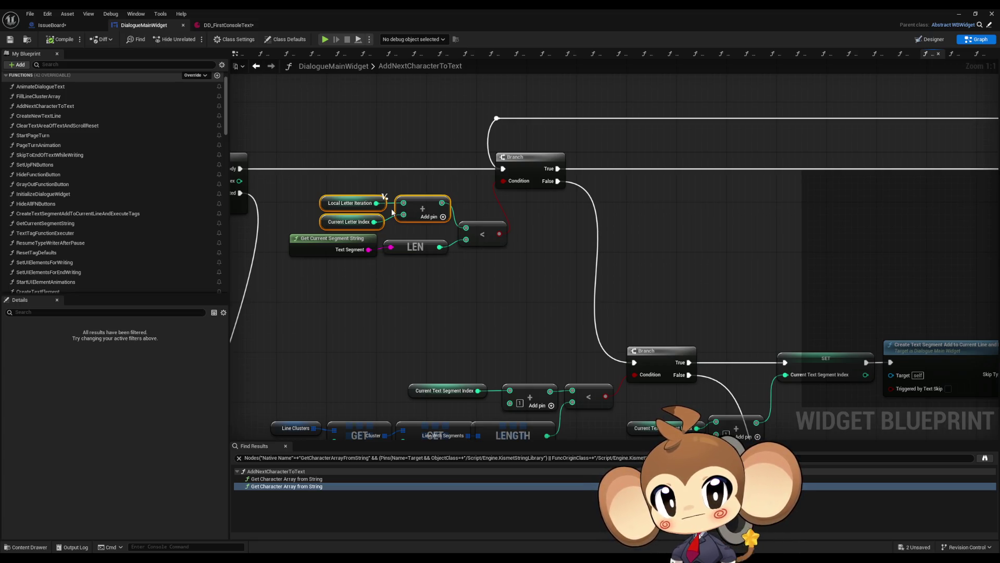
{"action": "scroll", "coordinate": [607, 208], "scroll_direction": "down", "scroll_amount": 1}
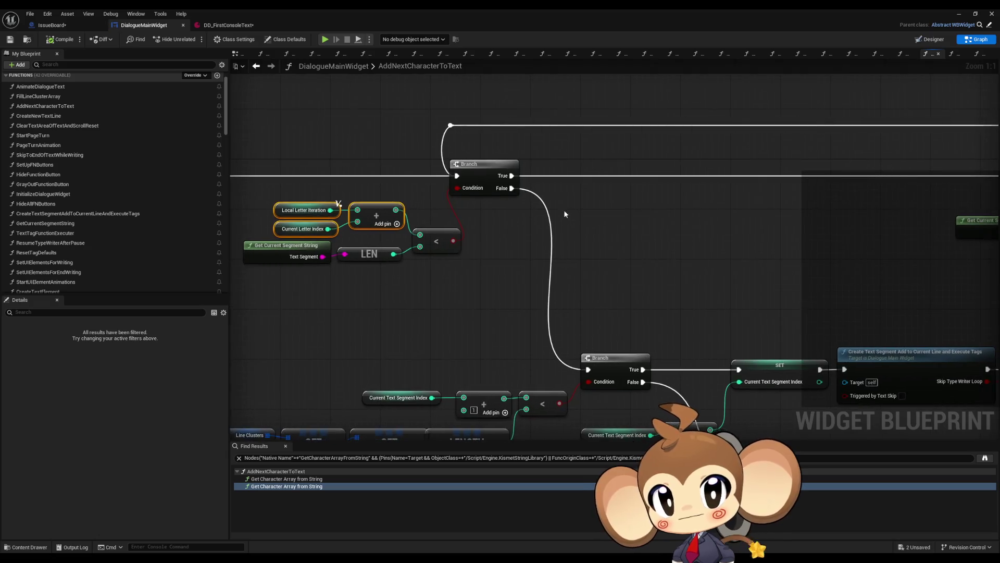
{"action": "mouse_move", "coordinate": [564, 210]}
{"action": "left_mouse_down"}
{"action": "mouse_move", "coordinate": [524, 232]}
{"action": "mouse_move", "coordinate": [277, 241]}
{"action": "left_mouse_up"}
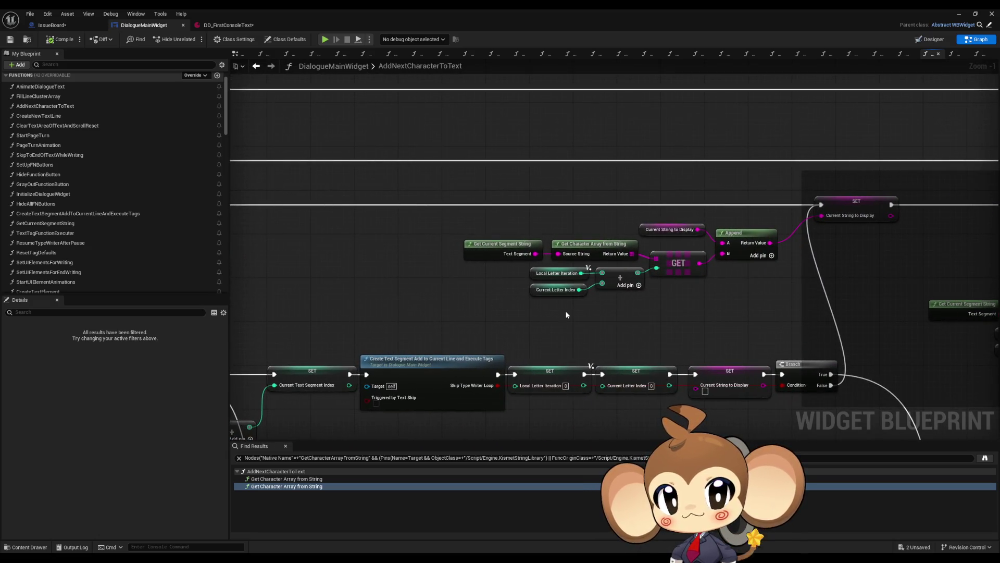
{"action": "scroll", "coordinate": [564, 309], "scroll_direction": "up", "scroll_amount": 1}
{"action": "mouse_move", "coordinate": [418, 206]}
{"action": "left_mouse_down"}
{"action": "mouse_move", "coordinate": [586, 302]}
{"action": "mouse_move", "coordinate": [763, 304]}
{"action": "left_mouse_up"}
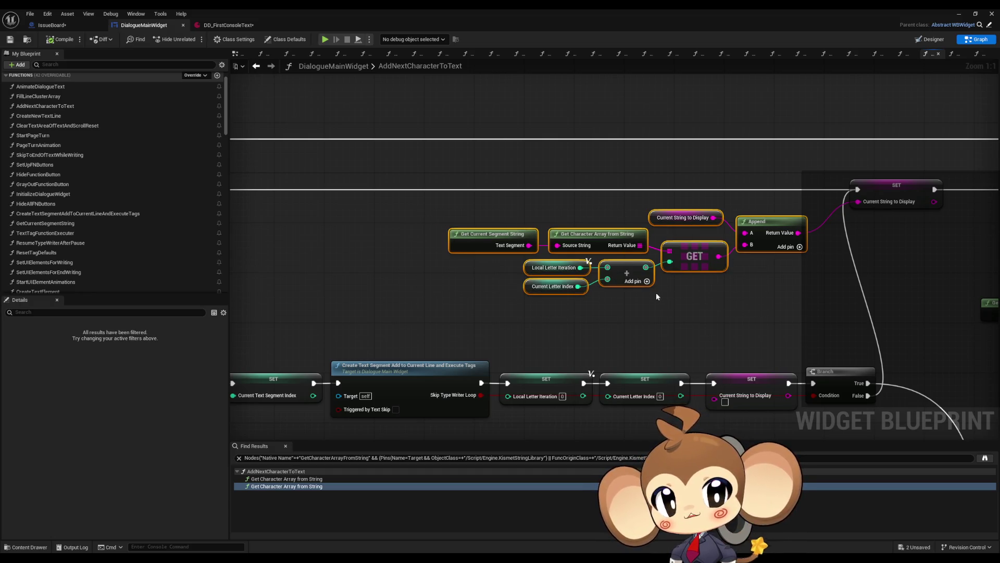
{"action": "scroll", "coordinate": [657, 291], "scroll_direction": "down", "scroll_amount": 5}
{"action": "mouse_move", "coordinate": [572, 287]}
{"action": "left_mouse_down"}
{"action": "mouse_move", "coordinate": [623, 284]}
{"action": "mouse_move", "coordinate": [632, 292]}
{"action": "mouse_move", "coordinate": [627, 272]}
{"action": "left_mouse_up"}
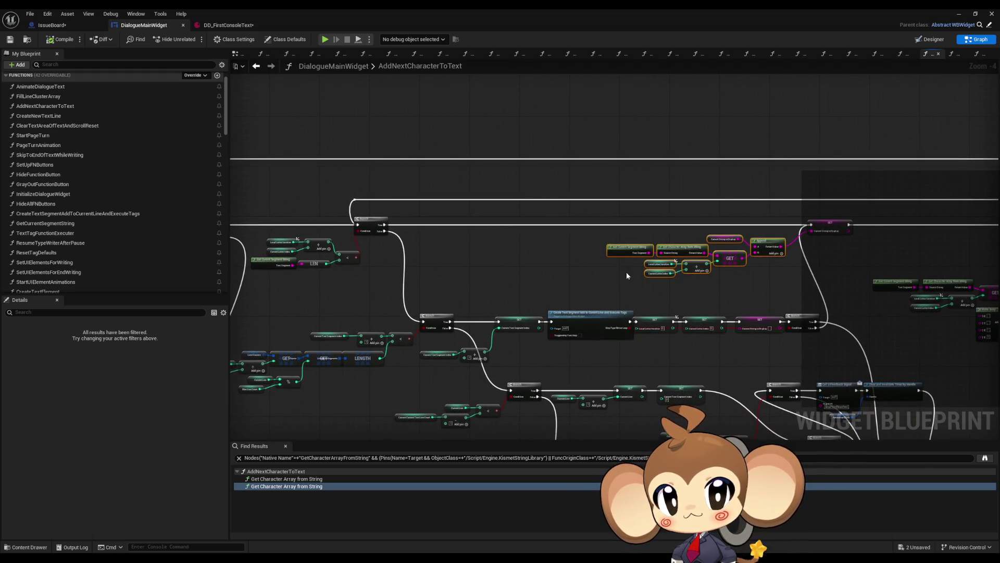
{"action": "scroll", "coordinate": [384, 243], "scroll_direction": "up", "scroll_amount": 4}
{"action": "left_click_drag", "start_coordinate": [324, 207], "coordinate": [373, 238]}
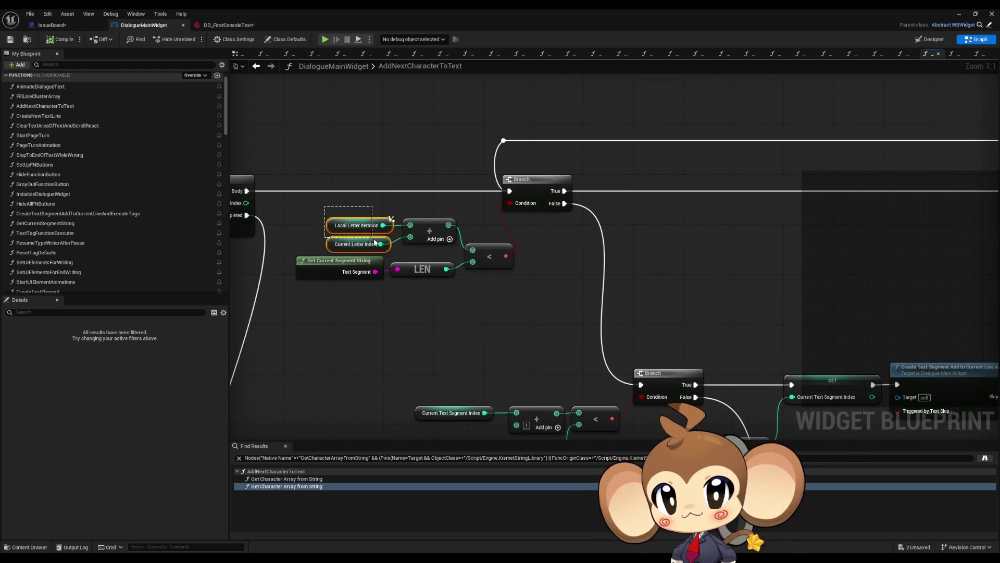
- Select SET Current Text Segment Index and review the following Local Letter Iteration SET nodes
{"action": "mouse_move", "coordinate": [777, 298]}
{"action": "left_mouse_down"}
{"action": "mouse_move", "coordinate": [645, 260]}
{"action": "mouse_move", "coordinate": [622, 223]}
{"action": "left_mouse_up"}
{"action": "left_click", "coordinate": [677, 312]}
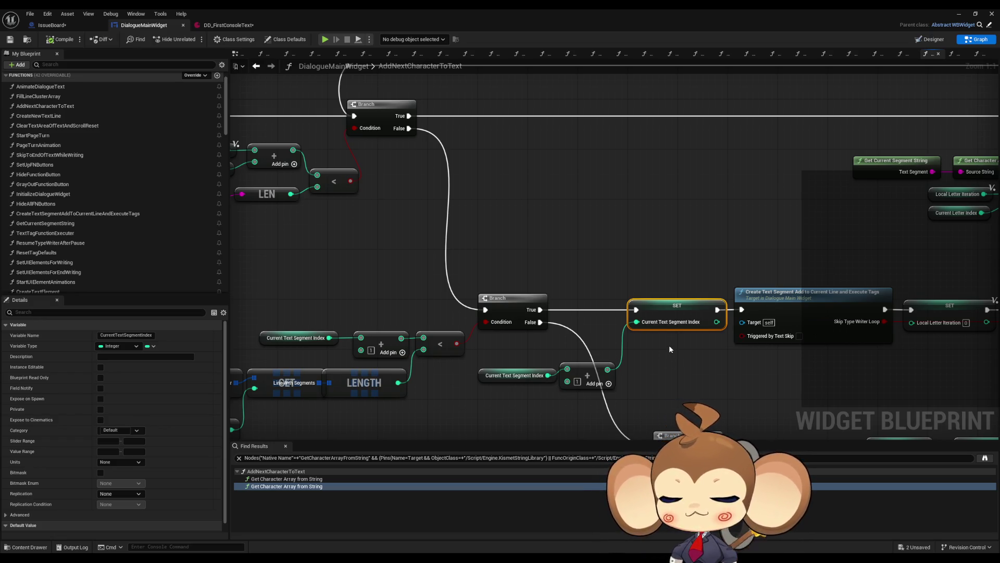
{"action": "mouse_move", "coordinate": [670, 348]}
{"action": "left_mouse_down"}
{"action": "mouse_move", "coordinate": [605, 314]}
{"action": "mouse_move", "coordinate": [398, 292]}
{"action": "left_mouse_up"}
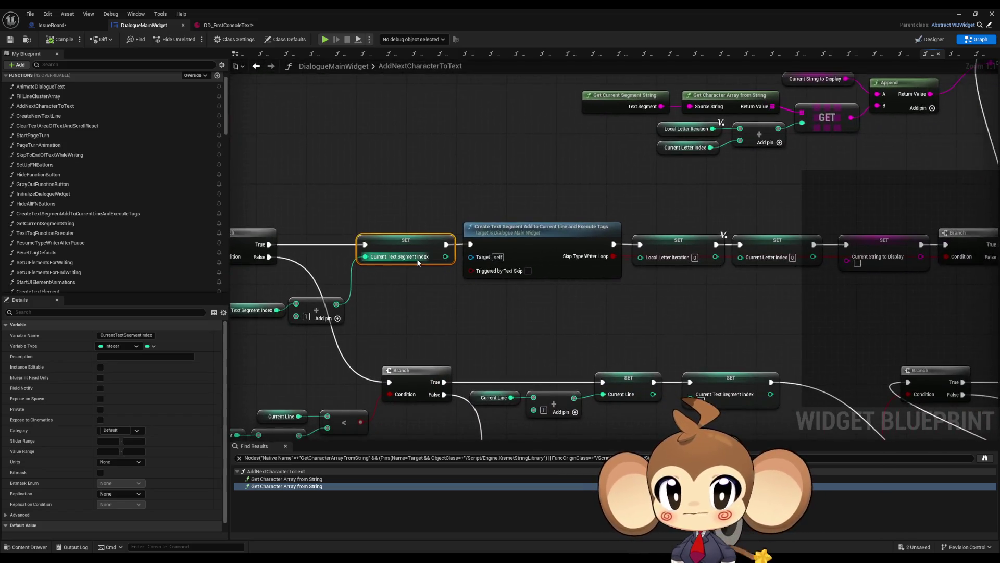
{"action": "scroll", "coordinate": [417, 263], "scroll_direction": "down", "scroll_amount": 1}
{"action": "scroll", "coordinate": [417, 263], "scroll_direction": "up", "scroll_amount": 1}
{"action": "mouse_move", "coordinate": [539, 279]}
{"action": "left_mouse_down"}
{"action": "mouse_move", "coordinate": [342, 282]}
{"action": "mouse_move", "coordinate": [762, 232]}
{"action": "mouse_move", "coordinate": [726, 240]}
{"action": "left_mouse_up"}
{"action": "scroll", "coordinate": [342, 282], "scroll_direction": "down", "scroll_amount": 2}
{"action": "left_click_drag", "start_coordinate": [641, 222], "coordinate": [595, 213]}
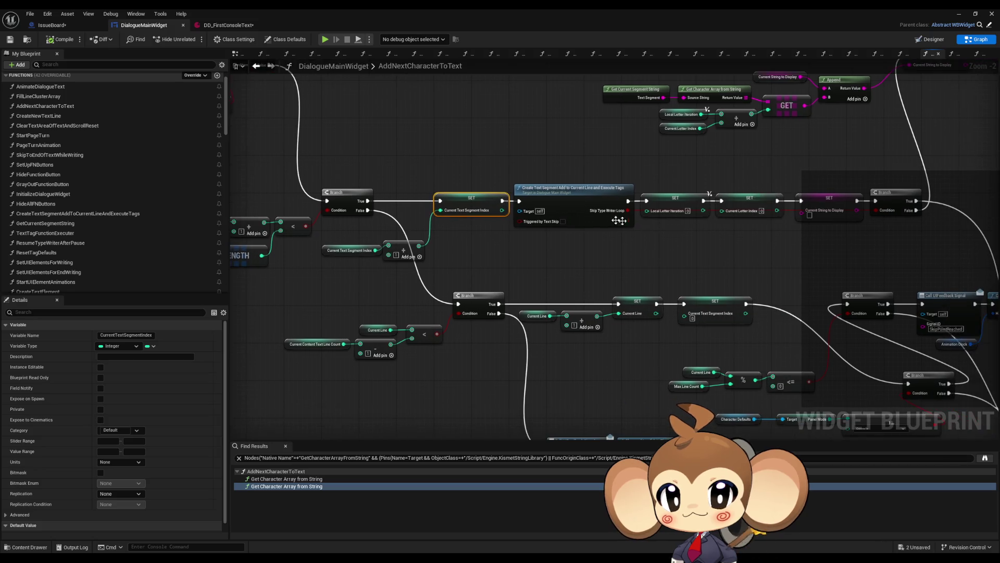
{"action": "right_click", "coordinate": [472, 205]}
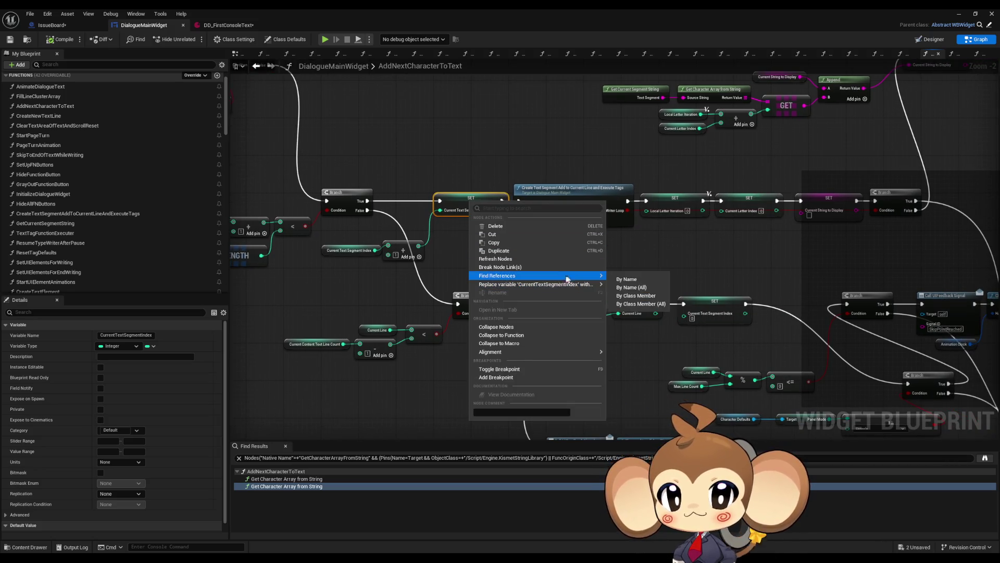
{"action": "key", "text": "Escape"}
{"action": "key", "text": "shift+alt+f"}
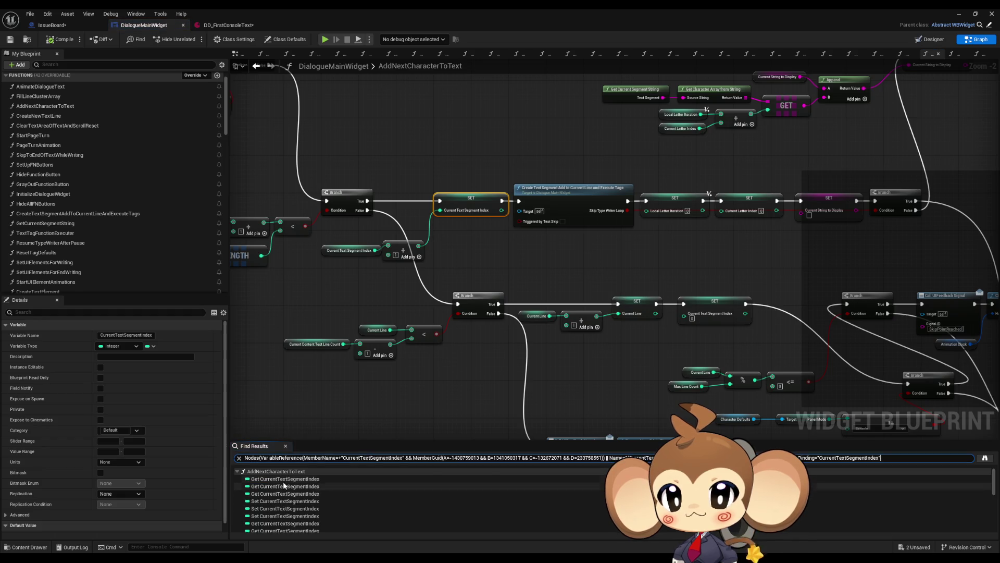
{"action": "double_click", "coordinate": [283, 479]}
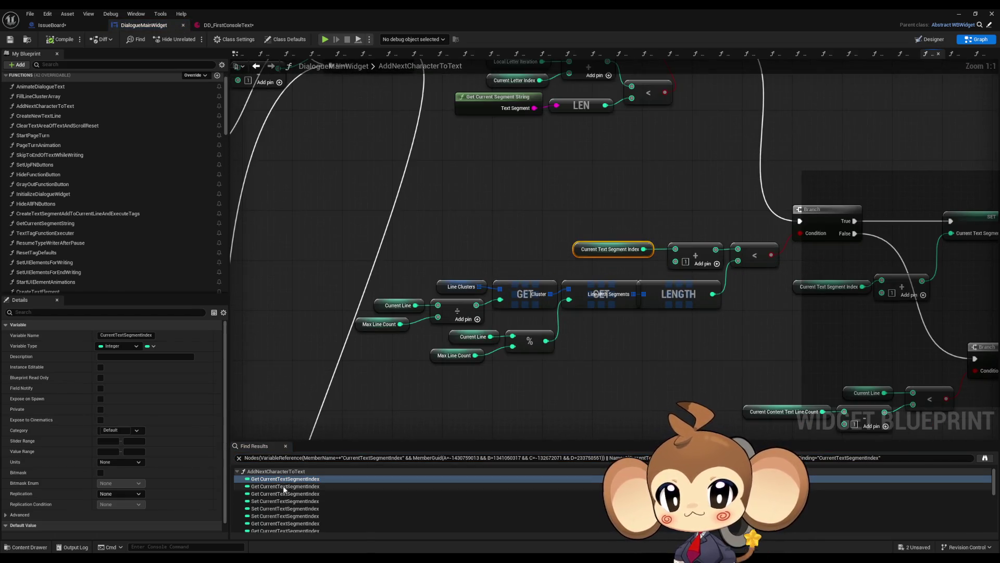
{"action": "scroll", "coordinate": [276, 489], "scroll_direction": "down", "scroll_amount": 1}
{"action": "double_click", "coordinate": [269, 496]}
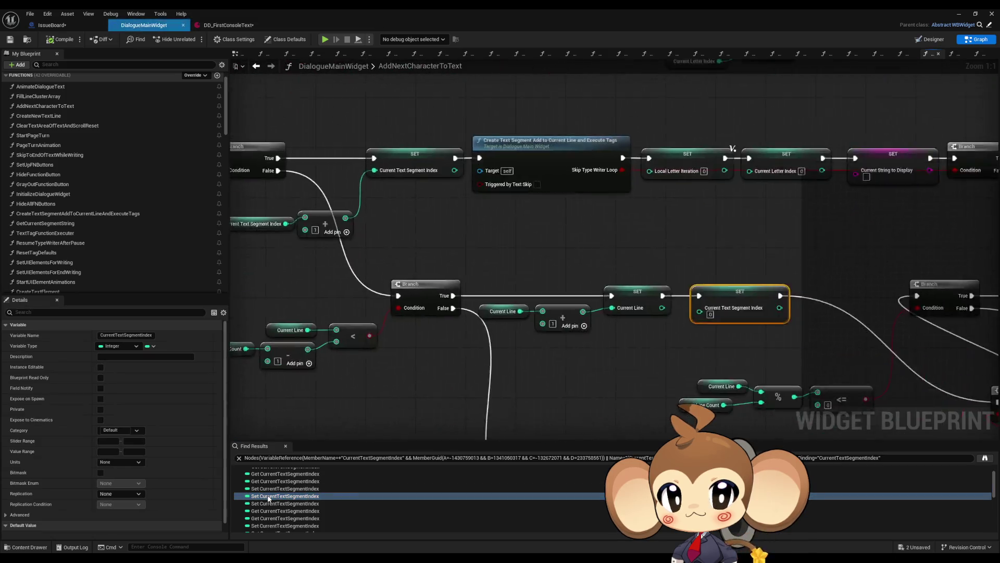
{"action": "scroll", "coordinate": [542, 369], "scroll_direction": "down", "scroll_amount": 3}
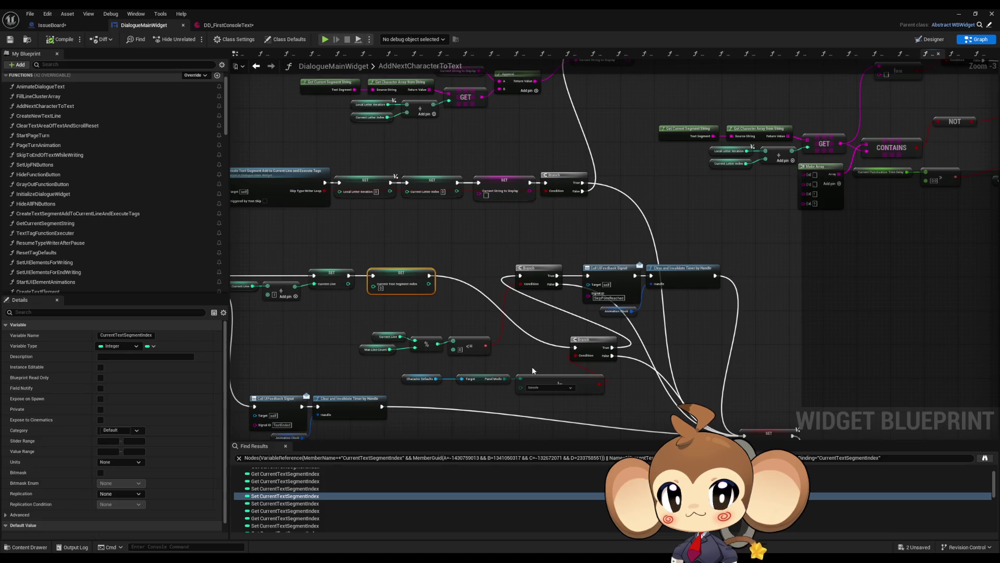
{"action": "left_click_drag", "start_coordinate": [523, 369], "coordinate": [541, 317]}
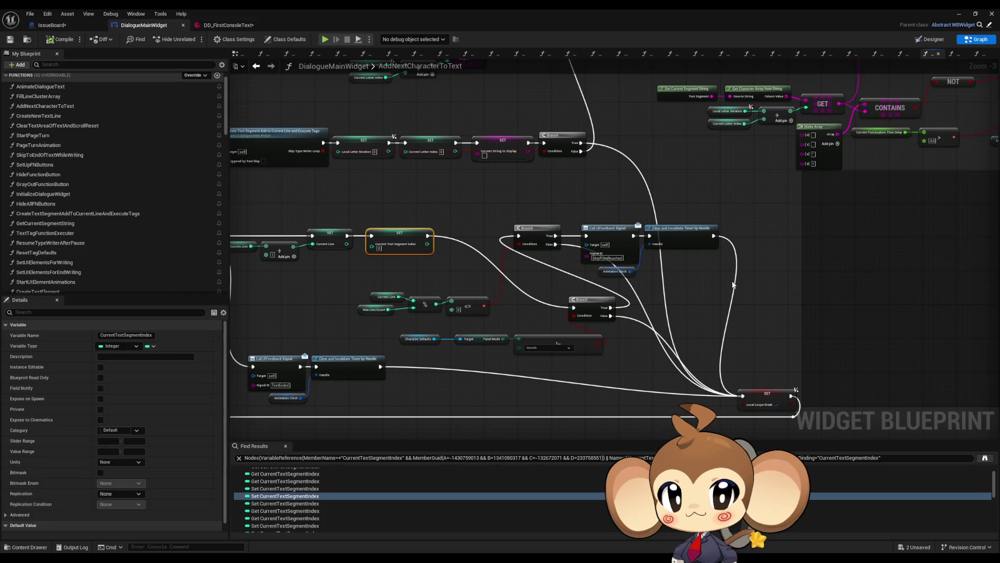
{"action": "mouse_move", "coordinate": [743, 393]}
{"action": "left_mouse_down"}
{"action": "mouse_move", "coordinate": [902, 342]}
{"action": "mouse_move", "coordinate": [587, 409]}
{"action": "mouse_move", "coordinate": [495, 321]}
{"action": "mouse_move", "coordinate": [371, 243]}
{"action": "left_mouse_up"}
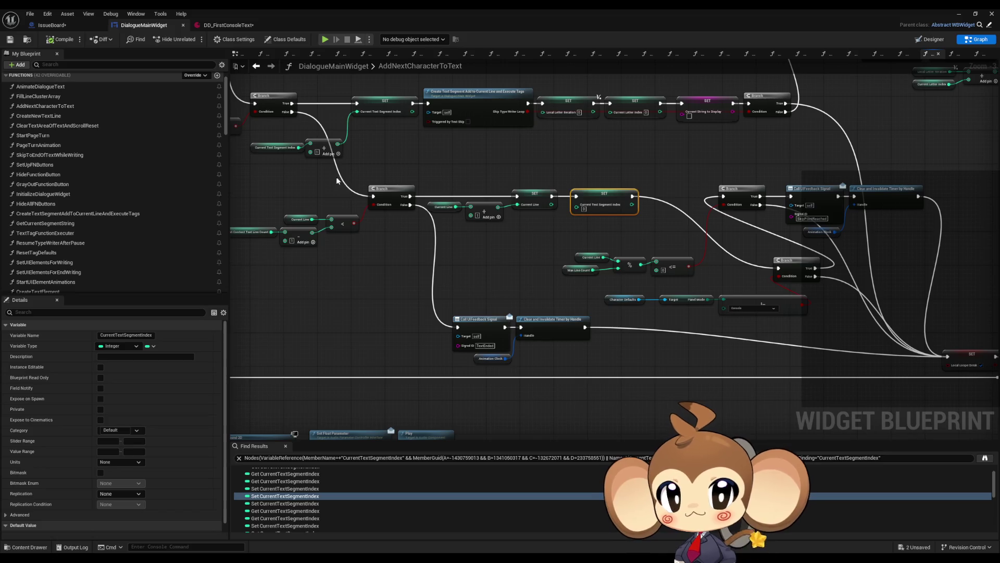
{"action": "double_click", "coordinate": [275, 503]}
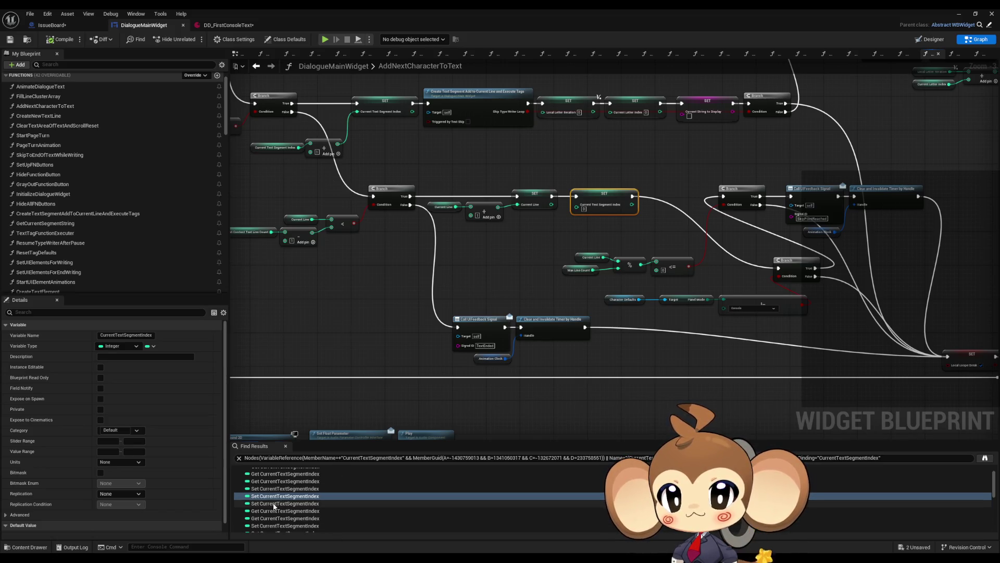
{"action": "scroll", "coordinate": [271, 505], "scroll_direction": "down", "scroll_amount": 2}
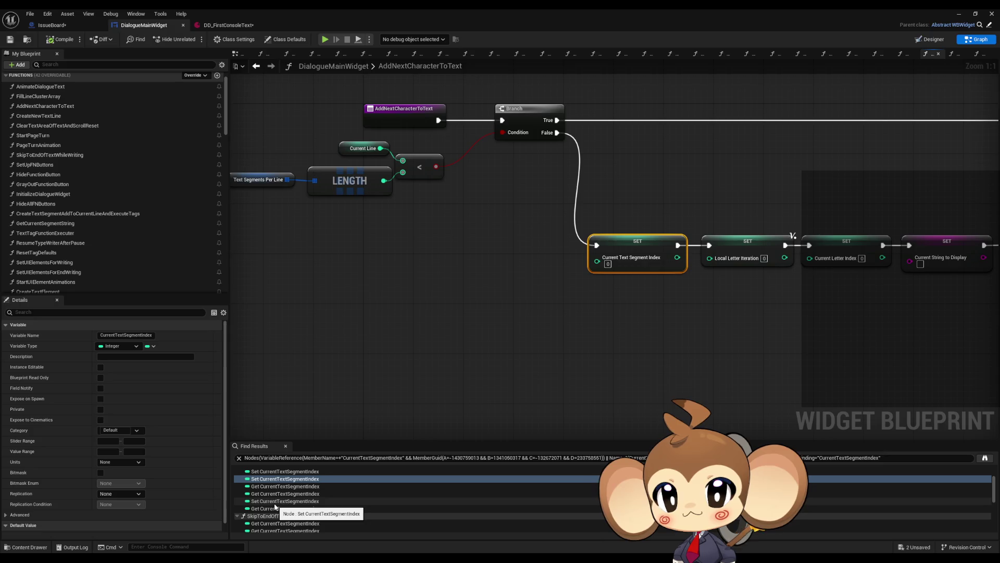
{"action": "double_click", "coordinate": [266, 501]}
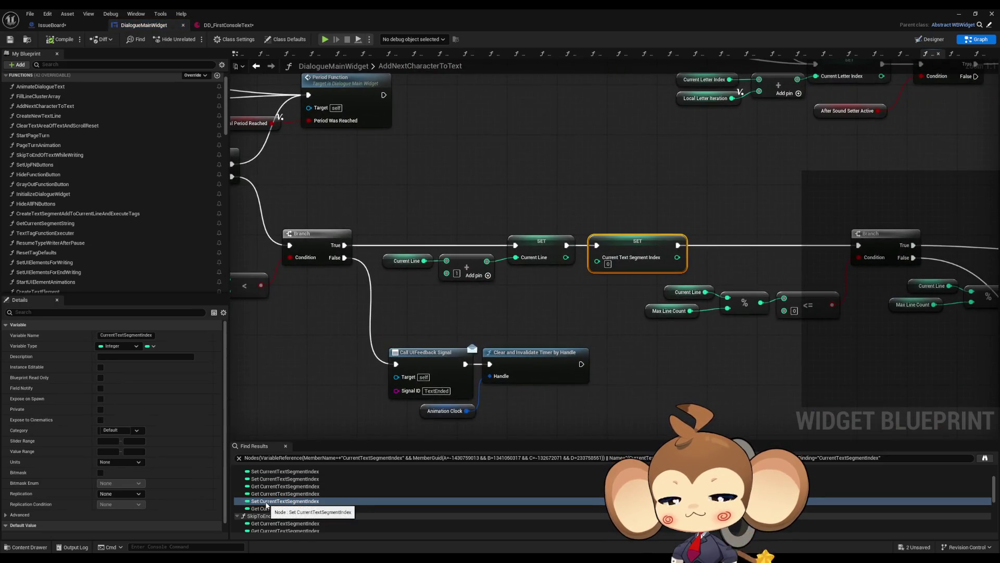
{"action": "scroll", "coordinate": [295, 509], "scroll_direction": "down", "scroll_amount": 2}
{"action": "double_click", "coordinate": [259, 501]}
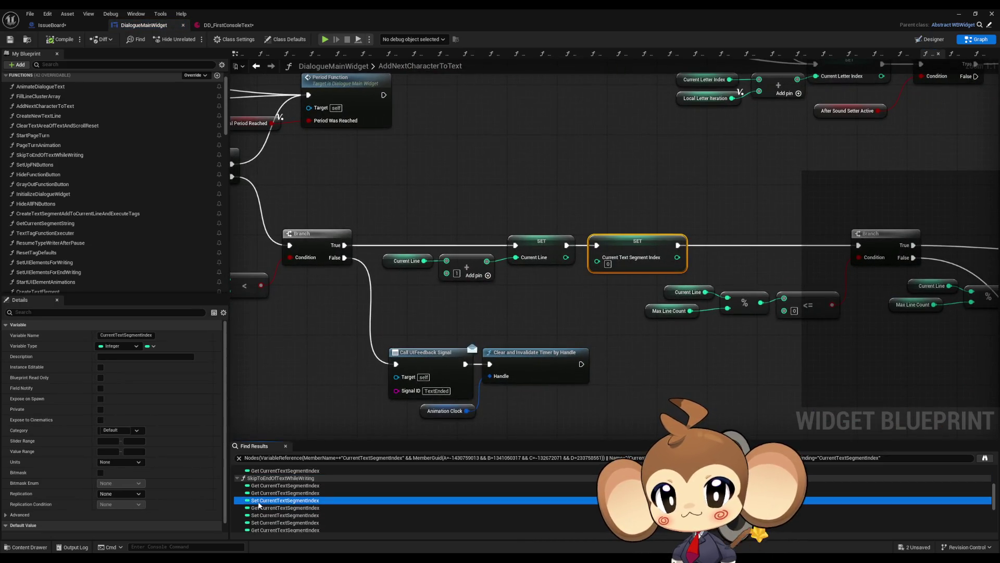
{"action": "scroll", "coordinate": [259, 504], "scroll_direction": "down", "scroll_amount": 3}
{"action": "scroll", "coordinate": [691, 315], "scroll_direction": "down", "scroll_amount": 9}
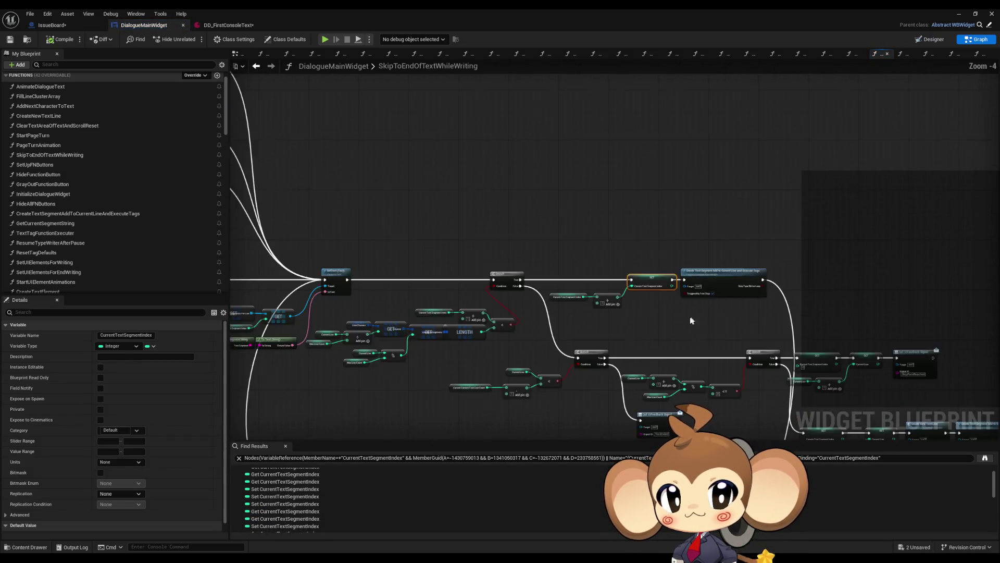
{"action": "mouse_move", "coordinate": [656, 368]}
{"action": "left_mouse_down"}
{"action": "mouse_move", "coordinate": [654, 317]}
{"action": "mouse_move", "coordinate": [543, 328]}
{"action": "left_mouse_up"}
{"action": "scroll", "coordinate": [541, 329], "scroll_direction": "up", "scroll_amount": 3}
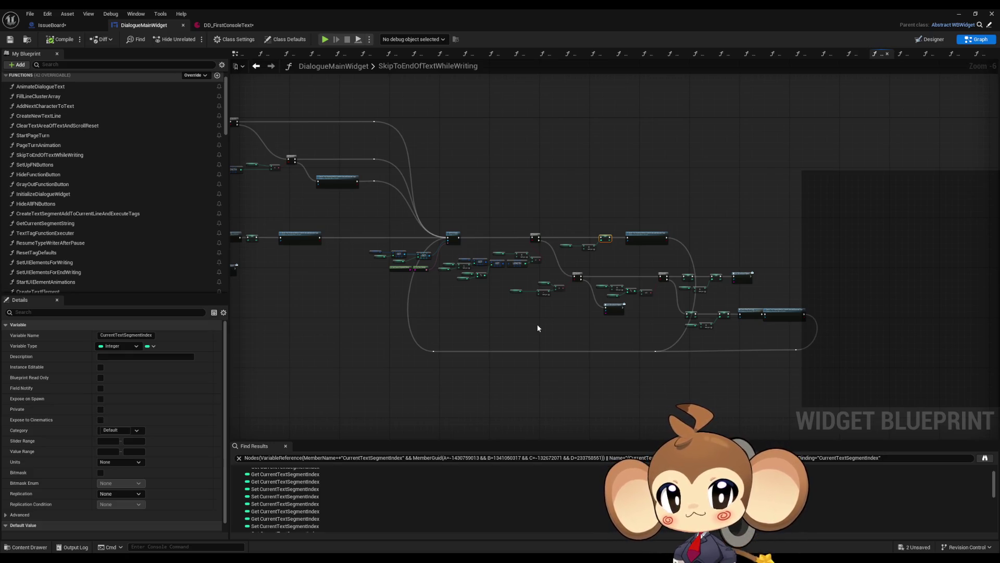
{"action": "scroll", "coordinate": [542, 319], "scroll_direction": "up", "scroll_amount": 2}
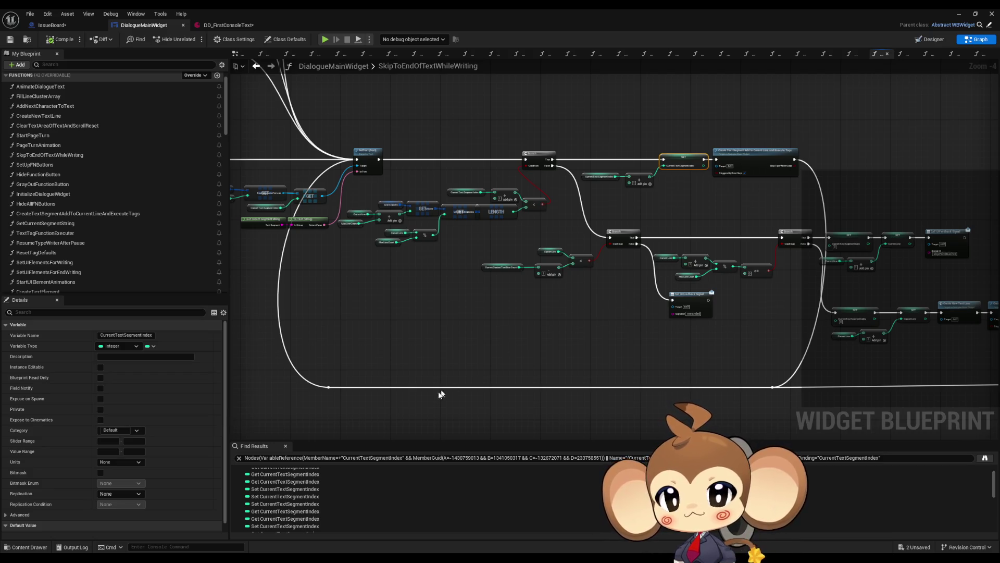
{"action": "scroll", "coordinate": [336, 474], "scroll_direction": "up", "scroll_amount": 1}
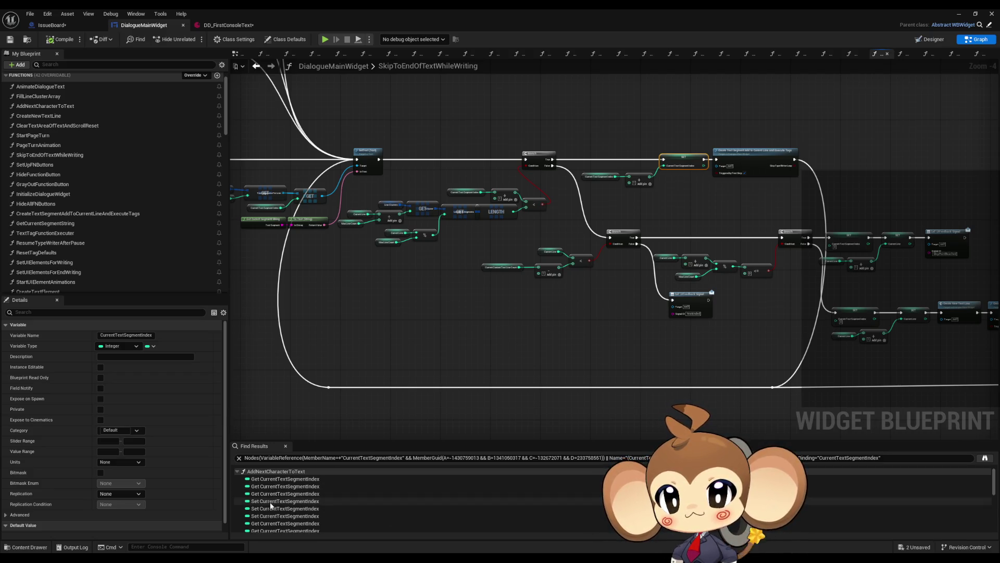
{"action": "left_click", "coordinate": [272, 502]}
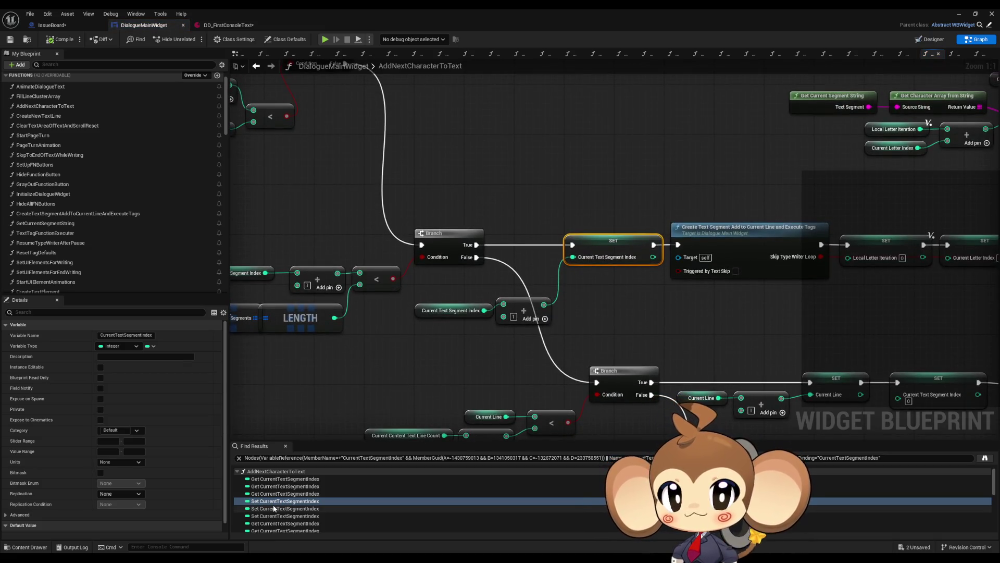
{"action": "scroll", "coordinate": [292, 503], "scroll_direction": "down", "scroll_amount": 3}
{"action": "scroll", "coordinate": [292, 502], "scroll_direction": "down", "scroll_amount": 2}
{"action": "left_click", "coordinate": [279, 480]}
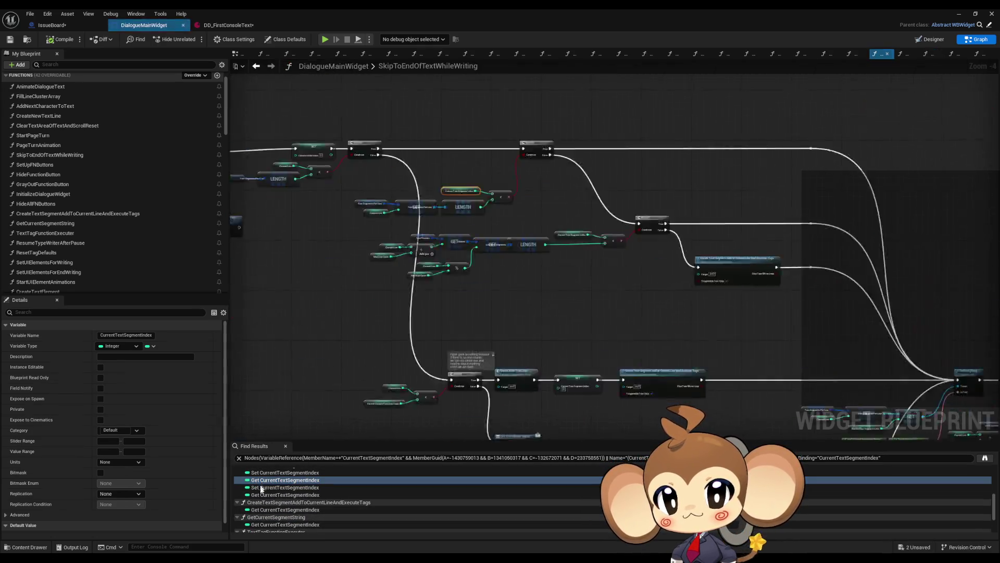
{"action": "scroll", "coordinate": [275, 513], "scroll_direction": "down", "scroll_amount": 3}
{"action": "scroll", "coordinate": [276, 513], "scroll_direction": "up", "scroll_amount": 3}
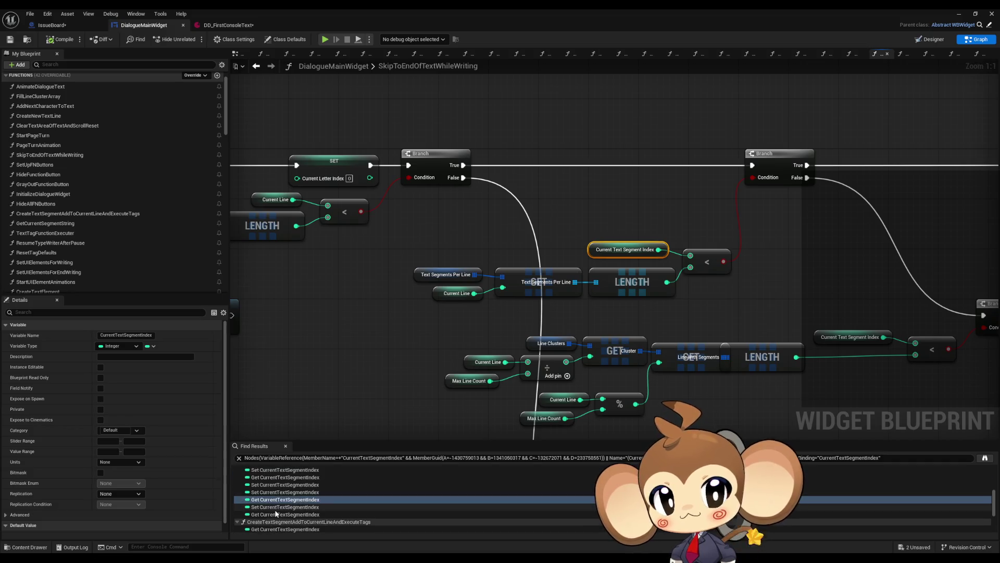
{"action": "left_click", "coordinate": [285, 524]}
{"action": "scroll", "coordinate": [592, 337], "scroll_direction": "down", "scroll_amount": 7}
{"action": "scroll", "coordinate": [536, 302], "scroll_direction": "up", "scroll_amount": 7}
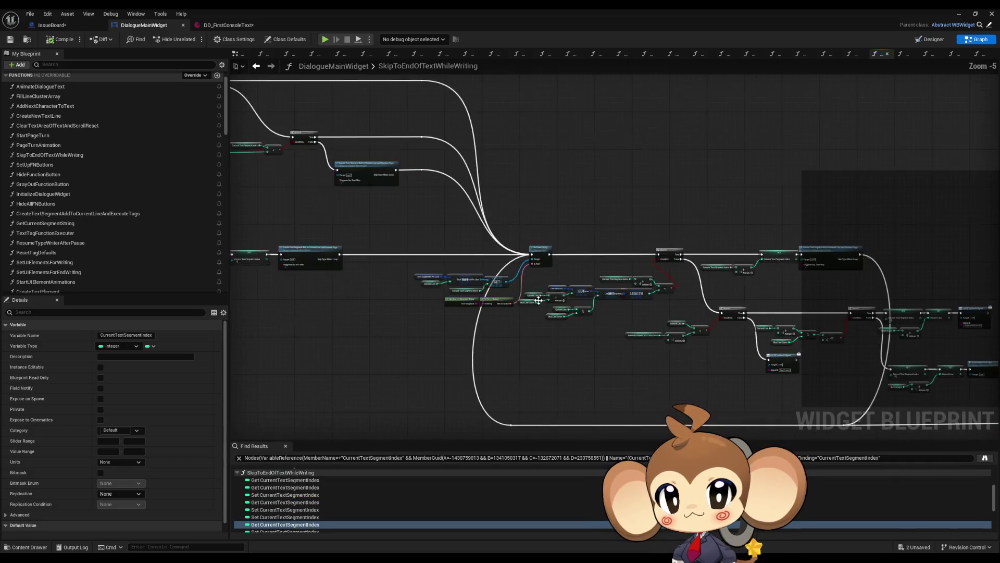
{"action": "left_click_drag", "start_coordinate": [535, 308], "coordinate": [327, 268]}
{"action": "scroll", "coordinate": [326, 267], "scroll_direction": "down", "scroll_amount": 2}
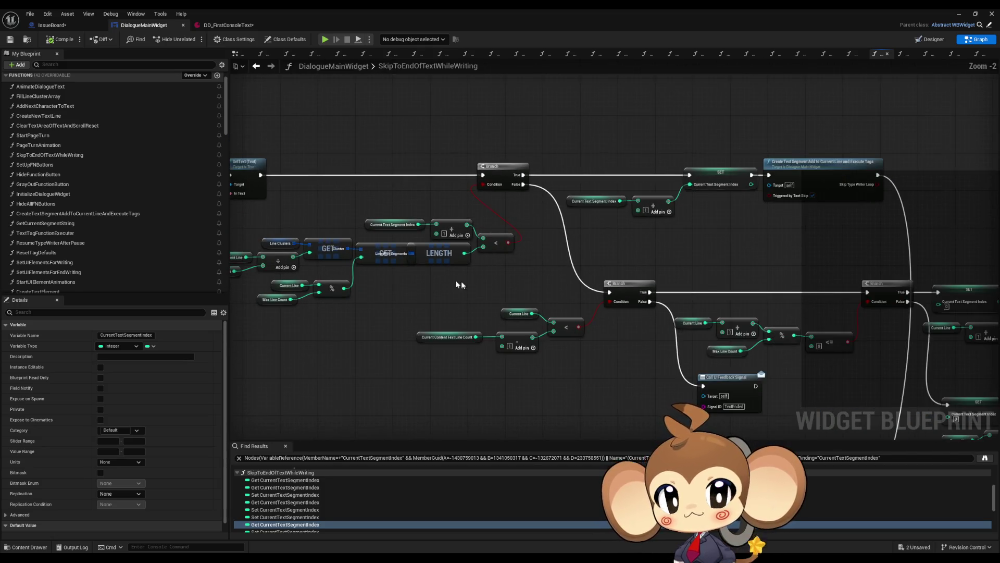
{"action": "left_click_drag", "start_coordinate": [437, 278], "coordinate": [324, 252]}
{"action": "scroll", "coordinate": [264, 497], "scroll_direction": "down", "scroll_amount": 5}
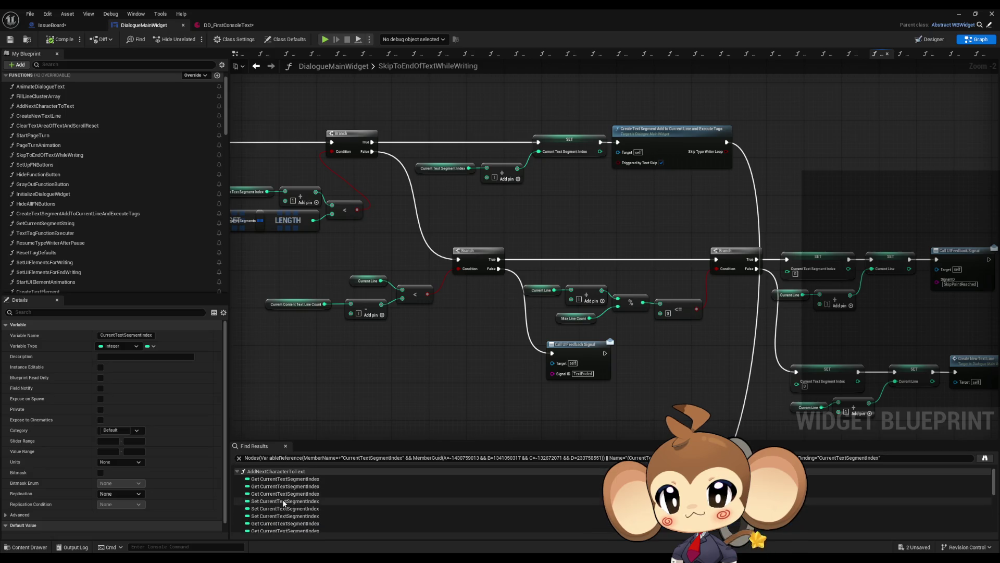
{"action": "double_click", "coordinate": [265, 490]}
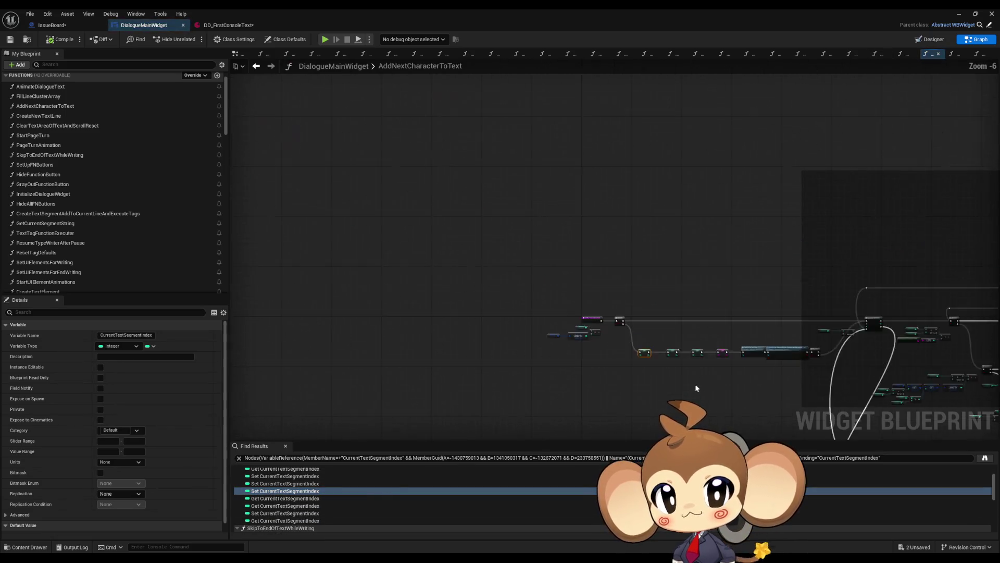
{"action": "scroll", "coordinate": [509, 317], "scroll_direction": "up", "scroll_amount": 4}
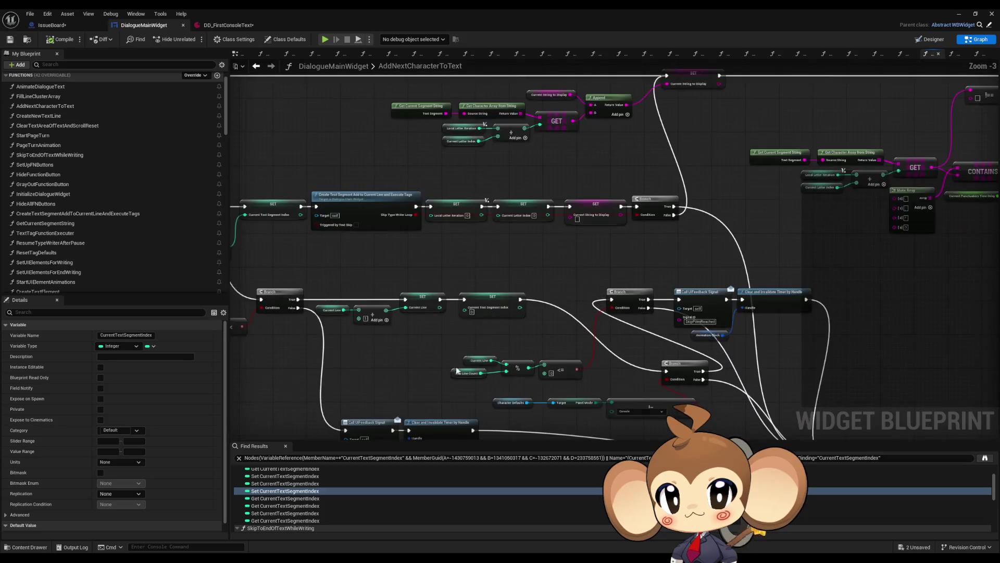
{"action": "left_click_drag", "start_coordinate": [527, 313], "coordinate": [520, 309]}
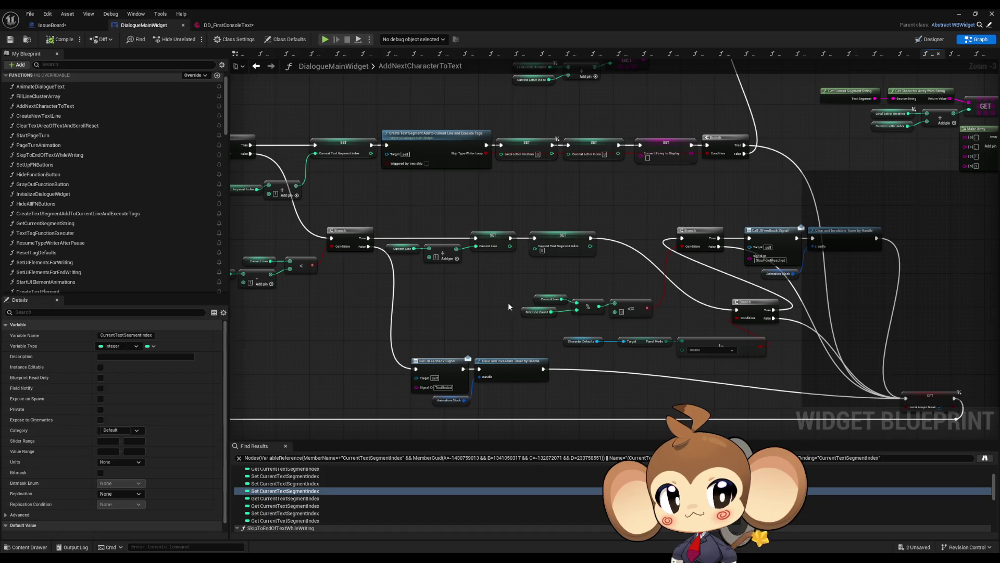
{"action": "mouse_move", "coordinate": [401, 308]}
{"action": "left_mouse_down"}
{"action": "mouse_move", "coordinate": [563, 314]}
{"action": "mouse_move", "coordinate": [631, 351]}
{"action": "left_mouse_up"}
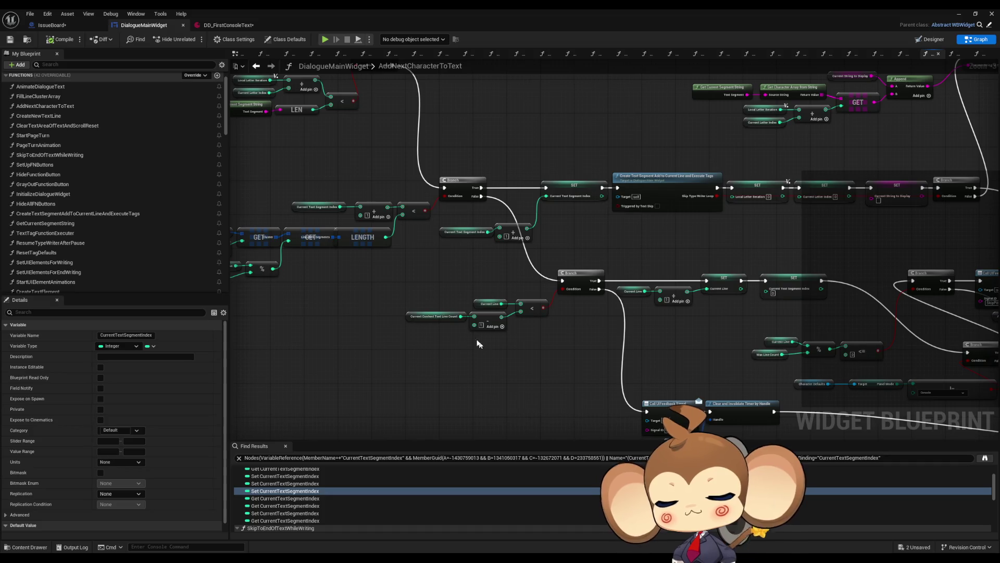
{"action": "left_click_drag", "start_coordinate": [420, 285], "coordinate": [433, 339]}
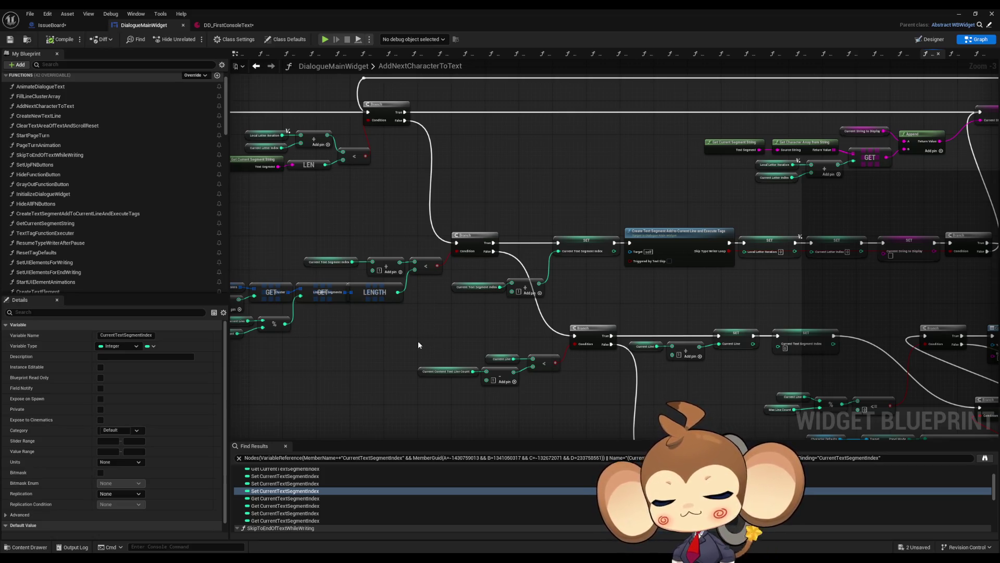
{"action": "scroll", "coordinate": [409, 344], "scroll_direction": "up", "scroll_amount": 1}
{"action": "left_click_drag", "start_coordinate": [409, 343], "coordinate": [533, 364]}
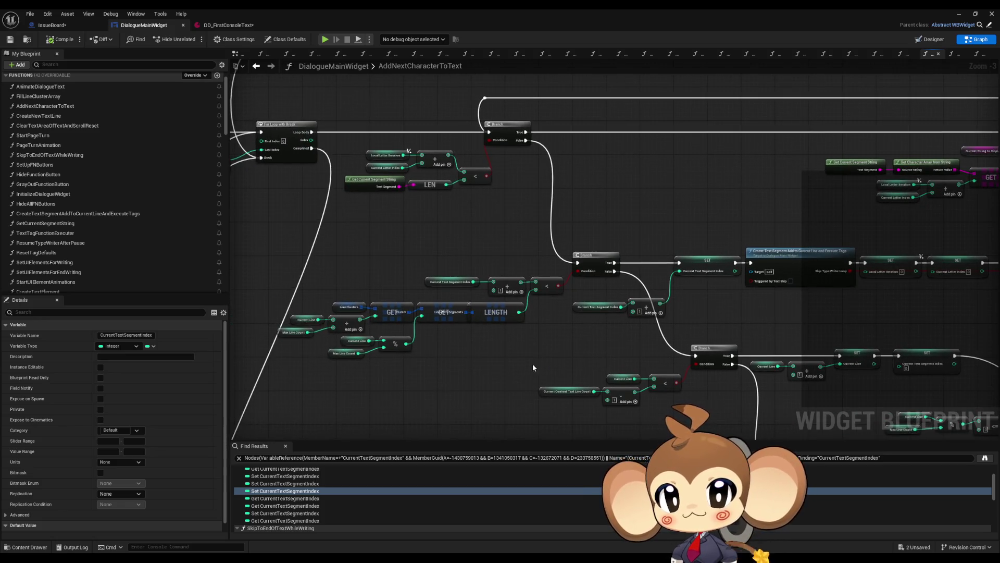
{"action": "left_click_drag", "start_coordinate": [597, 346], "coordinate": [526, 320]}
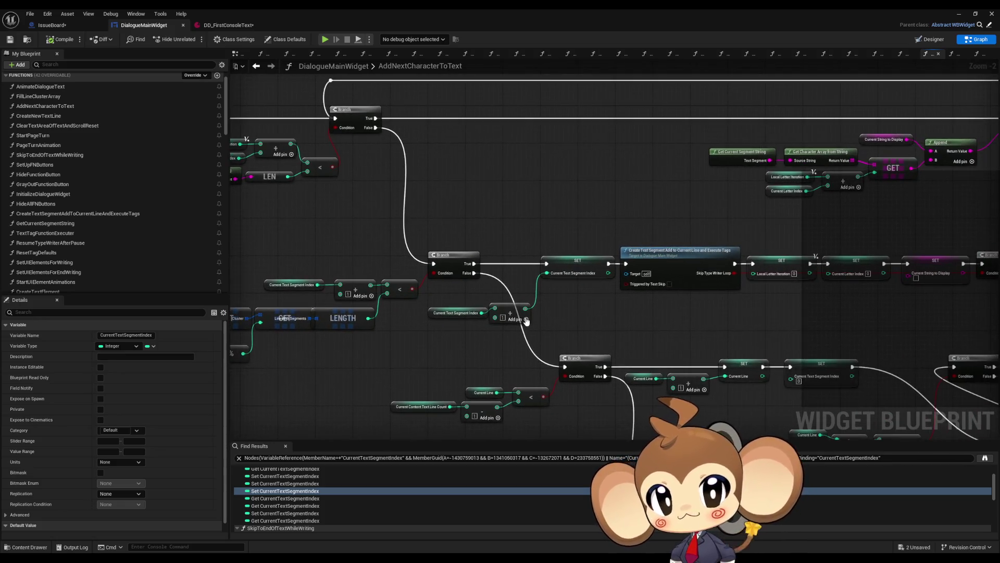
{"action": "mouse_move", "coordinate": [706, 278]}
{"action": "left_mouse_down"}
{"action": "mouse_move", "coordinate": [612, 283]}
{"action": "mouse_move", "coordinate": [709, 283]}
{"action": "mouse_move", "coordinate": [729, 263]}
{"action": "mouse_move", "coordinate": [703, 257]}
{"action": "mouse_move", "coordinate": [768, 265]}
{"action": "left_mouse_up"}
{"action": "left_click_drag", "start_coordinate": [505, 229], "coordinate": [653, 269]}
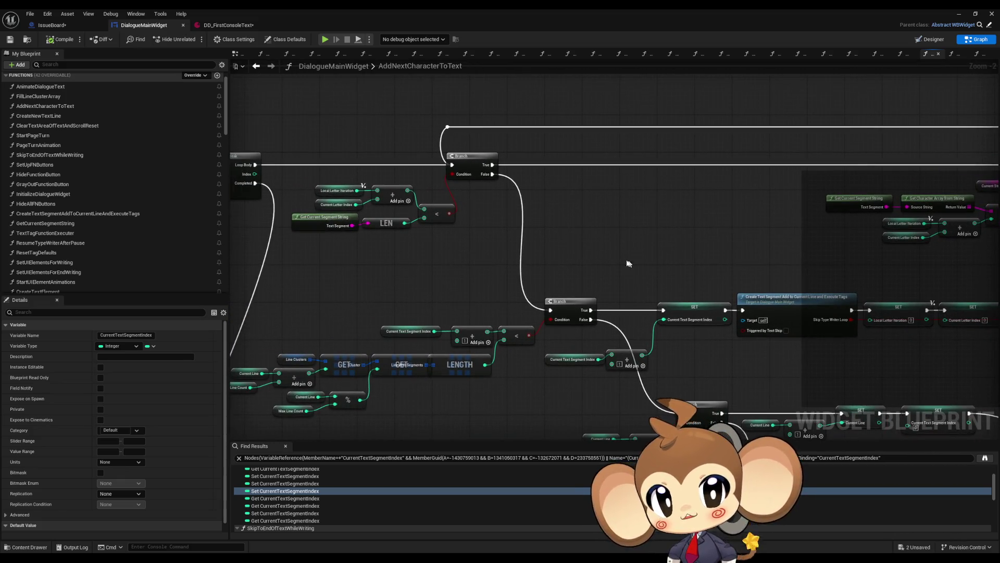
{"action": "left_click_drag", "start_coordinate": [745, 319], "coordinate": [448, 300]}
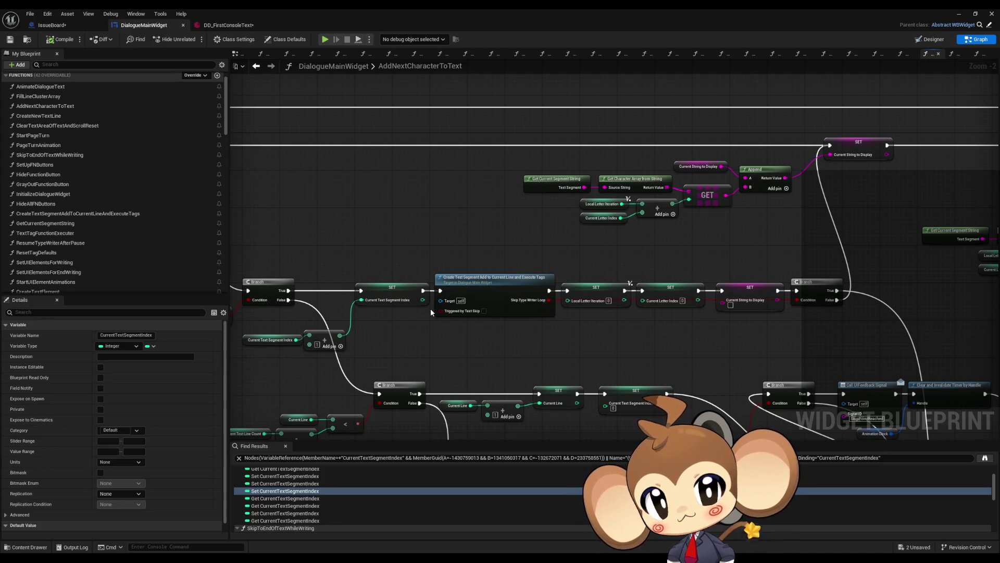
{"action": "left_click_drag", "start_coordinate": [430, 308], "coordinate": [635, 284]}
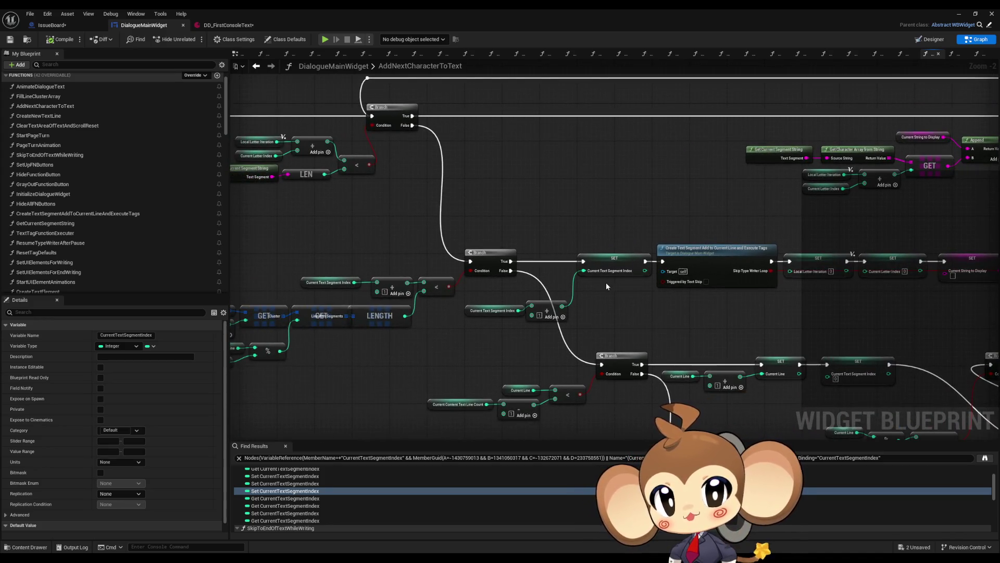
{"action": "scroll", "coordinate": [463, 269], "scroll_direction": "up", "scroll_amount": 2}
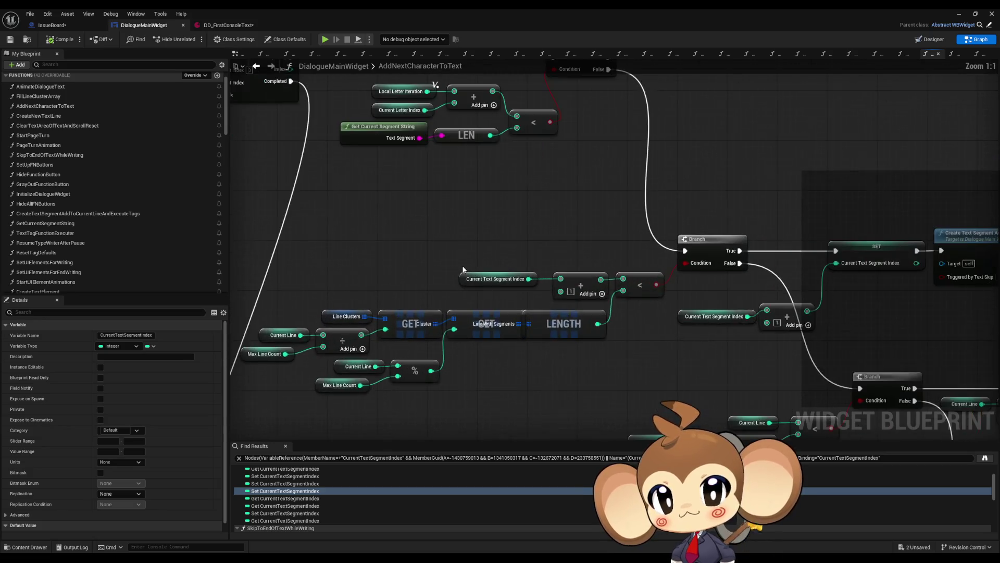
{"action": "mouse_move", "coordinate": [597, 272]}
{"action": "left_mouse_down"}
{"action": "mouse_move", "coordinate": [231, 258]}
{"action": "mouse_move", "coordinate": [373, 239]}
{"action": "mouse_move", "coordinate": [489, 204]}
{"action": "left_mouse_up"}
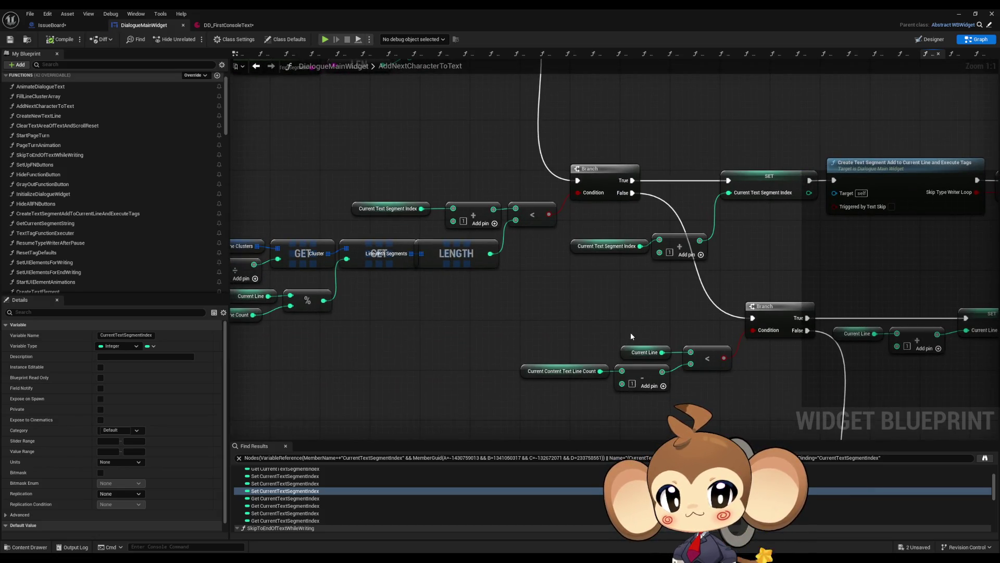
{"action": "left_click", "coordinate": [562, 371]}
{"action": "left_click_drag", "start_coordinate": [804, 296], "coordinate": [426, 221]}
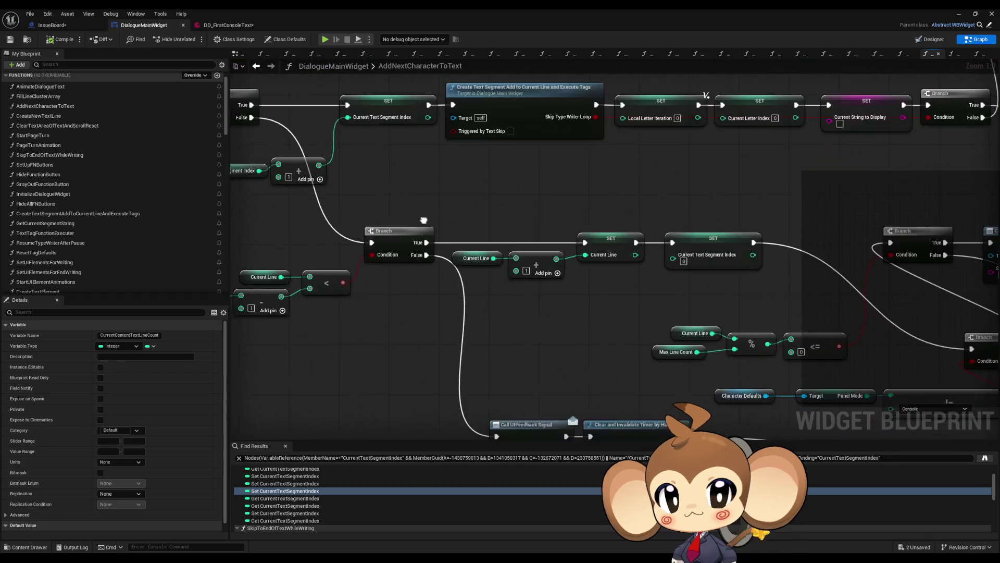
{"action": "scroll", "coordinate": [442, 219], "scroll_direction": "down", "scroll_amount": 2}
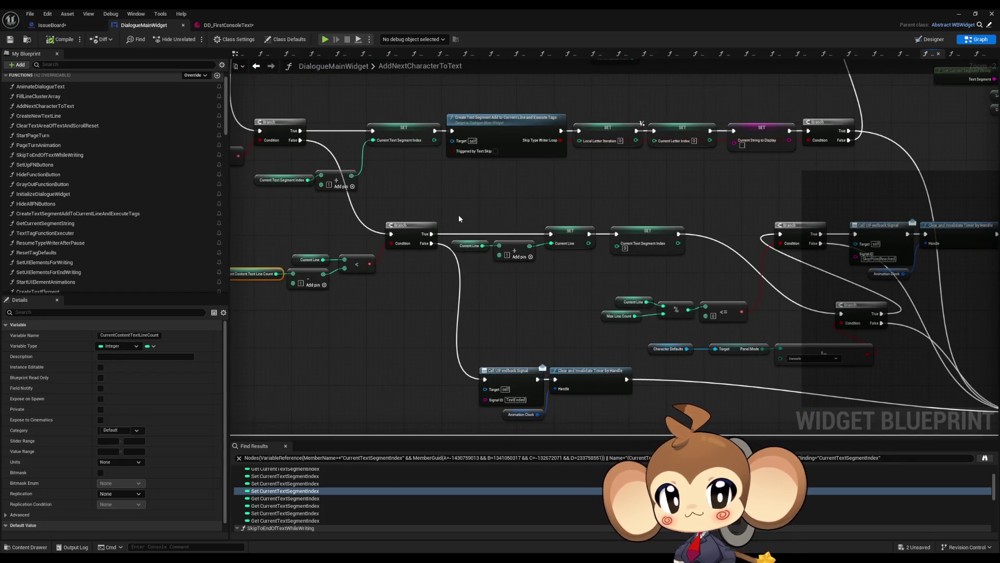
{"action": "scroll", "coordinate": [418, 171], "scroll_direction": "up", "scroll_amount": 1}
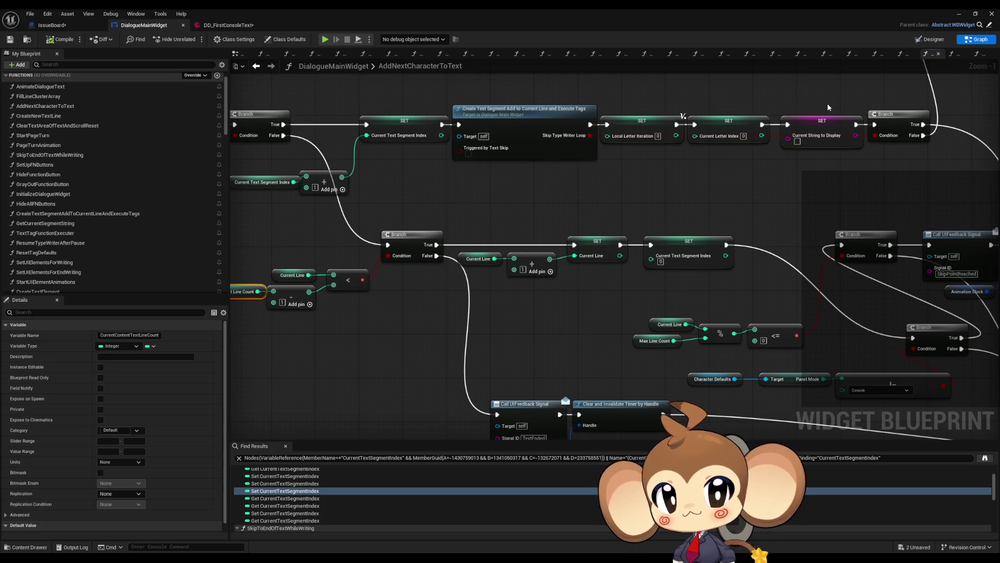
{"action": "left_click", "coordinate": [817, 125]}
{"action": "mouse_move", "coordinate": [924, 136]}
{"action": "left_mouse_down"}
{"action": "mouse_move", "coordinate": [693, 320]}
{"action": "mouse_move", "coordinate": [680, 357]}
{"action": "left_mouse_up"}
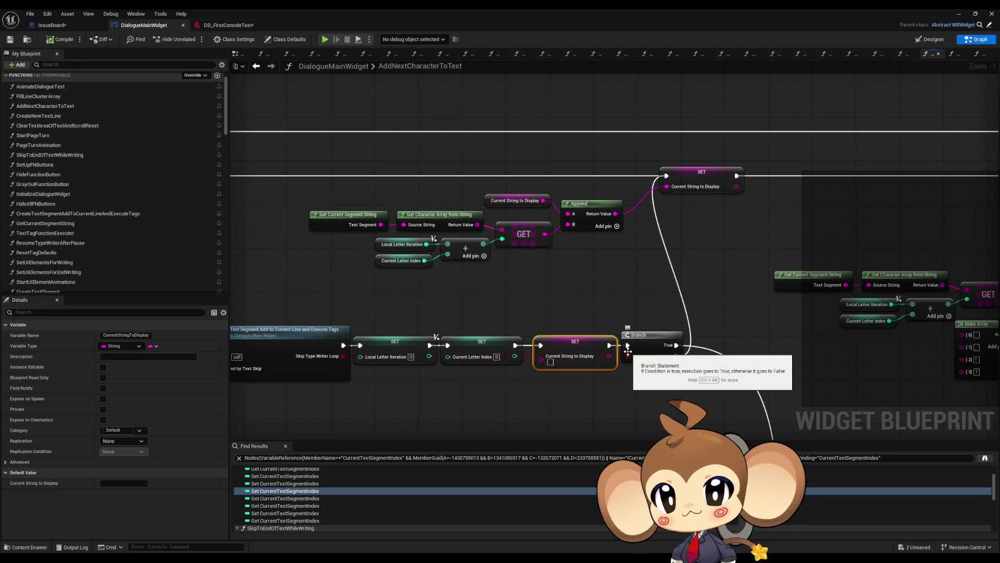
- Pan around AddNextCharacterToText to examine the Branch, LEN and GET nodes
{"action": "scroll", "coordinate": [627, 352], "scroll_direction": "down", "scroll_amount": 2}
{"action": "left_click_drag", "start_coordinate": [630, 365], "coordinate": [703, 251]}
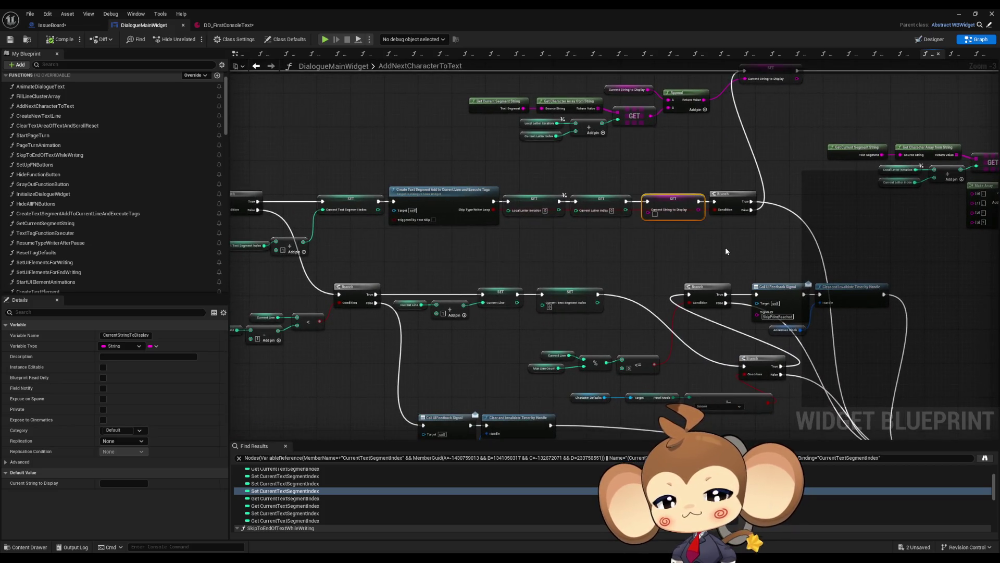
{"action": "scroll", "coordinate": [540, 228], "scroll_direction": "up", "scroll_amount": 2}
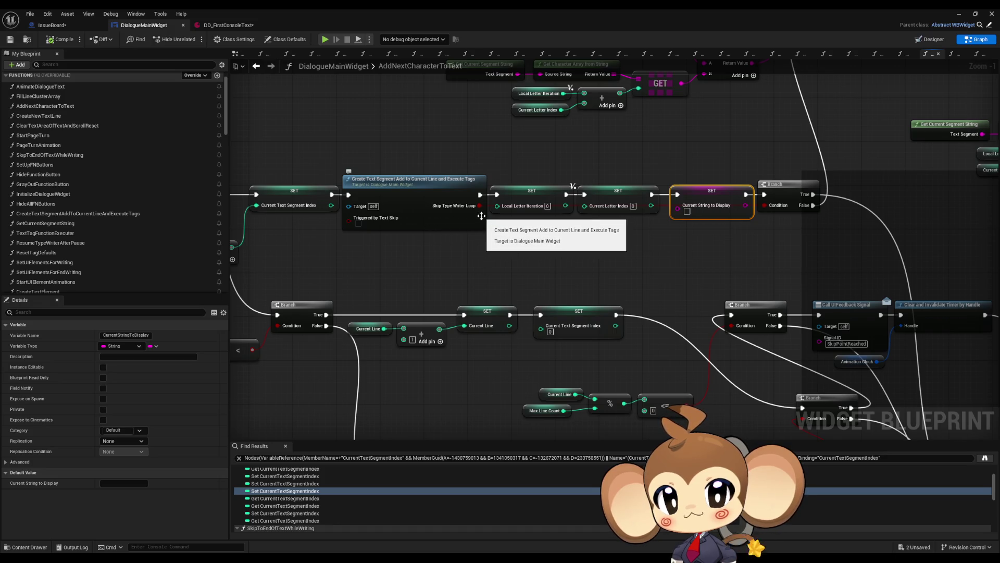
{"action": "mouse_move", "coordinate": [818, 231]}
{"action": "left_mouse_down"}
{"action": "mouse_move", "coordinate": [714, 108]}
{"action": "mouse_move", "coordinate": [752, 224]}
{"action": "mouse_move", "coordinate": [768, 348]}
{"action": "left_mouse_up"}
{"action": "mouse_move", "coordinate": [701, 215]}
{"action": "left_mouse_down"}
{"action": "mouse_move", "coordinate": [729, 227]}
{"action": "mouse_move", "coordinate": [995, 258]}
{"action": "left_mouse_up"}
{"action": "mouse_move", "coordinate": [781, 250]}
{"action": "left_mouse_down"}
{"action": "mouse_move", "coordinate": [889, 220]}
{"action": "mouse_move", "coordinate": [781, 214]}
{"action": "mouse_move", "coordinate": [752, 165]}
{"action": "left_mouse_up"}
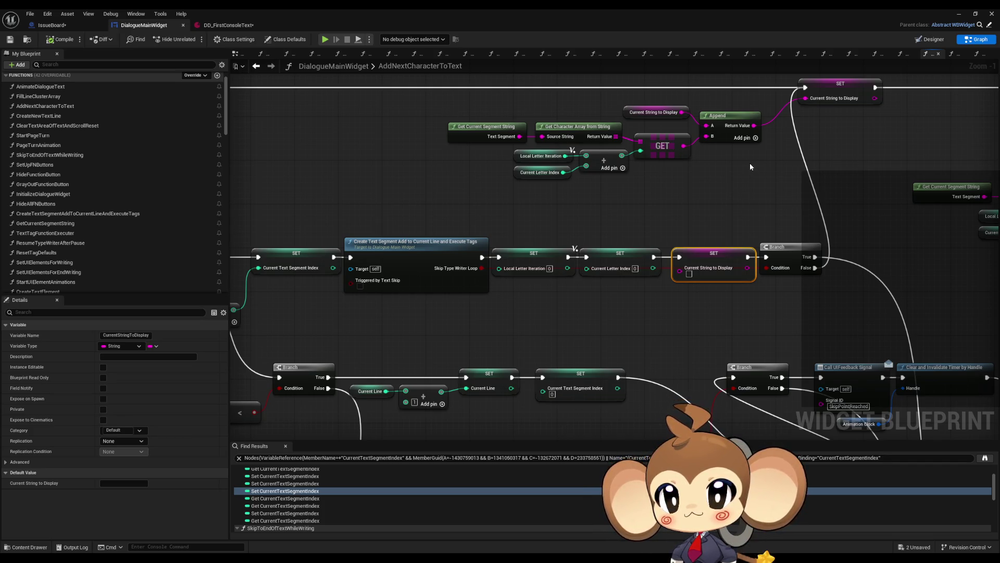
- Review the lower Branch and SET nodes, then open CreateTextSegmentAddToCurrentLineAndExecuteTags
{"action": "left_click_drag", "start_coordinate": [749, 162], "coordinate": [643, 99]}
{"action": "scroll", "coordinate": [644, 99], "scroll_direction": "down", "scroll_amount": 3}
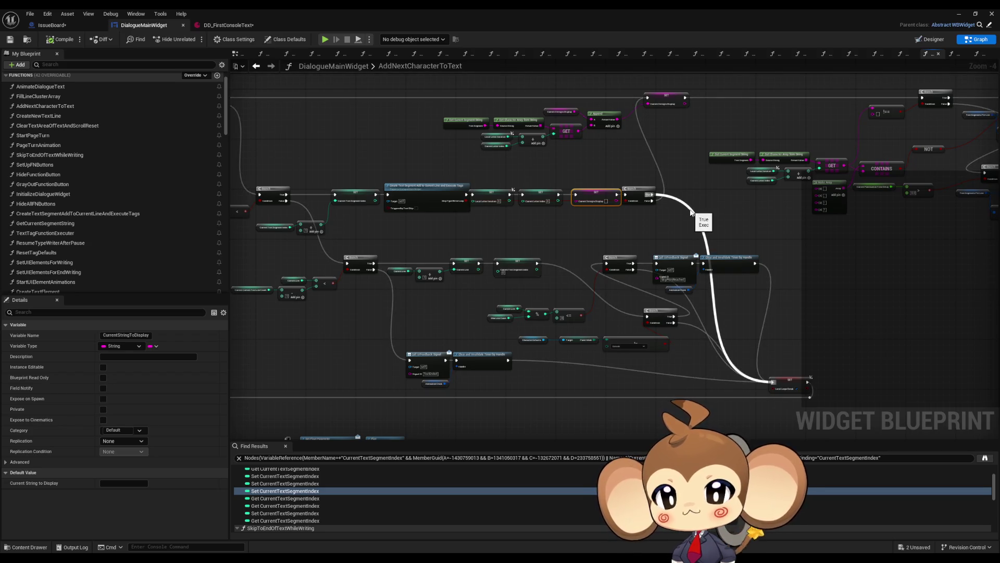
{"action": "left_click_drag", "start_coordinate": [691, 214], "coordinate": [690, 270]}
{"action": "scroll", "coordinate": [653, 238], "scroll_direction": "up", "scroll_amount": 2}
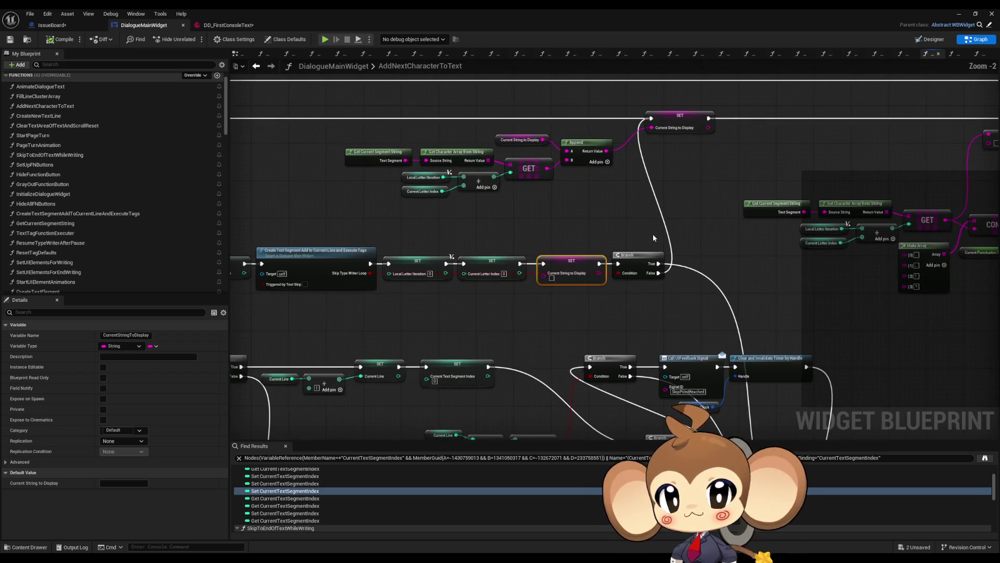
{"action": "scroll", "coordinate": [654, 237], "scroll_direction": "down", "scroll_amount": 3}
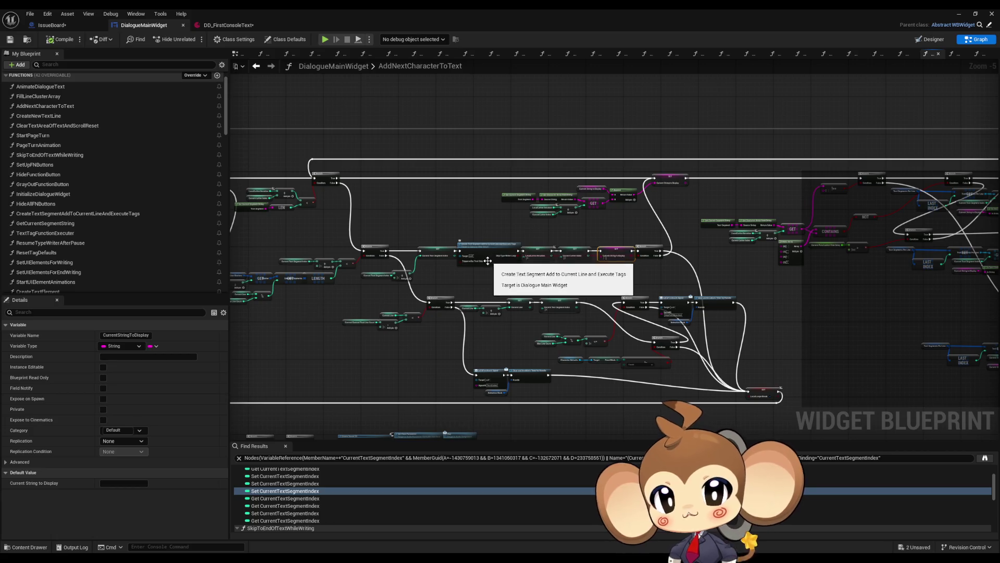
{"action": "scroll", "coordinate": [486, 250], "scroll_direction": "up", "scroll_amount": 4}
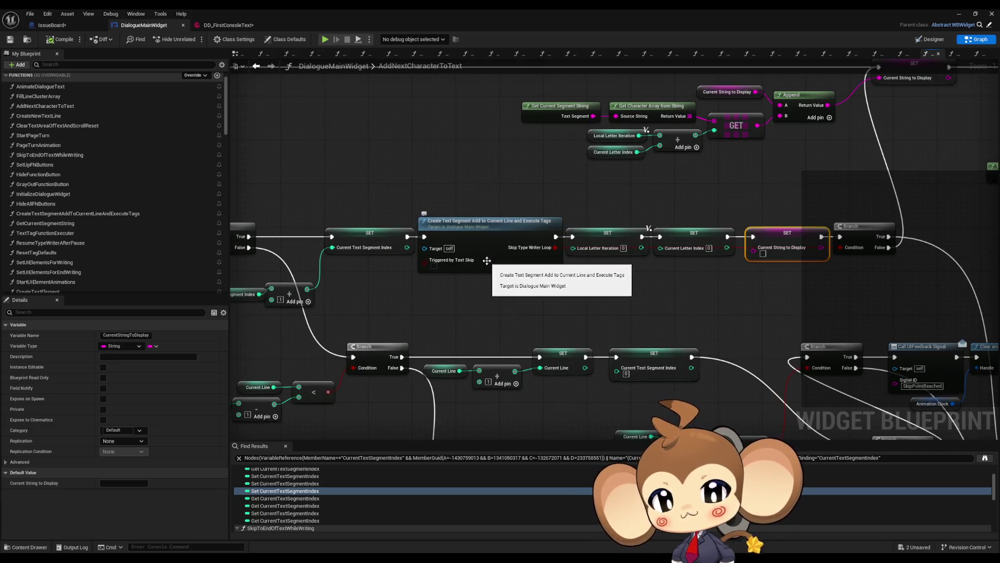
{"action": "double_click", "coordinate": [486, 259]}
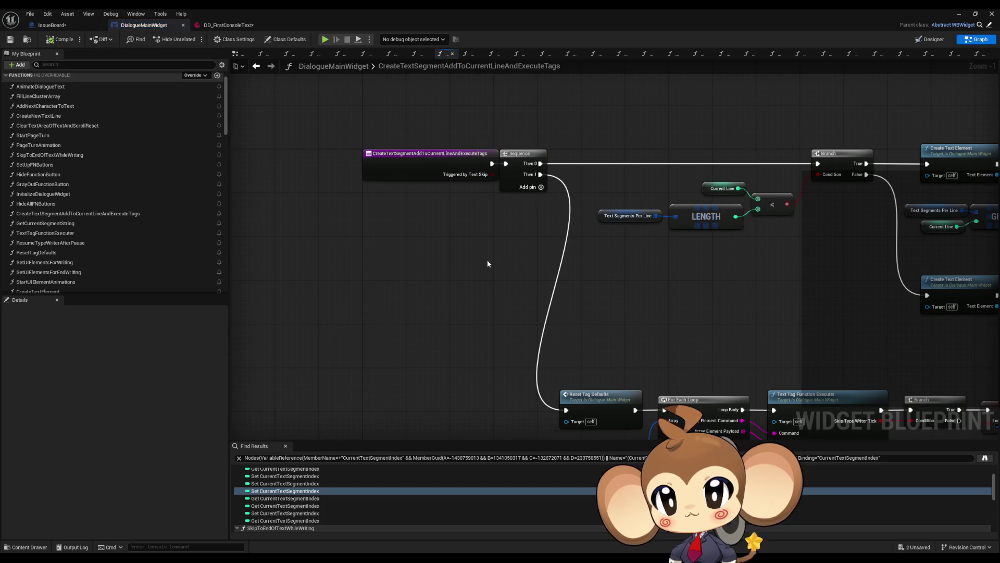
- Open TextTagFunctionExecuter, review its Switch, LENGTH and Branch nodes, then navigate back twice to AddNextCharacterToText
{"action": "scroll", "coordinate": [469, 260], "scroll_direction": "down", "scroll_amount": 2}
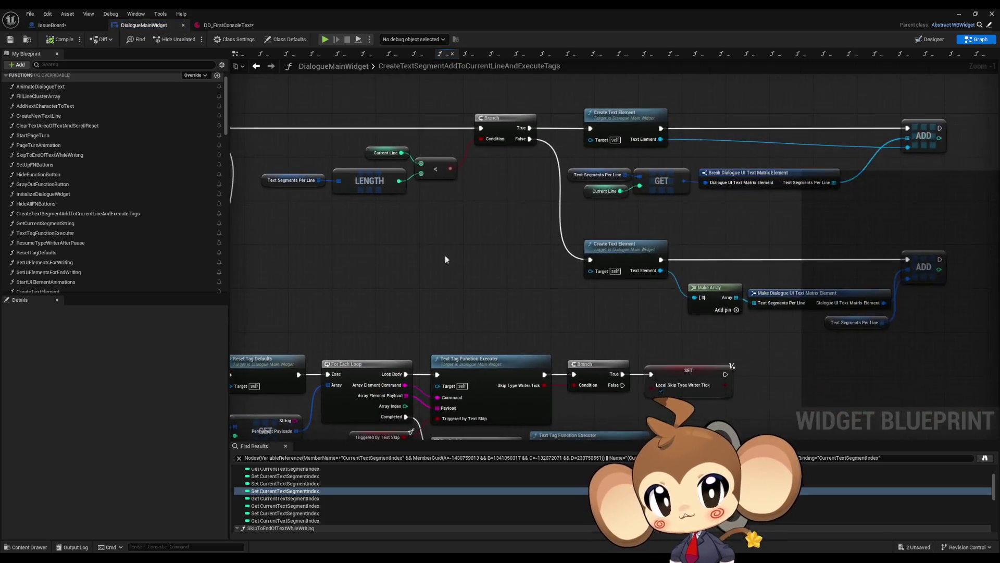
{"action": "scroll", "coordinate": [562, 292], "scroll_direction": "up", "scroll_amount": 3}
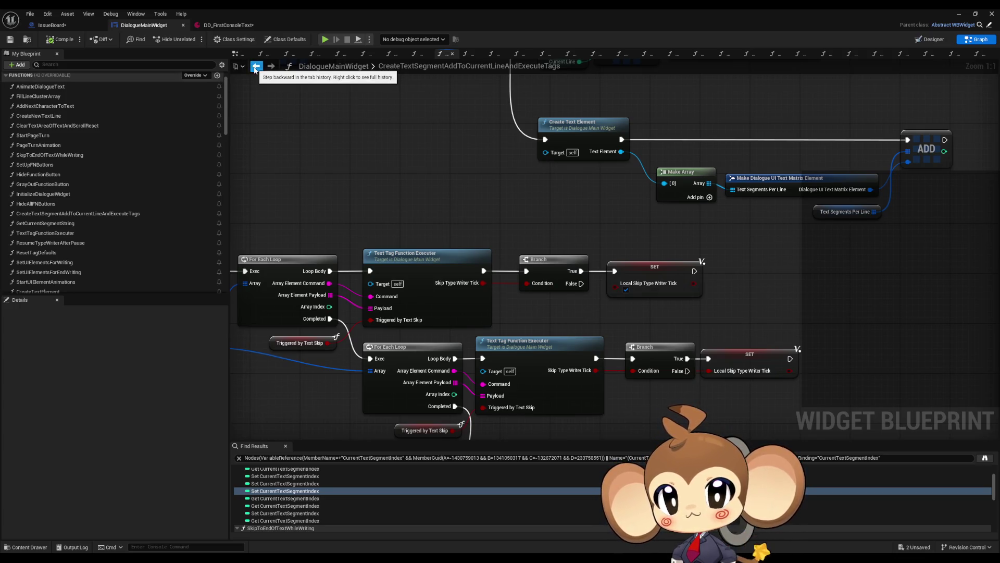
{"action": "double_click", "coordinate": [437, 303]}
{"action": "scroll", "coordinate": [476, 298], "scroll_direction": "up", "scroll_amount": 5}
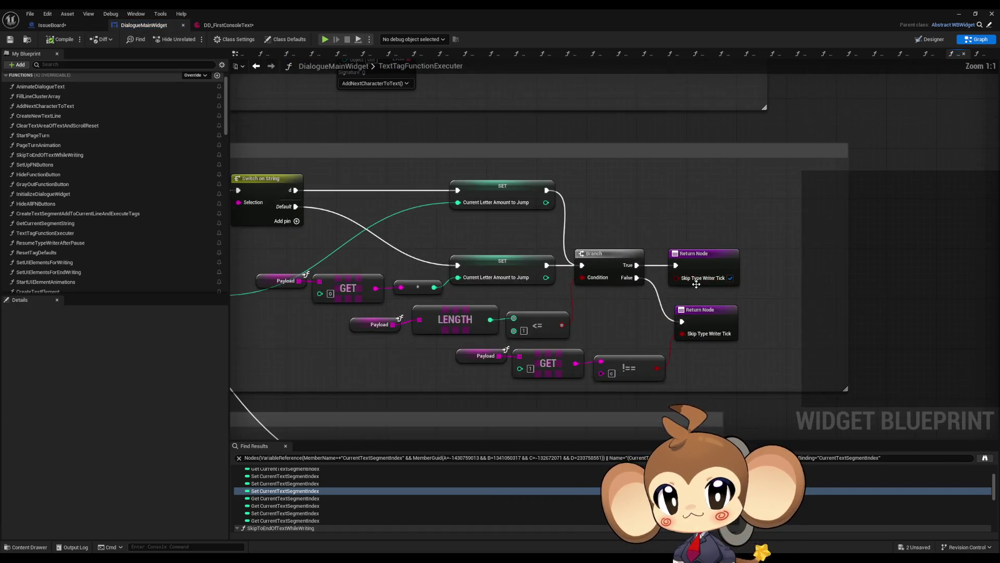
{"action": "left_click_drag", "start_coordinate": [607, 318], "coordinate": [738, 330]}
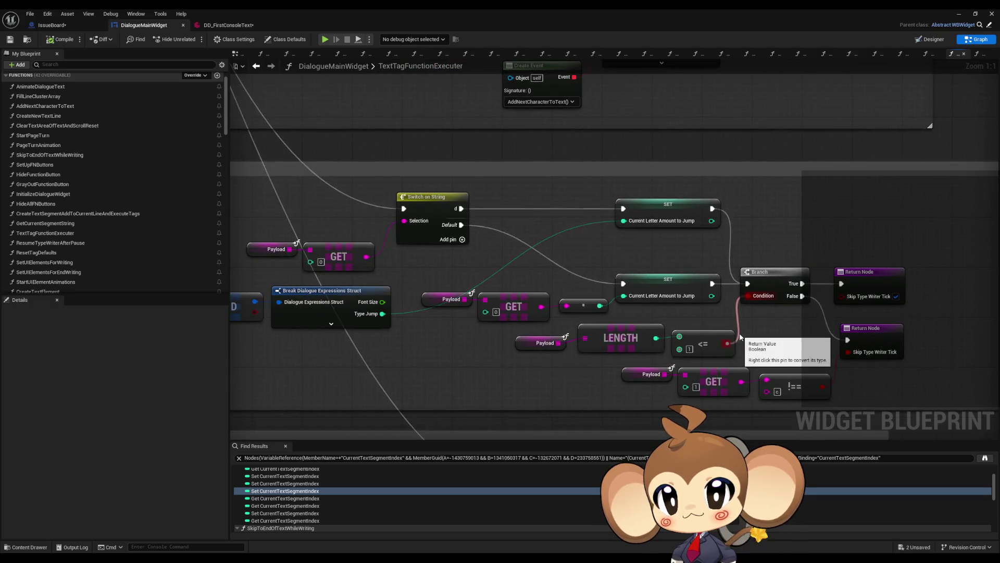
{"action": "mouse_move", "coordinate": [420, 325]}
{"action": "left_mouse_down"}
{"action": "mouse_move", "coordinate": [466, 319]}
{"action": "mouse_move", "coordinate": [361, 312]}
{"action": "left_mouse_up"}
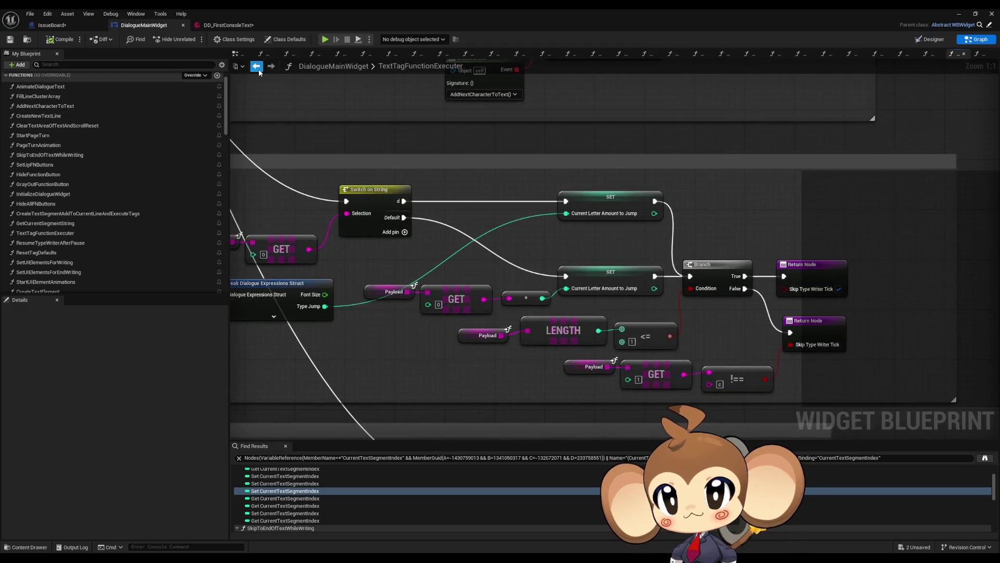
{"action": "left_click", "coordinate": [256, 66]}
{"action": "left_click", "coordinate": [256, 66]}
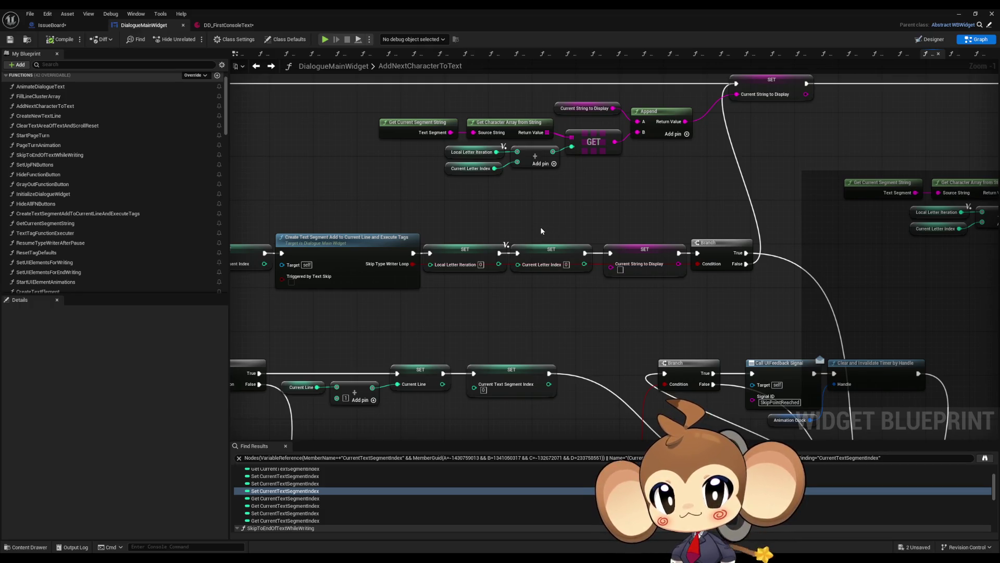
{"action": "left_click_drag", "start_coordinate": [541, 231], "coordinate": [606, 229]}
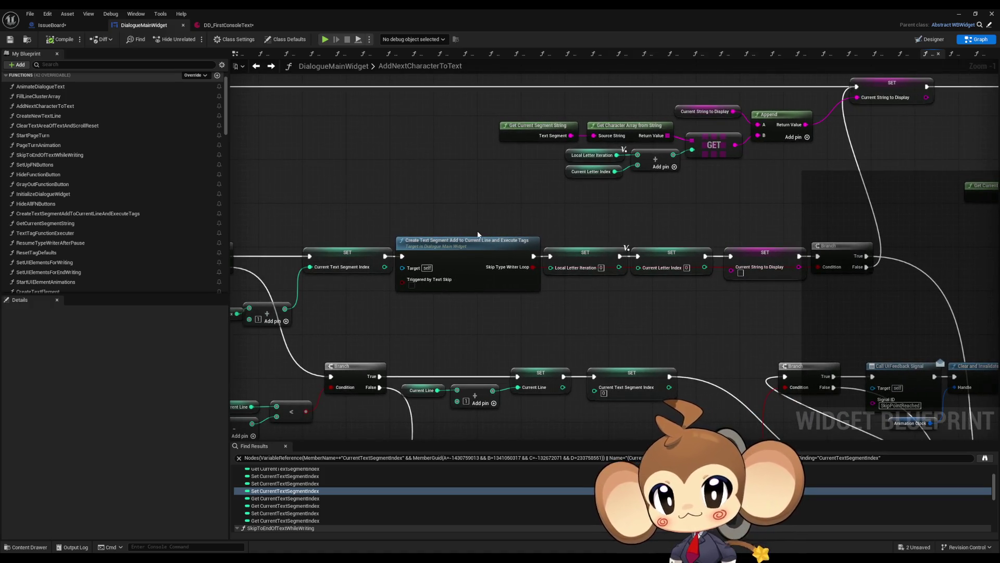
{"action": "left_click_drag", "start_coordinate": [504, 198], "coordinate": [616, 239]}
{"action": "left_click_drag", "start_coordinate": [480, 208], "coordinate": [688, 283]}
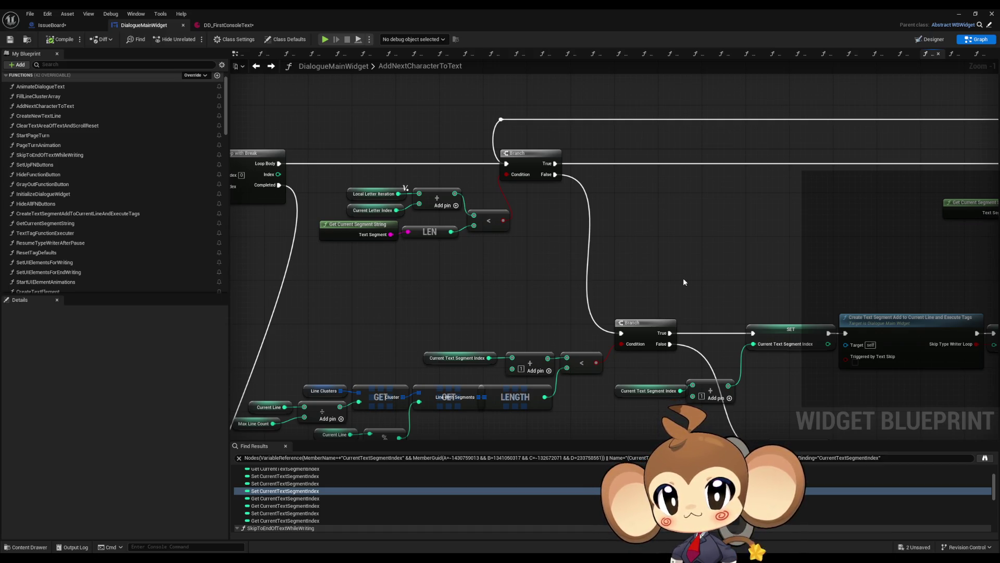
{"action": "mouse_move", "coordinate": [677, 277]}
{"action": "left_mouse_down"}
{"action": "mouse_move", "coordinate": [607, 205]}
{"action": "mouse_move", "coordinate": [604, 230]}
{"action": "mouse_move", "coordinate": [619, 237]}
{"action": "left_mouse_up"}
{"action": "mouse_move", "coordinate": [567, 215]}
{"action": "left_mouse_down"}
{"action": "mouse_move", "coordinate": [511, 225]}
{"action": "mouse_move", "coordinate": [483, 253]}
{"action": "mouse_move", "coordinate": [490, 261]}
{"action": "left_mouse_up"}
{"action": "left_click_drag", "start_coordinate": [339, 240], "coordinate": [412, 224]}
{"action": "left_click_drag", "start_coordinate": [339, 206], "coordinate": [651, 340]}
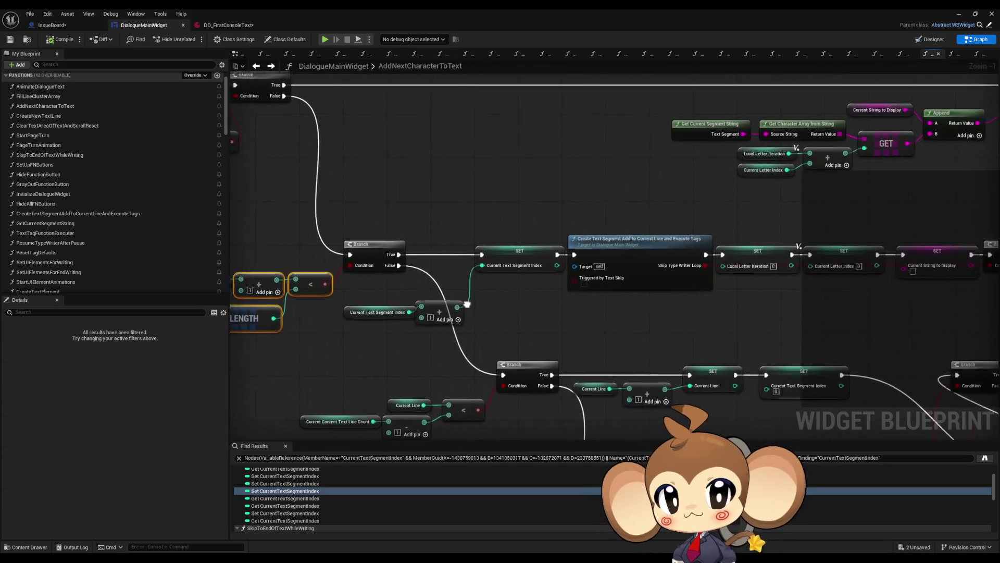
{"action": "left_click_drag", "start_coordinate": [397, 303], "coordinate": [497, 291]}
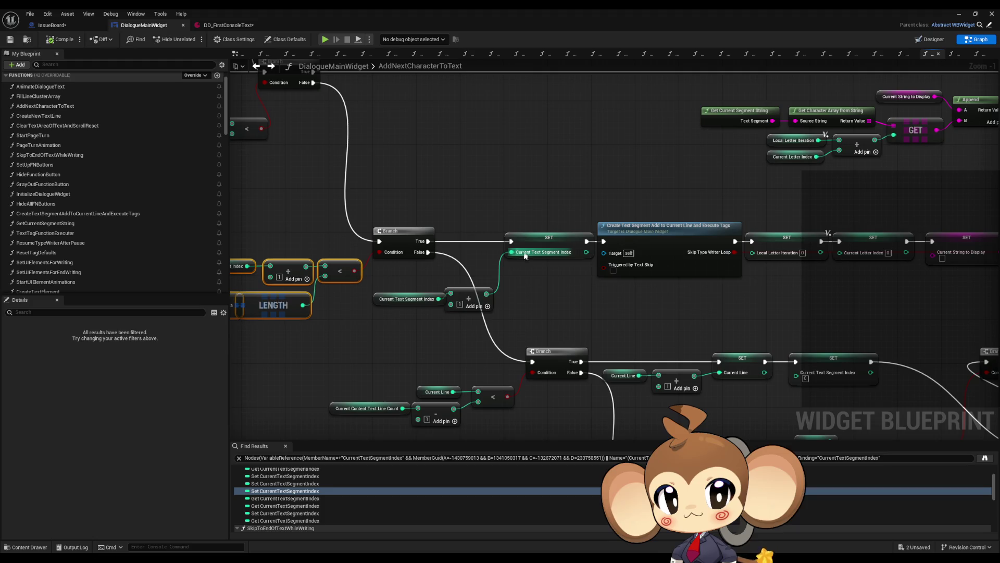
{"action": "mouse_move", "coordinate": [525, 255]}
{"action": "left_mouse_down"}
{"action": "mouse_move", "coordinate": [380, 279]}
{"action": "mouse_move", "coordinate": [397, 224]}
{"action": "left_mouse_up"}
{"action": "left_click", "coordinate": [396, 225]}
- Duplicate the GET/LENGTH comparison nodes with their Branch and move the copies further left
{"action": "left_click_drag", "start_coordinate": [256, 228], "coordinate": [591, 380]}
{"action": "left_click", "coordinate": [701, 240], "text": "shift"}
{"action": "scroll", "coordinate": [678, 255], "scroll_direction": "down", "scroll_amount": 2}
{"action": "key", "text": "ctrl+d"}
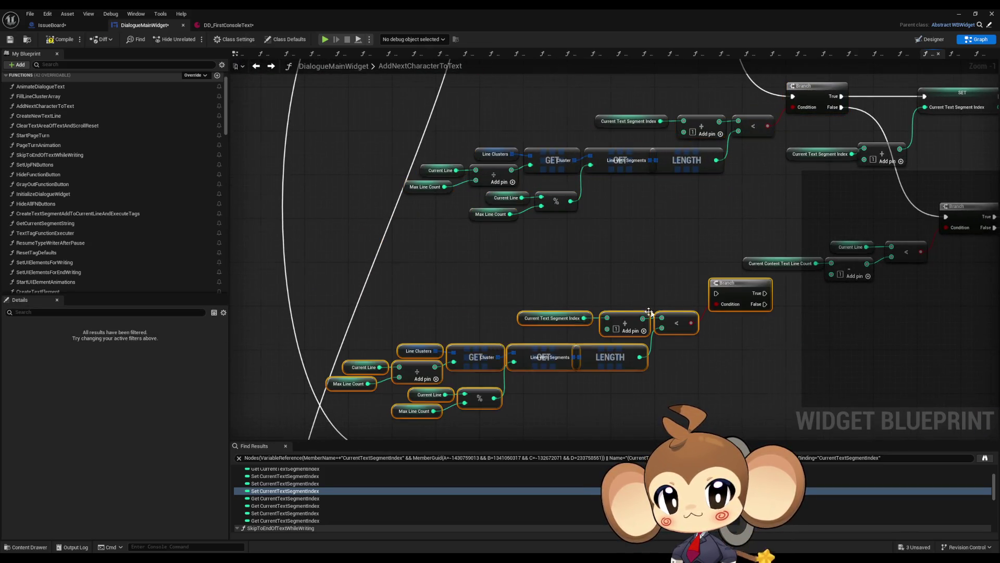
{"action": "scroll", "coordinate": [647, 294], "scroll_direction": "down", "scroll_amount": 1}
{"action": "left_click_drag", "start_coordinate": [648, 295], "coordinate": [442, 315]}
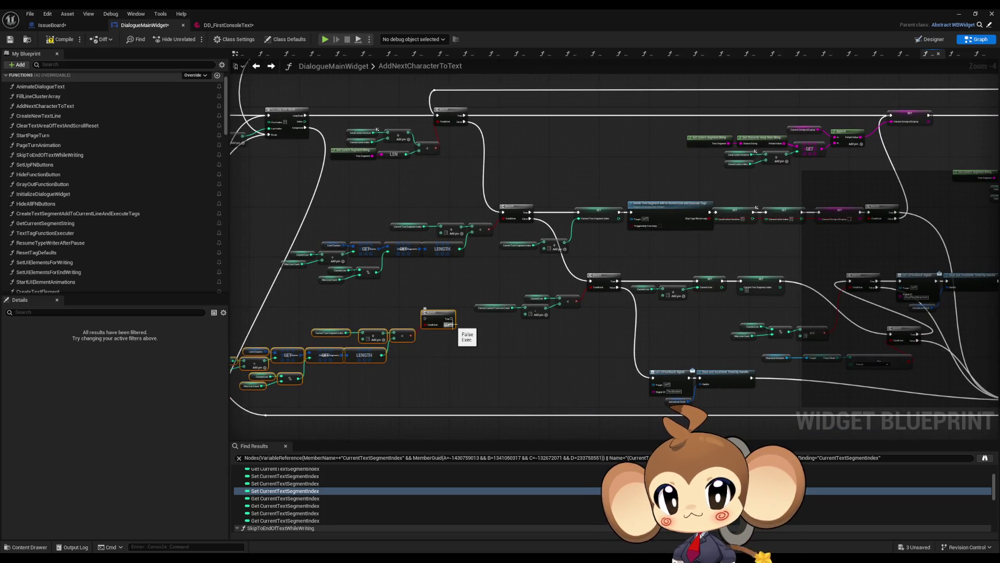
- Wire the Branch True output to the far-right SET node, then return to the level editor
{"action": "scroll", "coordinate": [489, 309], "scroll_direction": "up", "scroll_amount": 4}
{"action": "left_click_drag", "start_coordinate": [446, 267], "coordinate": [573, 341]}
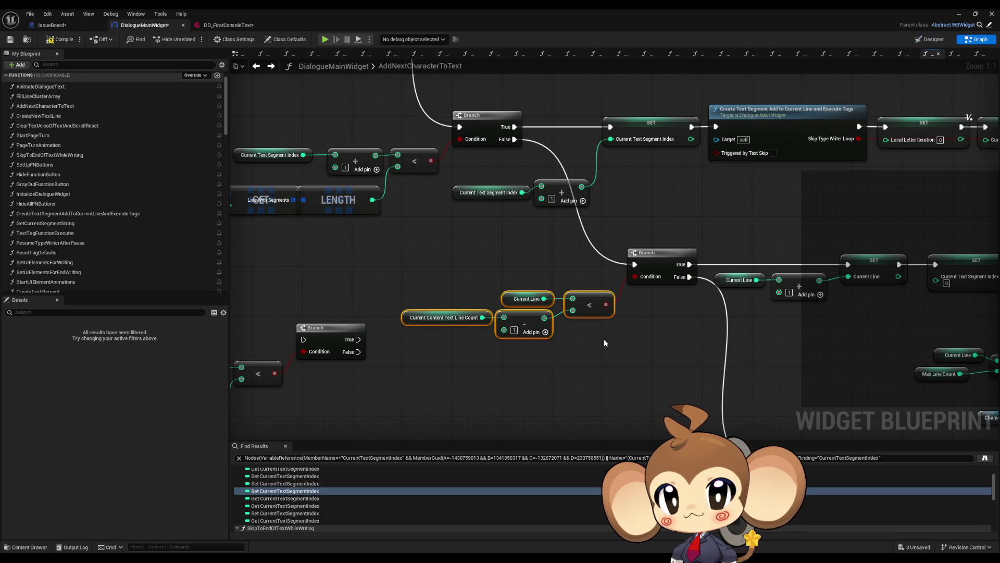
{"action": "mouse_move", "coordinate": [599, 337]}
{"action": "left_mouse_down"}
{"action": "mouse_move", "coordinate": [571, 329]}
{"action": "mouse_move", "coordinate": [594, 300]}
{"action": "mouse_move", "coordinate": [587, 294]}
{"action": "left_mouse_up"}
{"action": "mouse_move", "coordinate": [606, 343]}
{"action": "left_mouse_down"}
{"action": "mouse_move", "coordinate": [548, 327]}
{"action": "mouse_move", "coordinate": [491, 241]}
{"action": "mouse_move", "coordinate": [576, 287]}
{"action": "mouse_move", "coordinate": [646, 295]}
{"action": "left_mouse_up"}
{"action": "scroll", "coordinate": [548, 327], "scroll_direction": "down", "scroll_amount": 3}
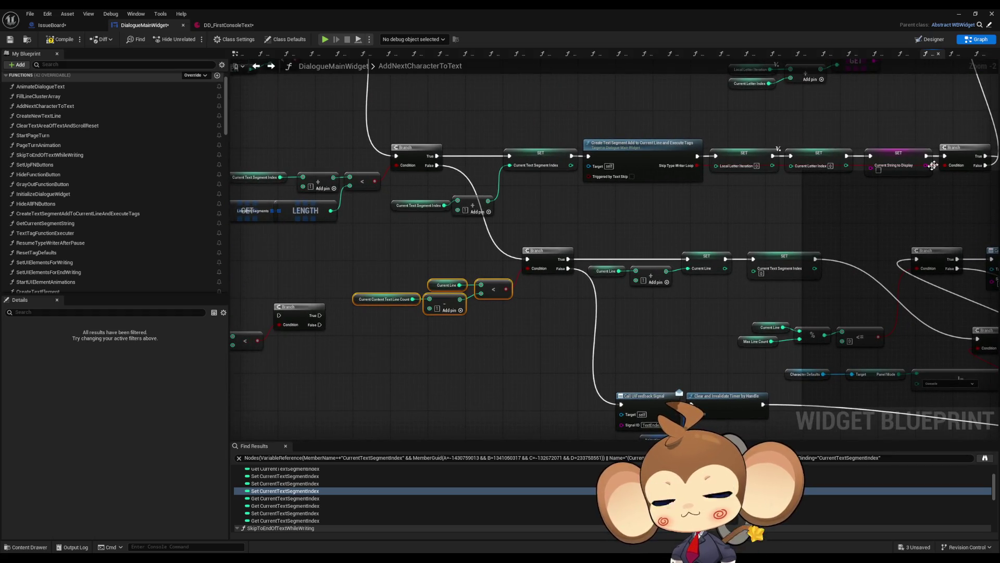
{"action": "mouse_move", "coordinate": [337, 317]}
{"action": "left_mouse_down"}
{"action": "mouse_move", "coordinate": [823, 154]}
{"action": "mouse_move", "coordinate": [983, 144]}
{"action": "mouse_move", "coordinate": [625, 219]}
{"action": "mouse_move", "coordinate": [358, 298]}
{"action": "mouse_move", "coordinate": [359, 312]}
{"action": "mouse_move", "coordinate": [570, 254]}
{"action": "left_mouse_up"}
{"action": "left_click", "coordinate": [959, 14]}
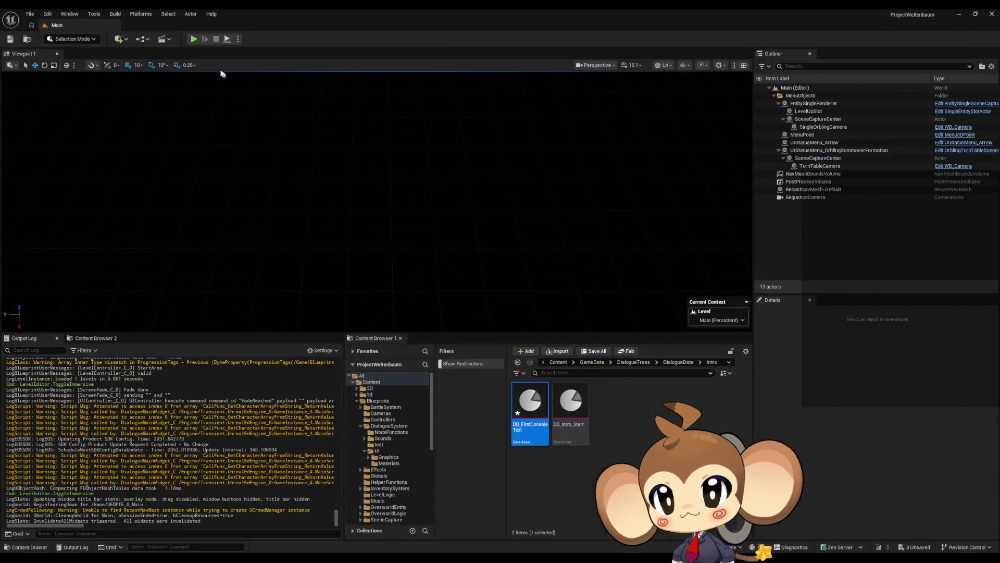
- Clear the Output Log and start a play-in-editor session with Alt+P
{"action": "right_click", "coordinate": [179, 362]}
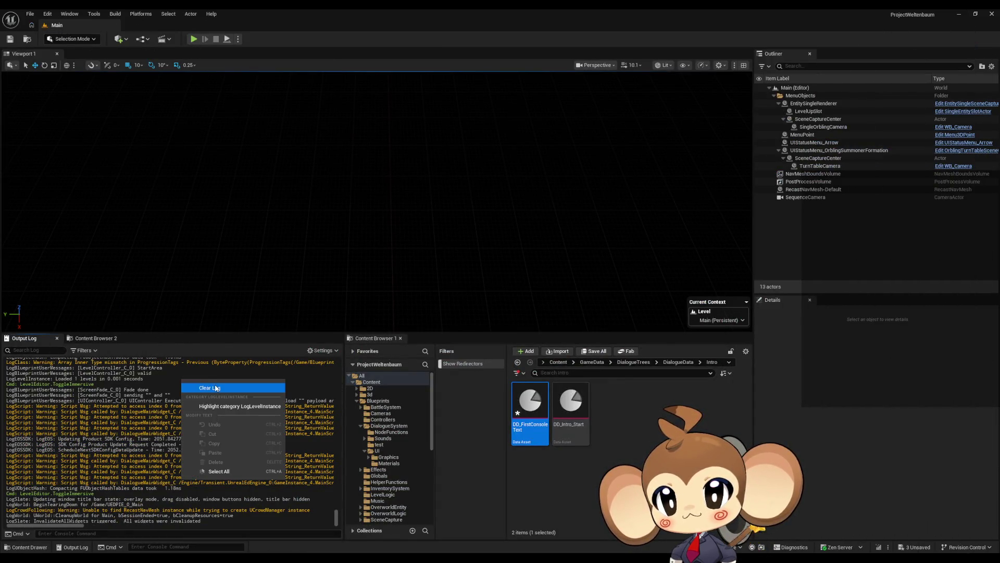
{"action": "left_click", "coordinate": [192, 388]}
{"action": "key", "text": "alt+p"}
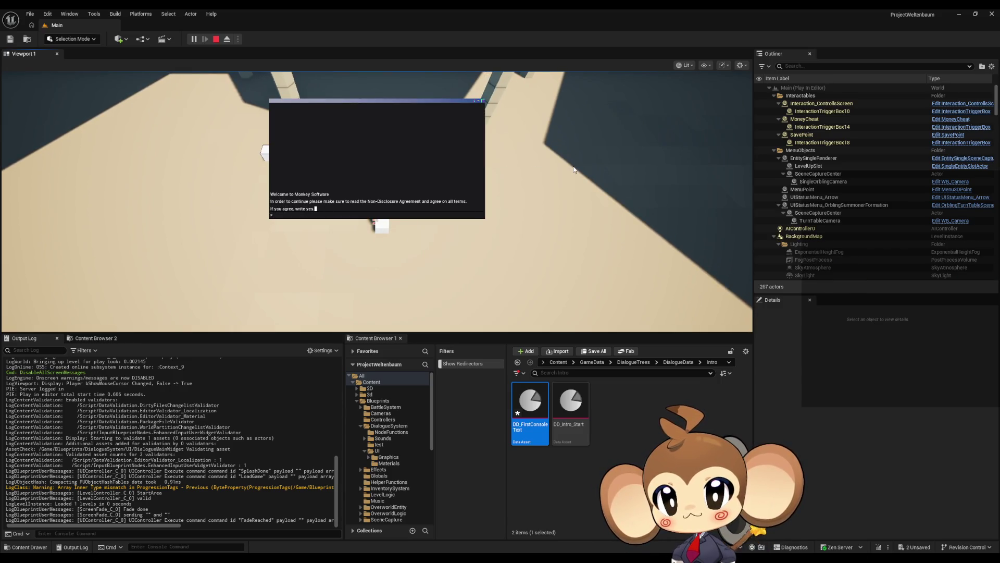
{"action": "type", "text": "yes"}
- Answer yes and 'y' to the agreement and world-creation prompts, then stop play and return to the blueprint
{"action": "key", "text": "Return"}
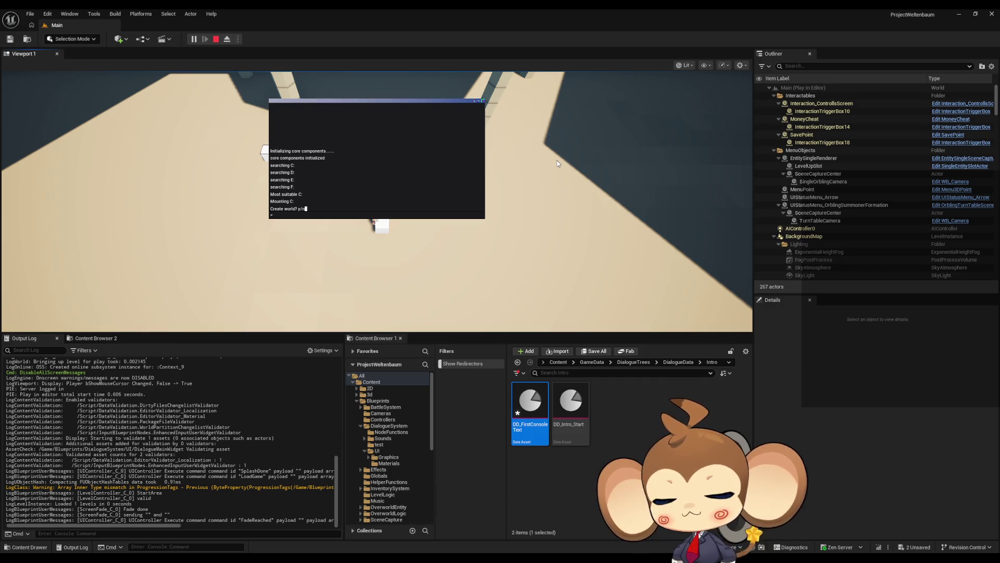
{"action": "type", "text": "y"}
{"action": "key", "text": "Return"}
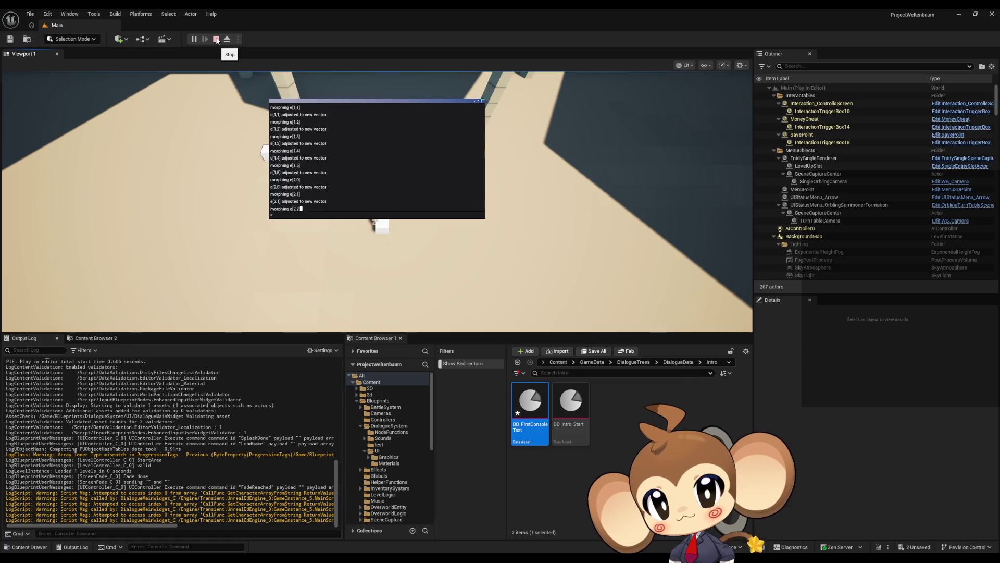
{"action": "left_click", "coordinate": [217, 39]}
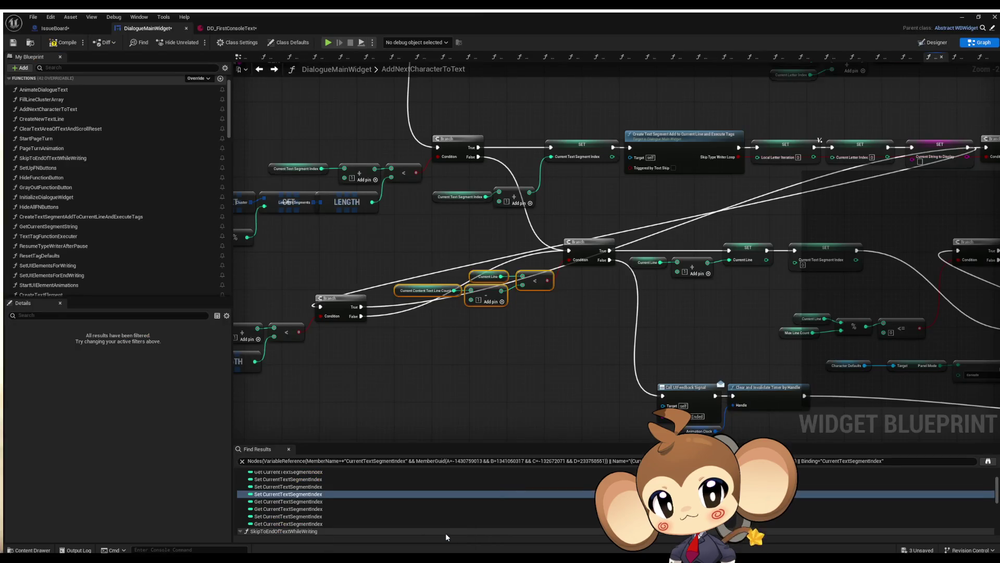
{"action": "left_click", "coordinate": [446, 533]}
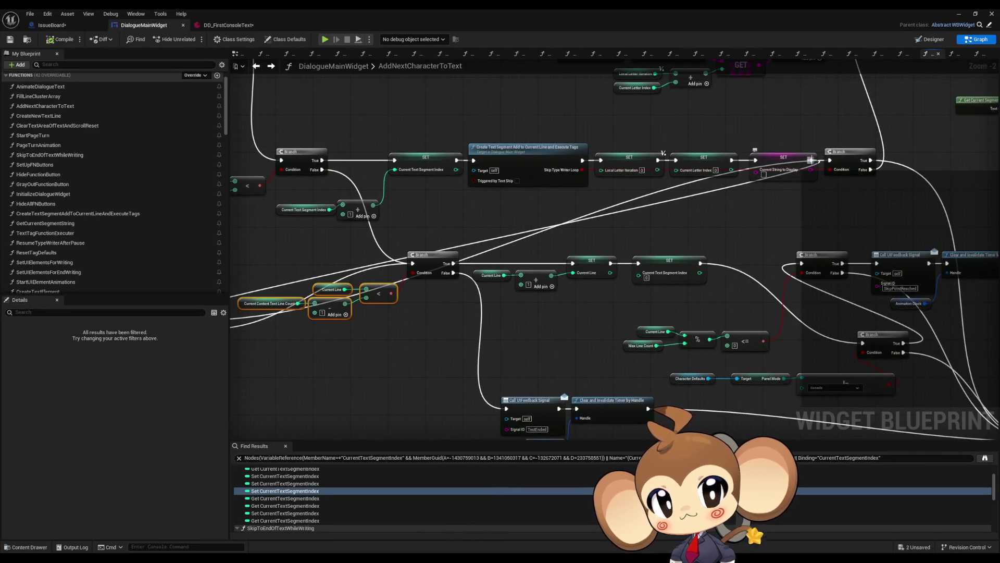
- Place the Max Line Count, Current Line and % nodes higher up in the graph
{"action": "mouse_move", "coordinate": [399, 370]}
{"action": "left_mouse_down"}
{"action": "mouse_move", "coordinate": [634, 367]}
{"action": "mouse_move", "coordinate": [429, 353]}
{"action": "mouse_move", "coordinate": [532, 341]}
{"action": "mouse_move", "coordinate": [648, 302]}
{"action": "left_mouse_up"}
{"action": "scroll", "coordinate": [707, 311], "scroll_direction": "down", "scroll_amount": 2}
{"action": "mouse_move", "coordinate": [456, 270]}
{"action": "left_mouse_down"}
{"action": "mouse_move", "coordinate": [696, 348]}
{"action": "mouse_move", "coordinate": [538, 335]}
{"action": "mouse_move", "coordinate": [514, 302]}
{"action": "mouse_move", "coordinate": [362, 379]}
{"action": "mouse_move", "coordinate": [363, 391]}
{"action": "left_mouse_up"}
{"action": "left_click", "coordinate": [538, 339]}
{"action": "scroll", "coordinate": [409, 308], "scroll_direction": "up", "scroll_amount": 1}
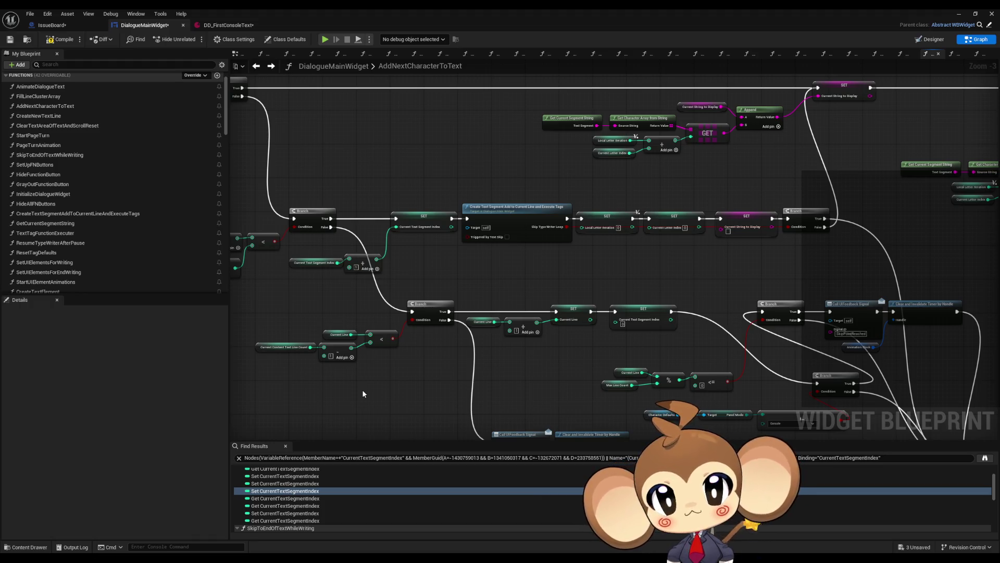
{"action": "mouse_move", "coordinate": [363, 393]}
{"action": "left_mouse_down"}
{"action": "mouse_move", "coordinate": [596, 235]}
{"action": "mouse_move", "coordinate": [741, 342]}
{"action": "mouse_move", "coordinate": [754, 220]}
{"action": "mouse_move", "coordinate": [784, 284]}
{"action": "mouse_move", "coordinate": [790, 354]}
{"action": "mouse_move", "coordinate": [804, 336]}
{"action": "mouse_move", "coordinate": [404, 314]}
{"action": "mouse_move", "coordinate": [359, 316]}
{"action": "mouse_move", "coordinate": [354, 328]}
{"action": "left_mouse_up"}
{"action": "left_click_drag", "start_coordinate": [490, 384], "coordinate": [777, 411]}
{"action": "mouse_move", "coordinate": [269, 249]}
{"action": "left_mouse_down"}
{"action": "mouse_move", "coordinate": [365, 314]}
{"action": "mouse_move", "coordinate": [526, 370]}
{"action": "left_mouse_up"}
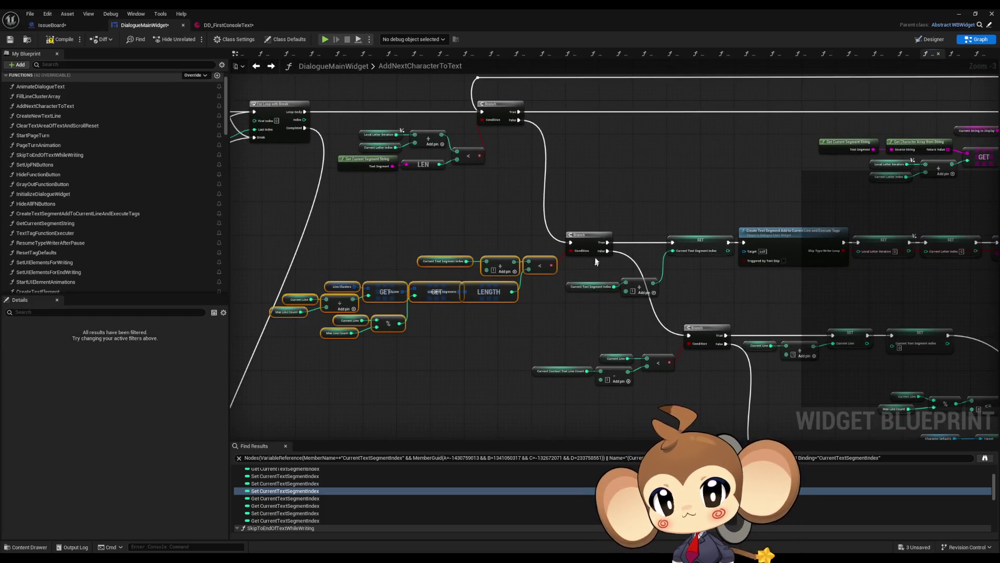
{"action": "mouse_move", "coordinate": [935, 162]}
{"action": "left_mouse_down"}
{"action": "mouse_move", "coordinate": [644, 217]}
{"action": "mouse_move", "coordinate": [555, 327]}
{"action": "left_mouse_up"}
{"action": "key", "text": "ctrl+v"}
{"action": "left_click_drag", "start_coordinate": [731, 326], "coordinate": [732, 268]}
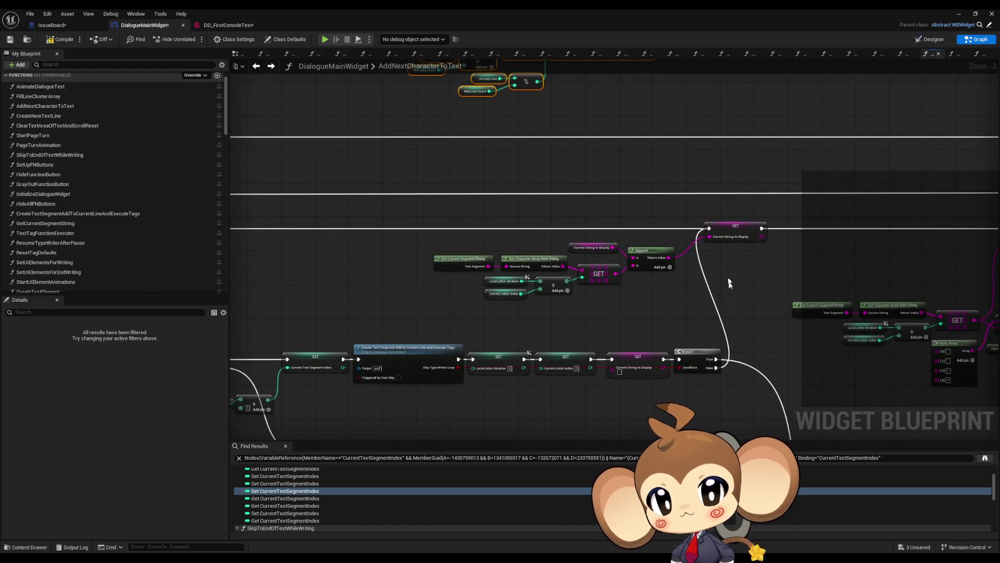
- Wire the Branch True output into SET Current String to Display, then save and play-test
{"action": "mouse_move", "coordinate": [720, 359]}
{"action": "left_mouse_down"}
{"action": "mouse_move", "coordinate": [727, 379]}
{"action": "mouse_move", "coordinate": [664, 176]}
{"action": "mouse_move", "coordinate": [705, 85]}
{"action": "mouse_move", "coordinate": [722, 320]}
{"action": "mouse_move", "coordinate": [710, 316]}
{"action": "left_mouse_up"}
{"action": "scroll", "coordinate": [765, 245], "scroll_direction": "down", "scroll_amount": 1}
{"action": "left_click_drag", "start_coordinate": [765, 243], "coordinate": [754, 202]}
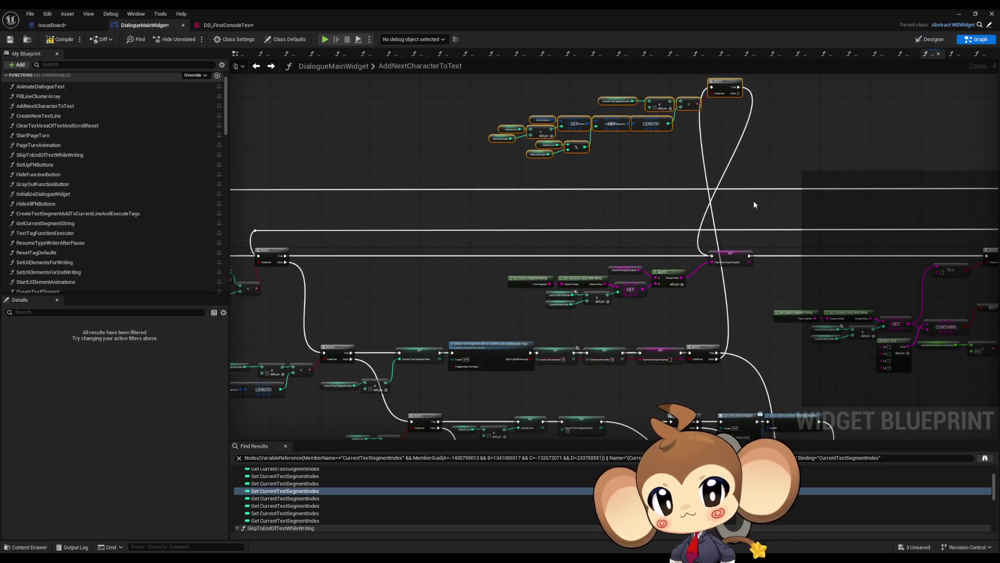
{"action": "scroll", "coordinate": [680, 292], "scroll_direction": "up", "scroll_amount": 4}
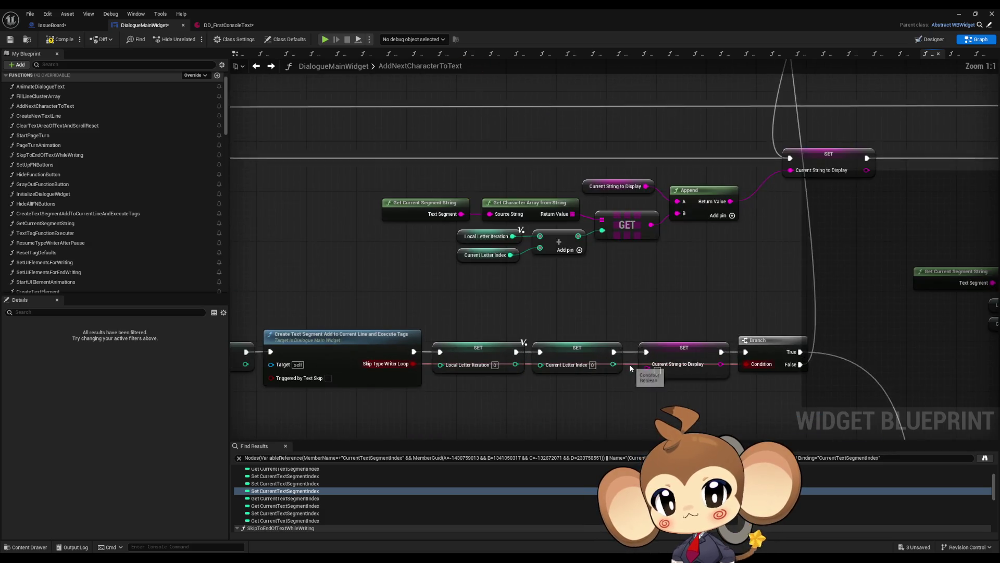
{"action": "mouse_move", "coordinate": [572, 332]}
{"action": "left_mouse_down"}
{"action": "mouse_move", "coordinate": [728, 284]}
{"action": "mouse_move", "coordinate": [802, 207]}
{"action": "mouse_move", "coordinate": [692, 207]}
{"action": "mouse_move", "coordinate": [904, 206]}
{"action": "left_mouse_up"}
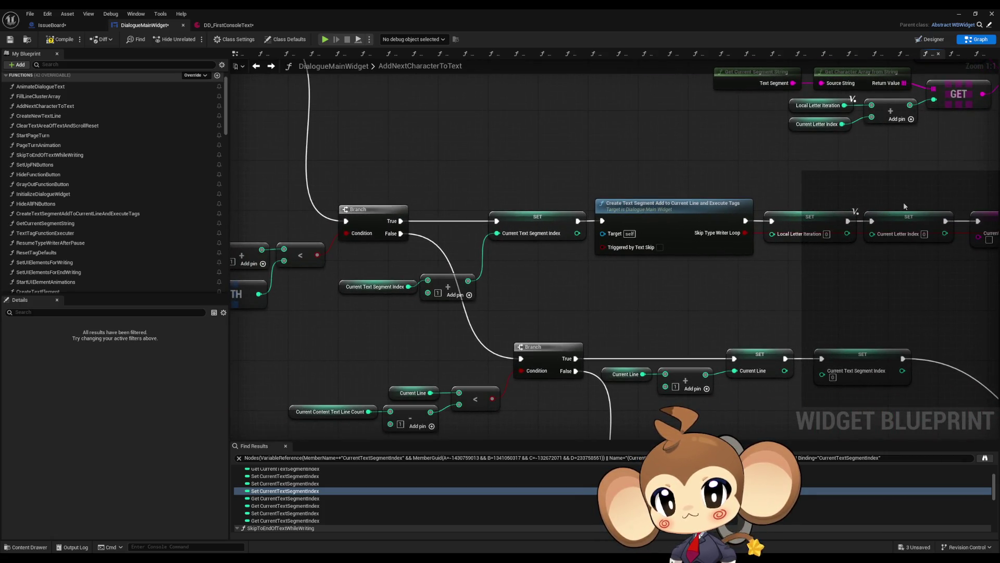
{"action": "scroll", "coordinate": [905, 206], "scroll_direction": "down", "scroll_amount": 3}
{"action": "mouse_move", "coordinate": [905, 206]}
{"action": "left_mouse_down"}
{"action": "mouse_move", "coordinate": [883, 167]}
{"action": "mouse_move", "coordinate": [792, 210]}
{"action": "left_mouse_up"}
{"action": "mouse_move", "coordinate": [856, 106]}
{"action": "left_mouse_down"}
{"action": "mouse_move", "coordinate": [621, 310]}
{"action": "mouse_move", "coordinate": [386, 270]}
{"action": "mouse_move", "coordinate": [438, 348]}
{"action": "mouse_move", "coordinate": [423, 380]}
{"action": "left_mouse_up"}
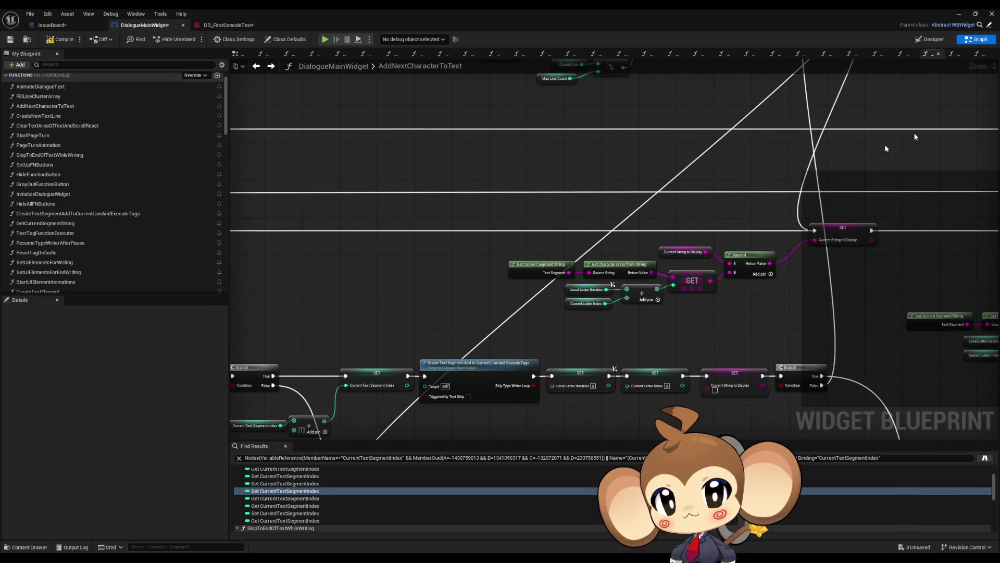
{"action": "left_click", "coordinate": [958, 14]}
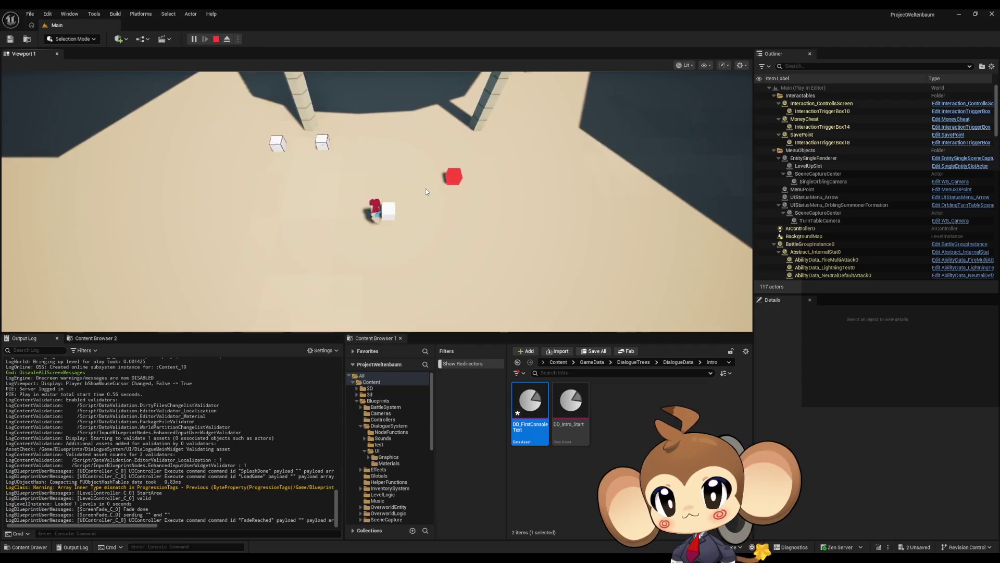
- Answer 's' and 'y' to the agreement and world-creation prompts, exit fullscreen, and stop the session
{"action": "type", "text": "s"}
{"action": "key", "text": "Return"}
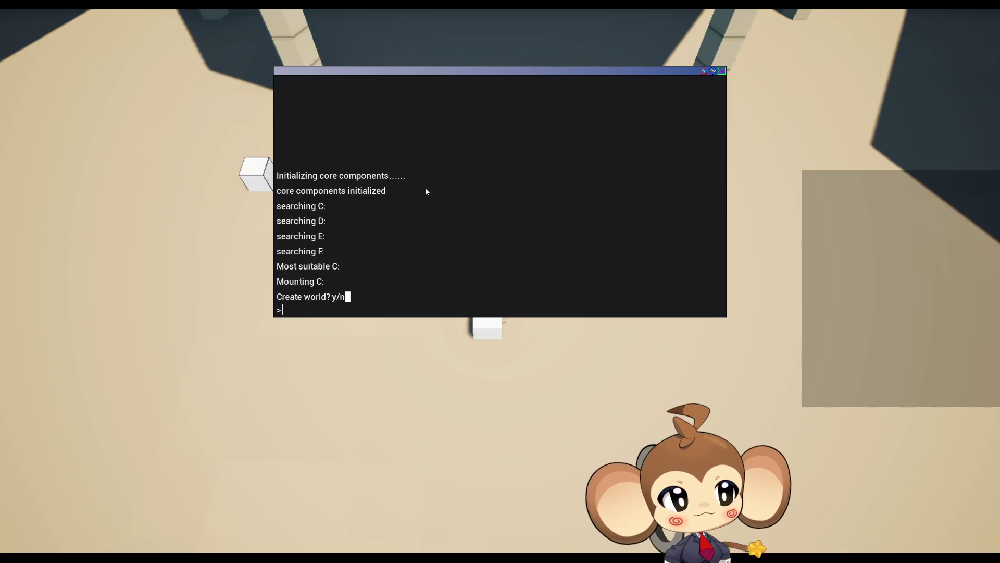
{"action": "type", "text": "y"}
{"action": "key", "text": "Return"}
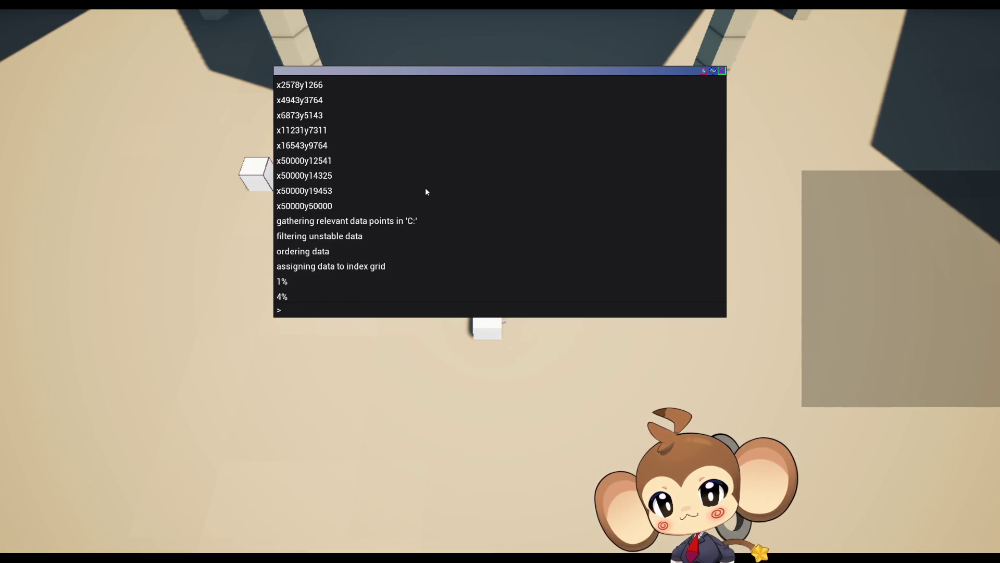
{"action": "key", "text": "F11"}
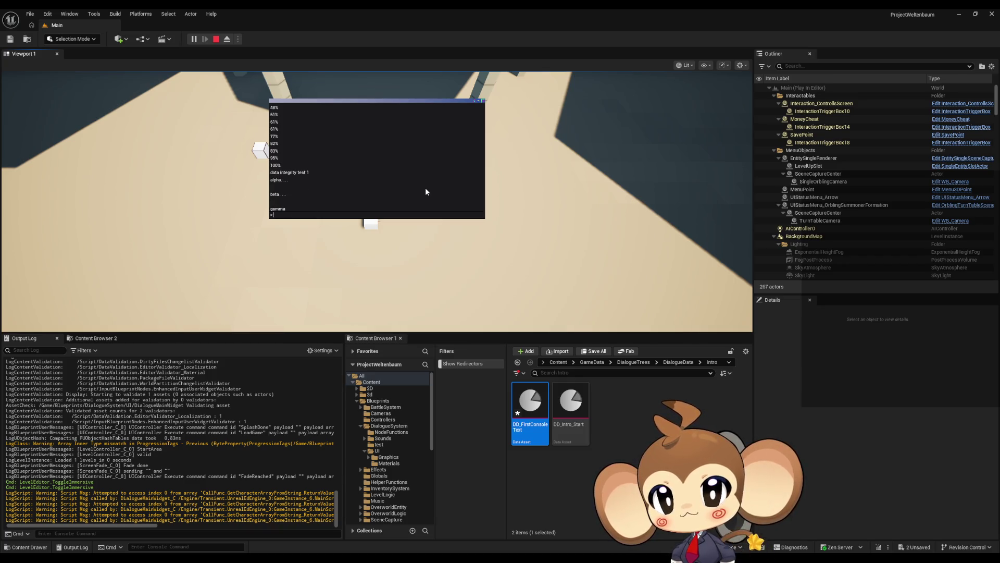
{"action": "left_click", "coordinate": [216, 39]}
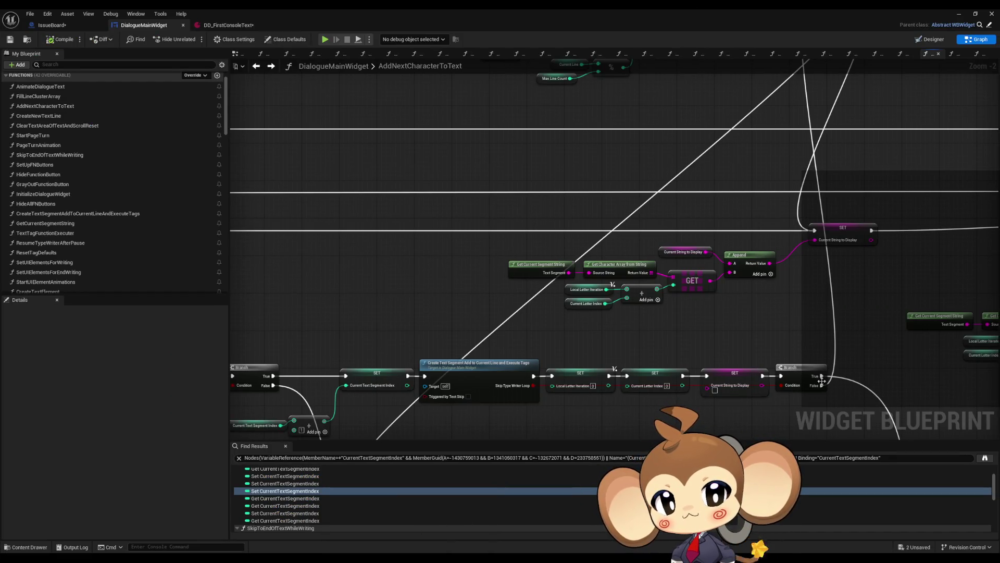
- Connect Branch True to the SET Current String to Display exec input and pull a wire from Branch False
{"action": "mouse_move", "coordinate": [822, 376]}
{"action": "left_mouse_down"}
{"action": "mouse_move", "coordinate": [827, 224]}
{"action": "mouse_move", "coordinate": [815, 229]}
{"action": "left_mouse_up"}
{"action": "scroll", "coordinate": [821, 179], "scroll_direction": "down", "scroll_amount": 1}
{"action": "left_click_drag", "start_coordinate": [464, 163], "coordinate": [804, 335]}
{"action": "left_click_drag", "start_coordinate": [796, 147], "coordinate": [833, 63]}
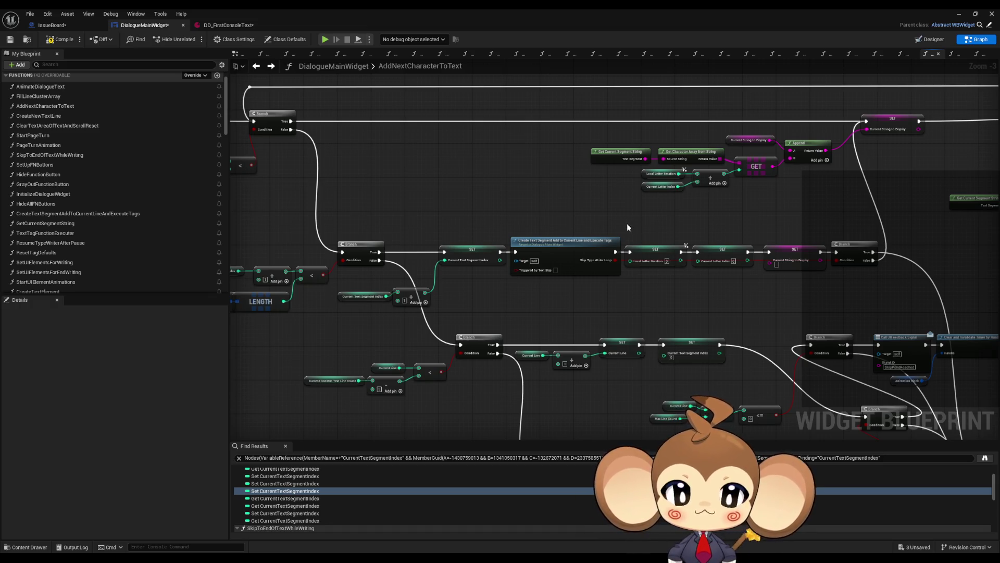
{"action": "mouse_move", "coordinate": [812, 312]}
{"action": "left_mouse_down"}
{"action": "mouse_move", "coordinate": [689, 338]}
{"action": "mouse_move", "coordinate": [510, 304]}
{"action": "mouse_move", "coordinate": [530, 304]}
{"action": "mouse_move", "coordinate": [538, 289]}
{"action": "mouse_move", "coordinate": [634, 293]}
{"action": "left_mouse_up"}
{"action": "scroll", "coordinate": [673, 321], "scroll_direction": "down", "scroll_amount": 1}
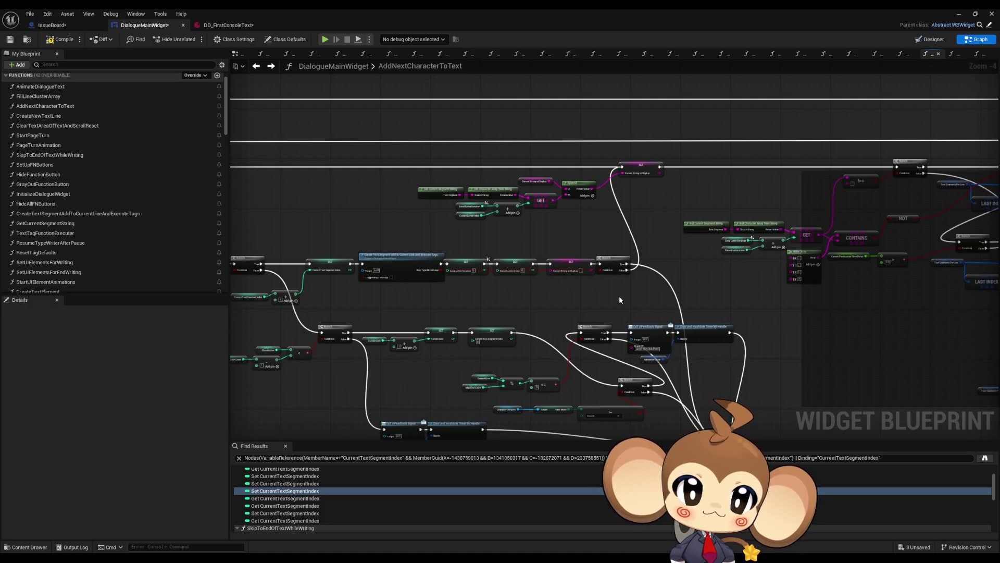
{"action": "left_click_drag", "start_coordinate": [619, 296], "coordinate": [625, 280]}
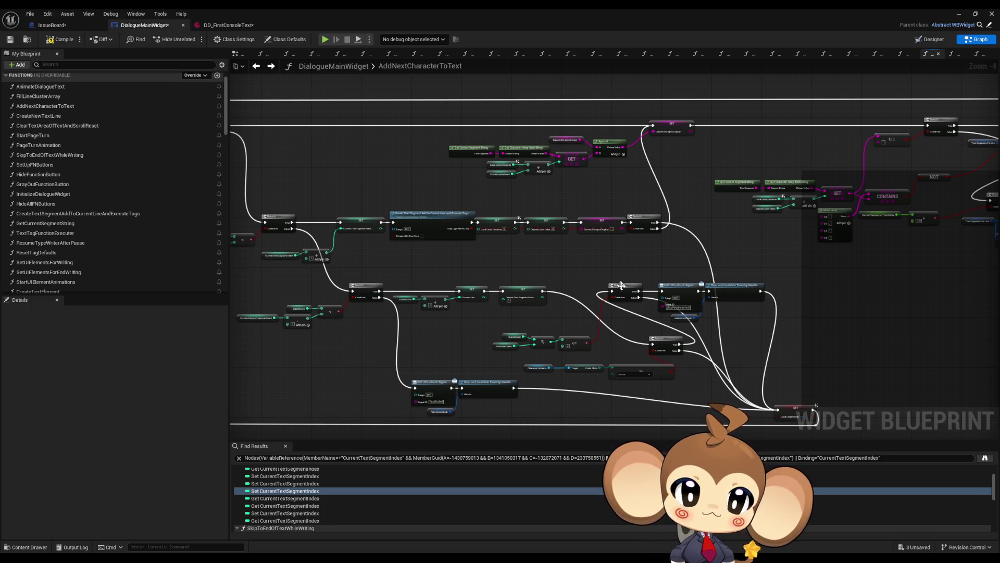
{"action": "scroll", "coordinate": [645, 411], "scroll_direction": "up", "scroll_amount": 4}
{"action": "scroll", "coordinate": [645, 412], "scroll_direction": "down", "scroll_amount": 4}
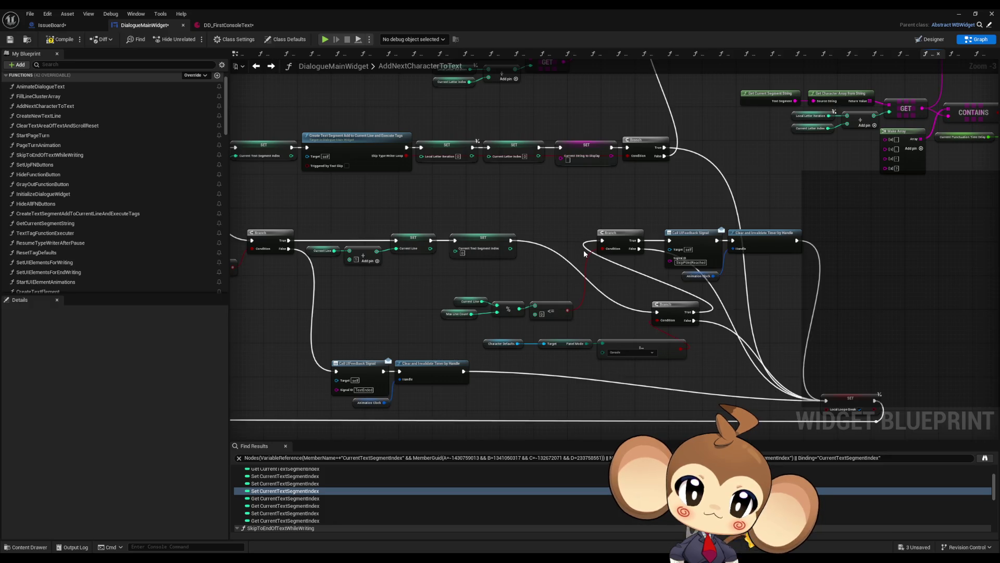
{"action": "left_click_drag", "start_coordinate": [582, 251], "coordinate": [633, 351]}
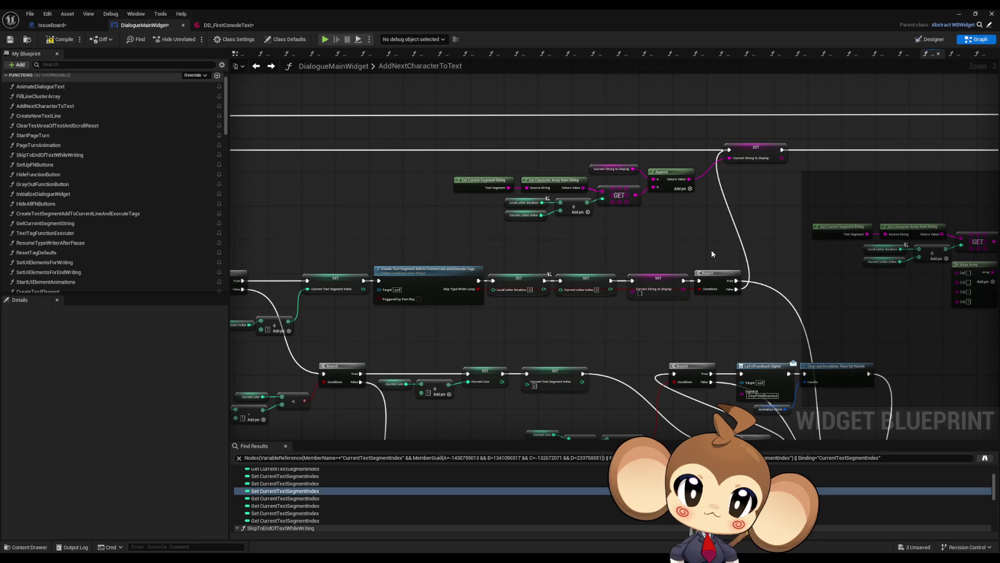
{"action": "mouse_move", "coordinate": [766, 285]}
{"action": "left_mouse_down"}
{"action": "mouse_move", "coordinate": [656, 300]}
{"action": "mouse_move", "coordinate": [631, 314]}
{"action": "mouse_move", "coordinate": [638, 327]}
{"action": "left_mouse_up"}
- Add Print String nodes on the Branch False output and after the SET node
{"action": "type", "text": "print"}
{"action": "key", "text": "Return"}
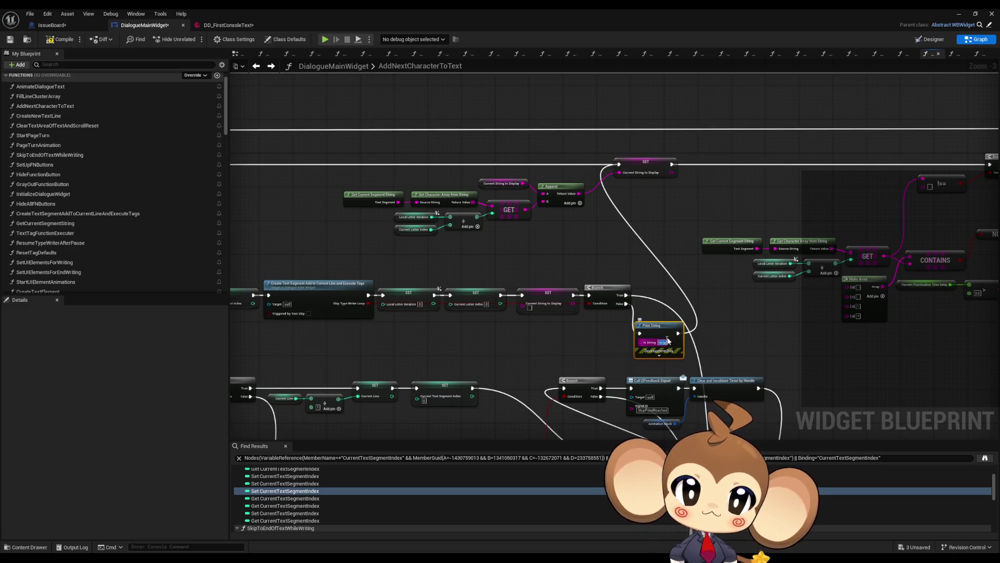
{"action": "left_click_drag", "start_coordinate": [719, 235], "coordinate": [571, 271]}
{"action": "left_click_drag", "start_coordinate": [523, 199], "coordinate": [567, 204]}
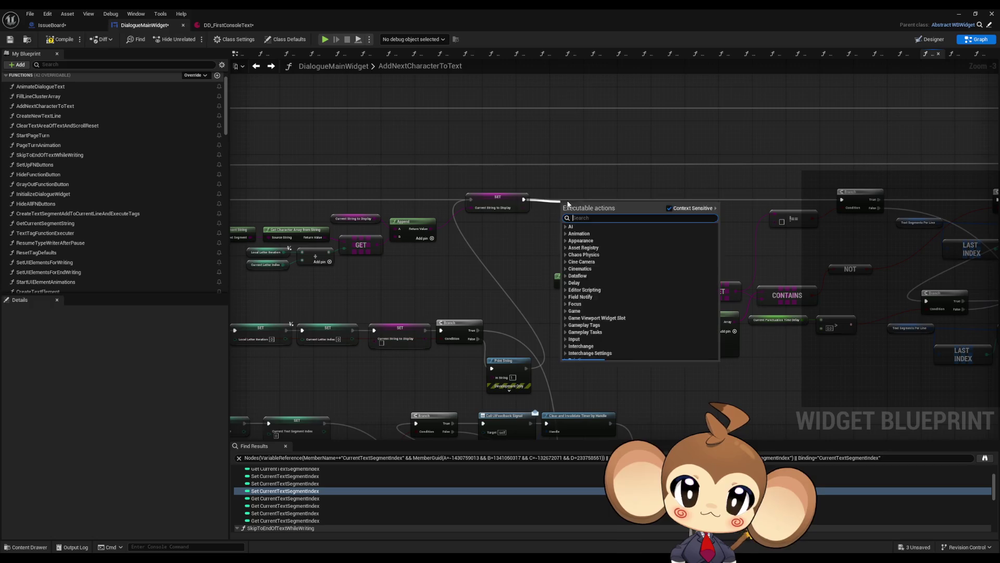
{"action": "type", "text": "print"}
{"action": "key", "text": "Return"}
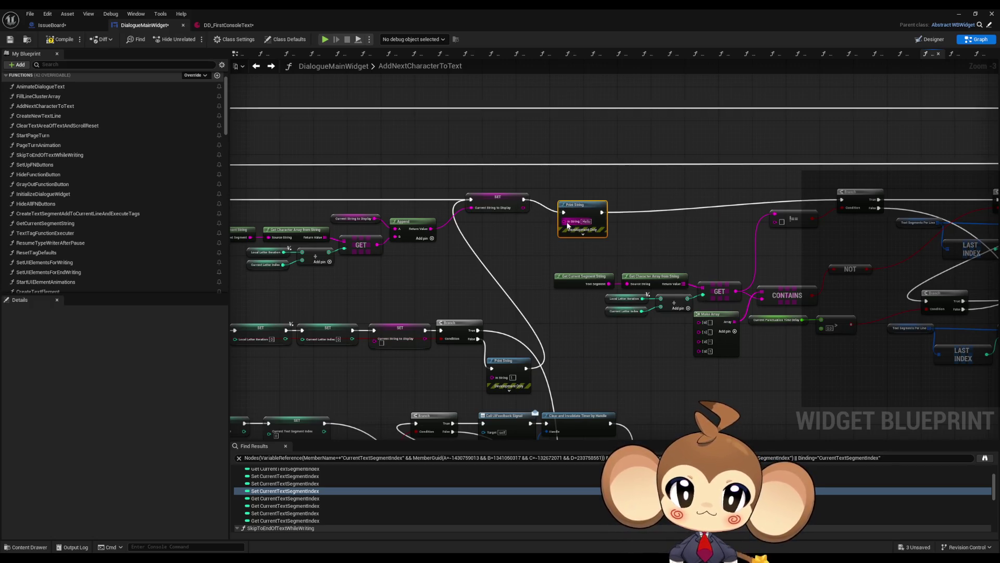
- Make the second Print String print 2, then minimize the blueprint and start play-testing
{"action": "type", "text": "2"}
{"action": "left_click_drag", "start_coordinate": [578, 204], "coordinate": [578, 192]}
{"action": "left_click", "coordinate": [545, 253]}
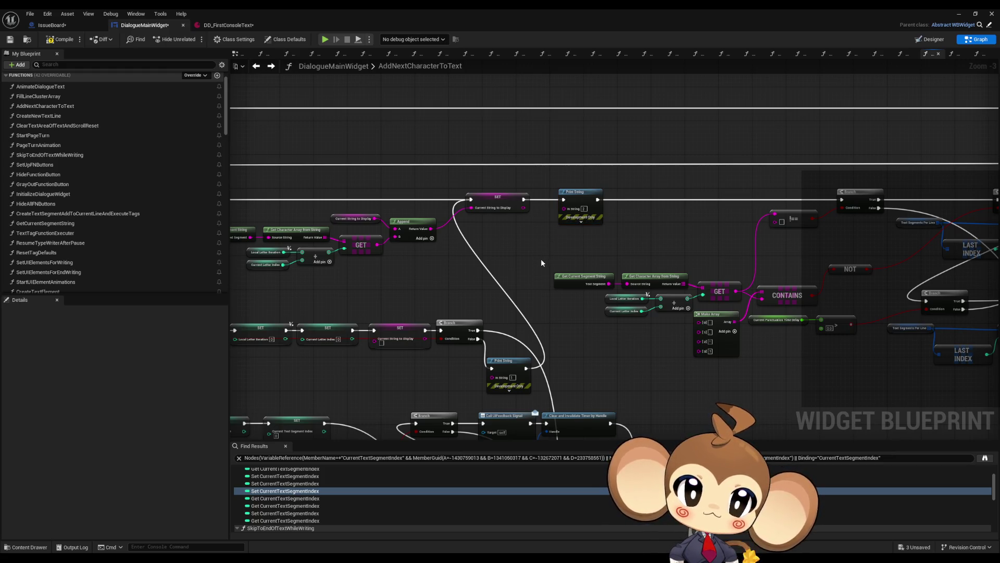
{"action": "left_click", "coordinate": [959, 16]}
{"action": "key", "text": "alt+p"}
{"action": "type", "text": ">yes"}
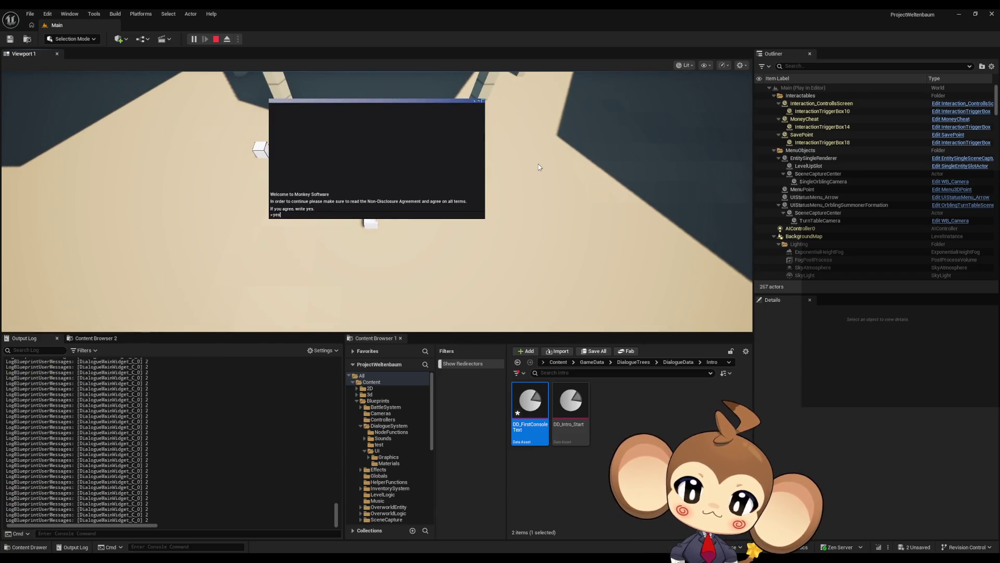
- Accept the agreement and world-creation prompts, stop the session, and reopen the DialogueMainWidget blueprint
{"action": "key", "text": "Return"}
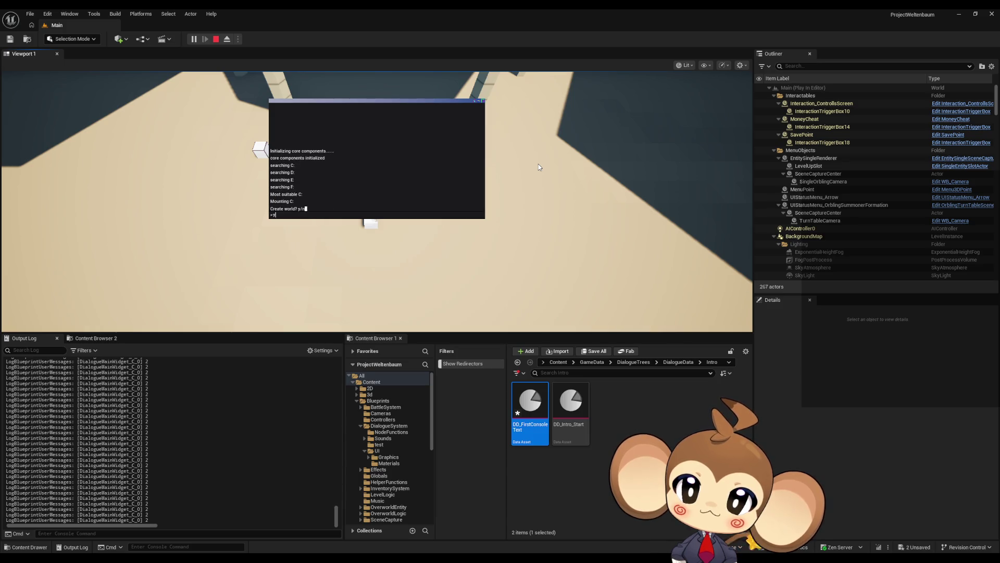
{"action": "key", "text": "Return"}
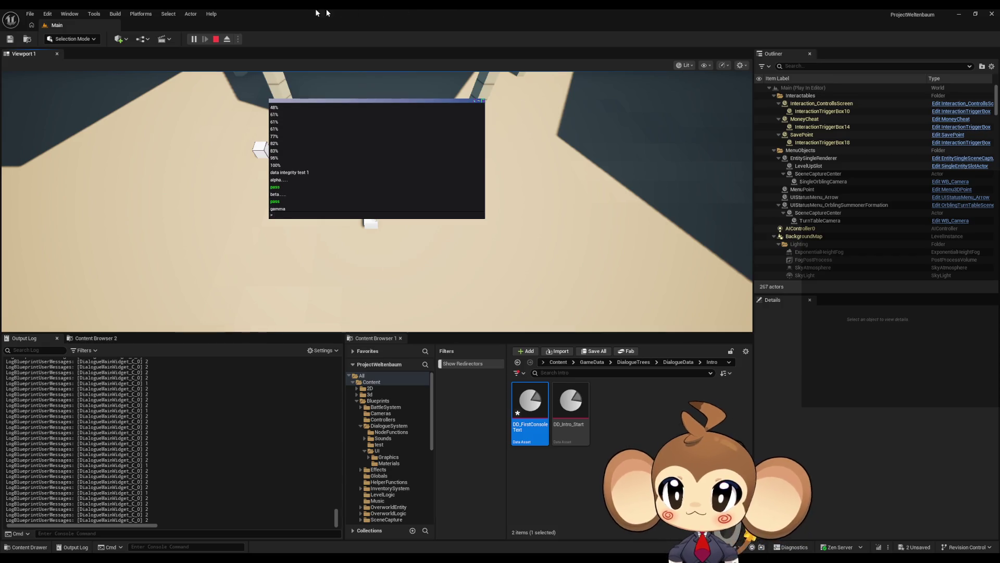
{"action": "left_click", "coordinate": [216, 39]}
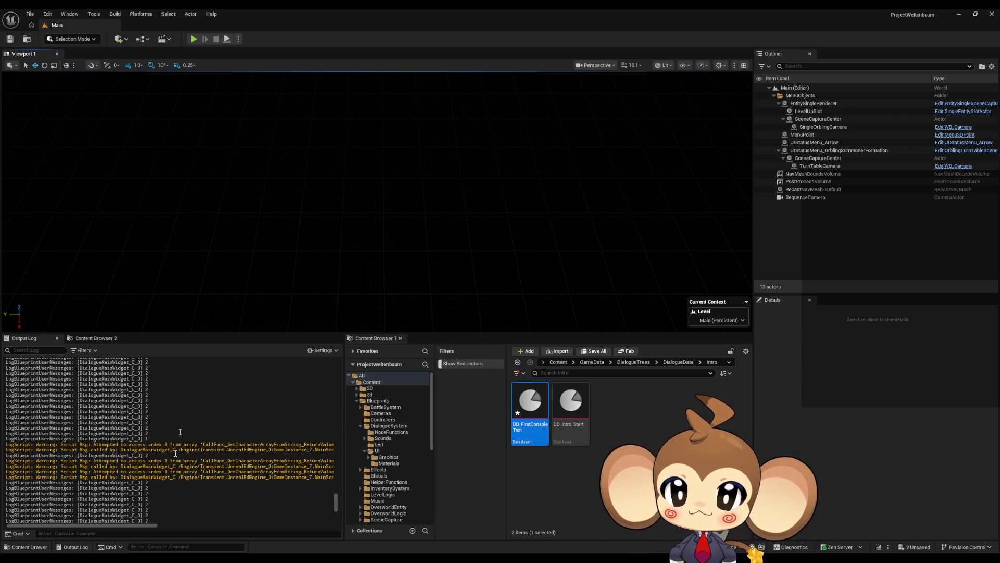
{"action": "left_click", "coordinate": [433, 527]}
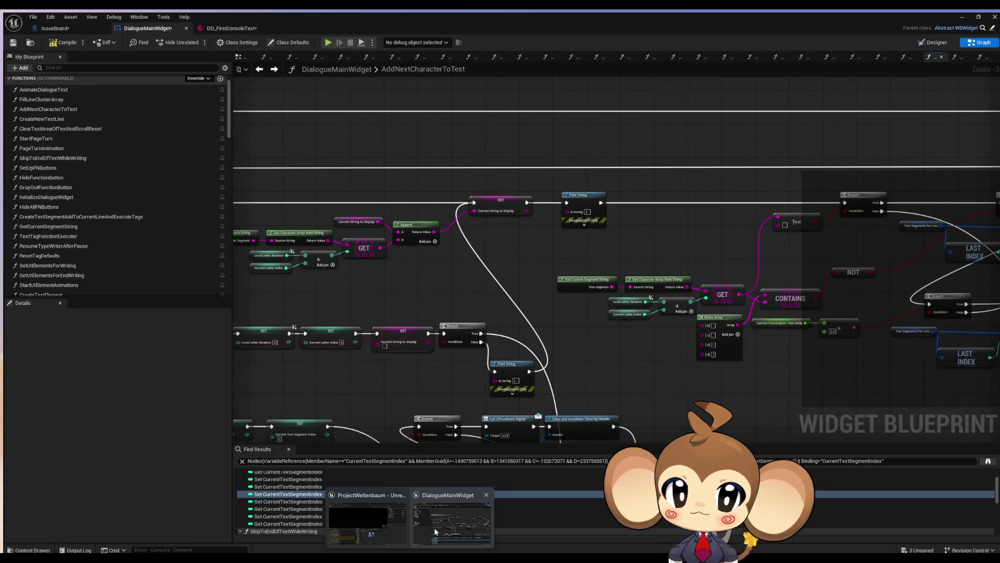
- Connect Branch False to the SET node and delete both debug Print String nodes
{"action": "mouse_move", "coordinate": [625, 241]}
{"action": "left_mouse_down"}
{"action": "mouse_move", "coordinate": [442, 223]}
{"action": "mouse_move", "coordinate": [221, 225]}
{"action": "mouse_move", "coordinate": [691, 231]}
{"action": "left_mouse_up"}
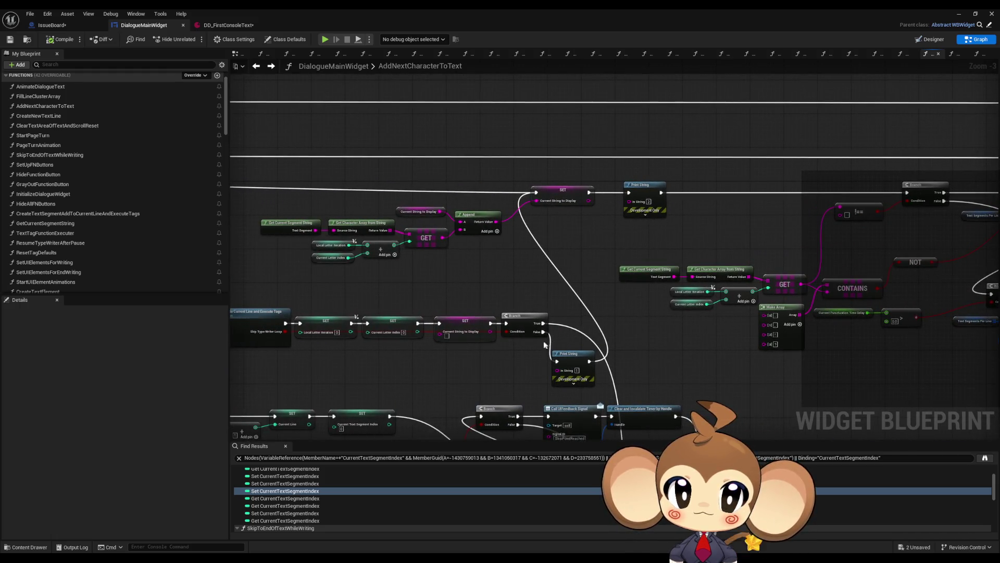
{"action": "mouse_move", "coordinate": [542, 332]}
{"action": "left_mouse_down"}
{"action": "mouse_move", "coordinate": [536, 195]}
{"action": "mouse_move", "coordinate": [875, 199]}
{"action": "left_mouse_up"}
{"action": "left_click", "coordinate": [608, 191]}
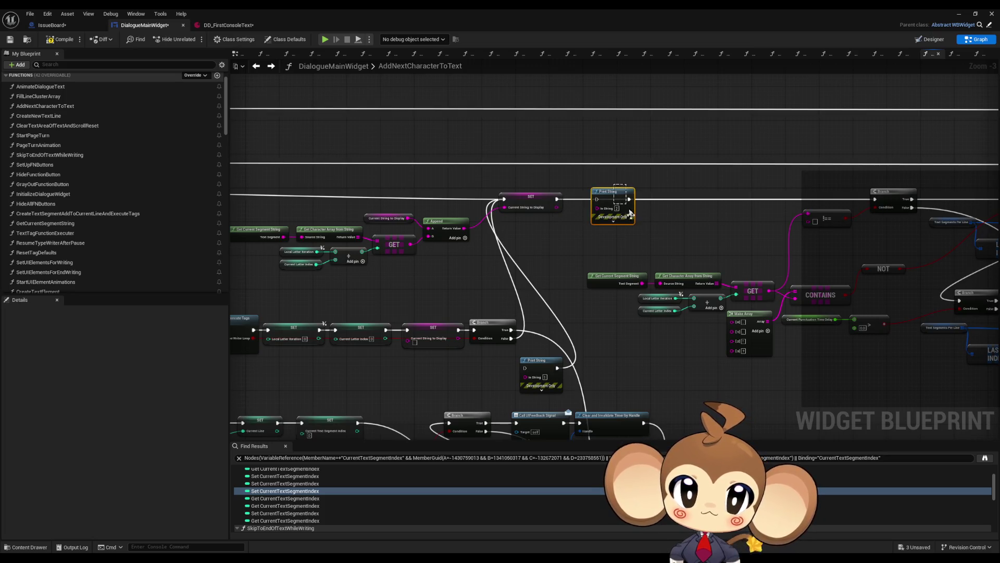
{"action": "key", "text": "Delete"}
{"action": "left_click", "coordinate": [538, 360]}
{"action": "key", "text": "Delete"}
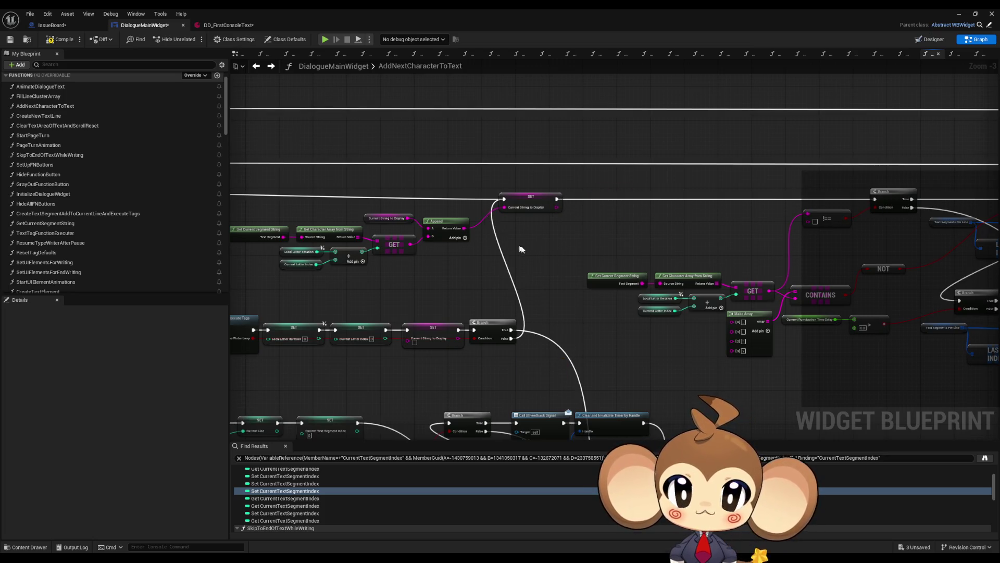
- Inspect the Local Letter Iteration, Current Letter Index and Current Text Segment Index variables
{"action": "left_click_drag", "start_coordinate": [519, 248], "coordinate": [654, 250]}
{"action": "scroll", "coordinate": [416, 312], "scroll_direction": "up", "scroll_amount": 3}
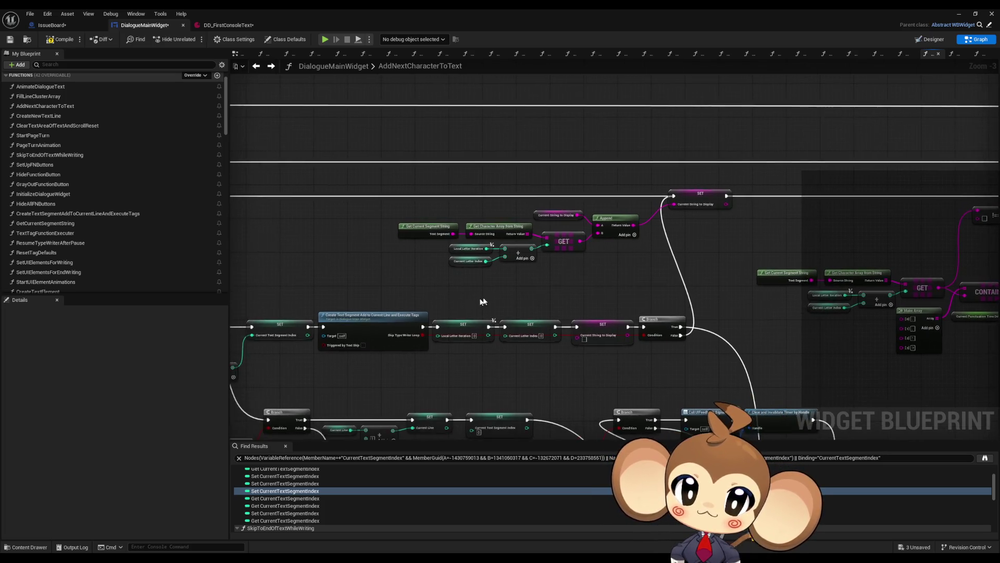
{"action": "left_click", "coordinate": [442, 229]}
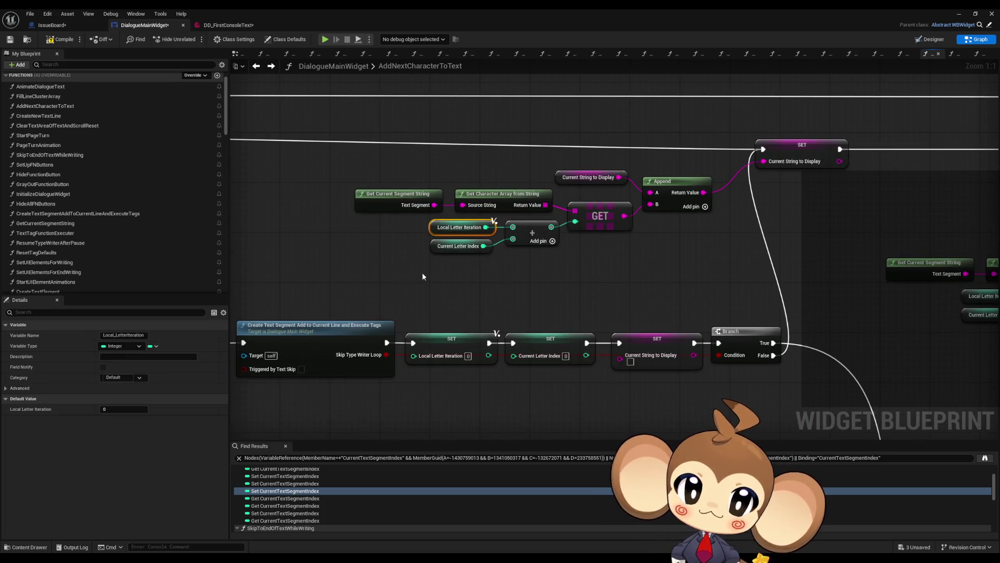
{"action": "left_click", "coordinate": [459, 246]}
{"action": "key", "text": "alt+Left"}
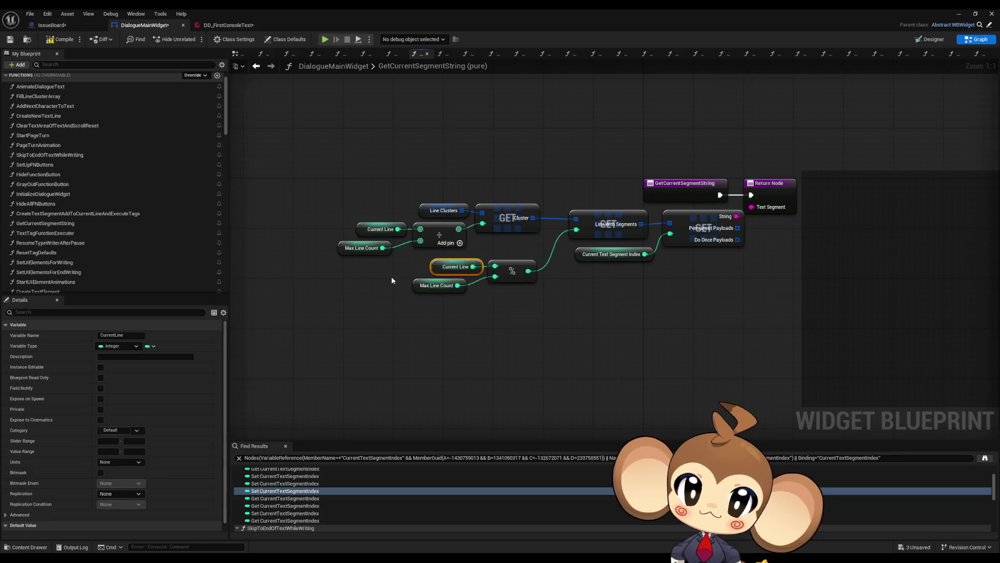
{"action": "left_click", "coordinate": [610, 255]}
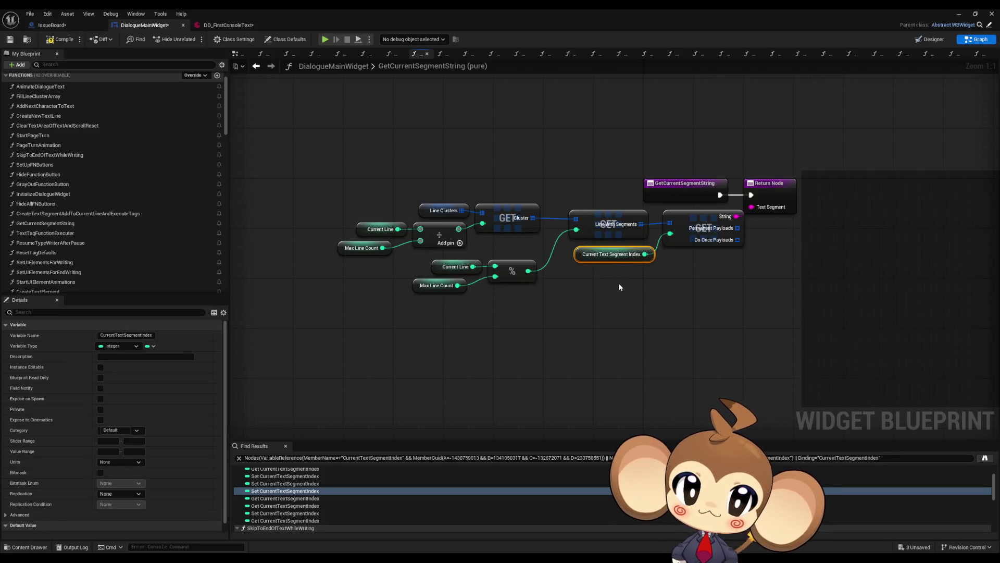
{"action": "left_click", "coordinate": [271, 66]}
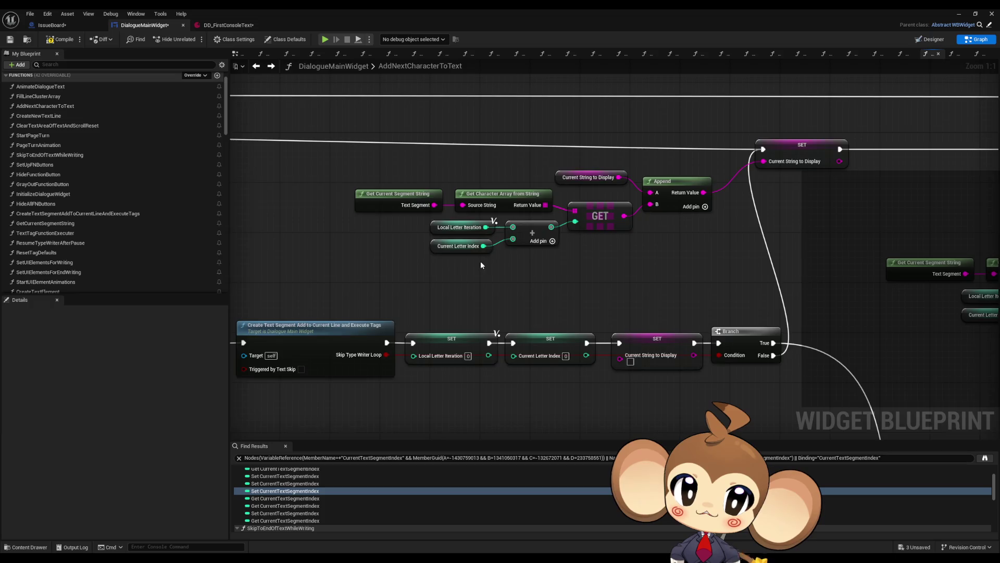
- Compare the Current Text Segment Index setter with the node group inside GetCurrentSegmentString
{"action": "left_click_drag", "start_coordinate": [480, 260], "coordinate": [693, 234]}
{"action": "left_click", "coordinate": [400, 315]}
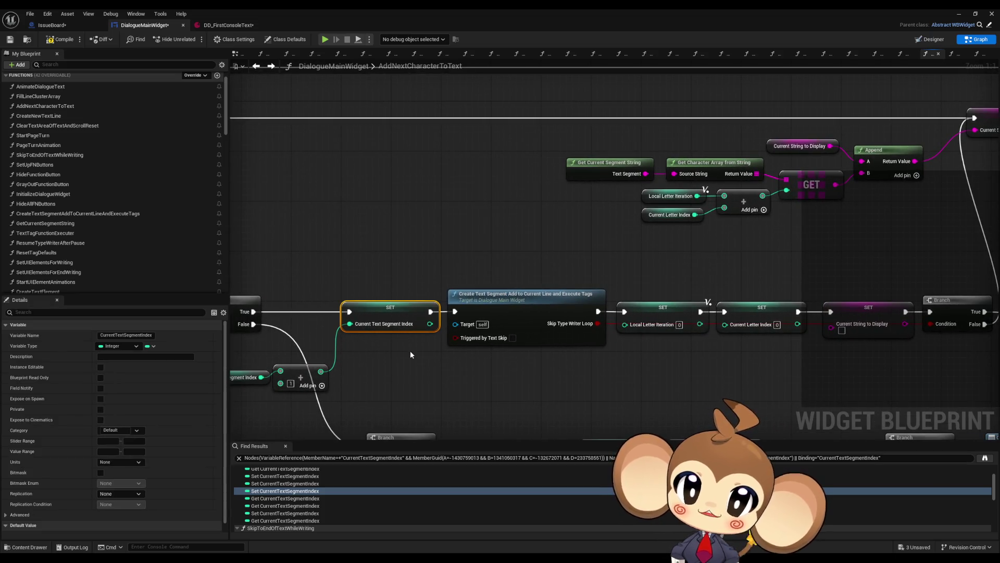
{"action": "scroll", "coordinate": [403, 348], "scroll_direction": "down", "scroll_amount": 3}
{"action": "scroll", "coordinate": [402, 348], "scroll_direction": "up", "scroll_amount": 3}
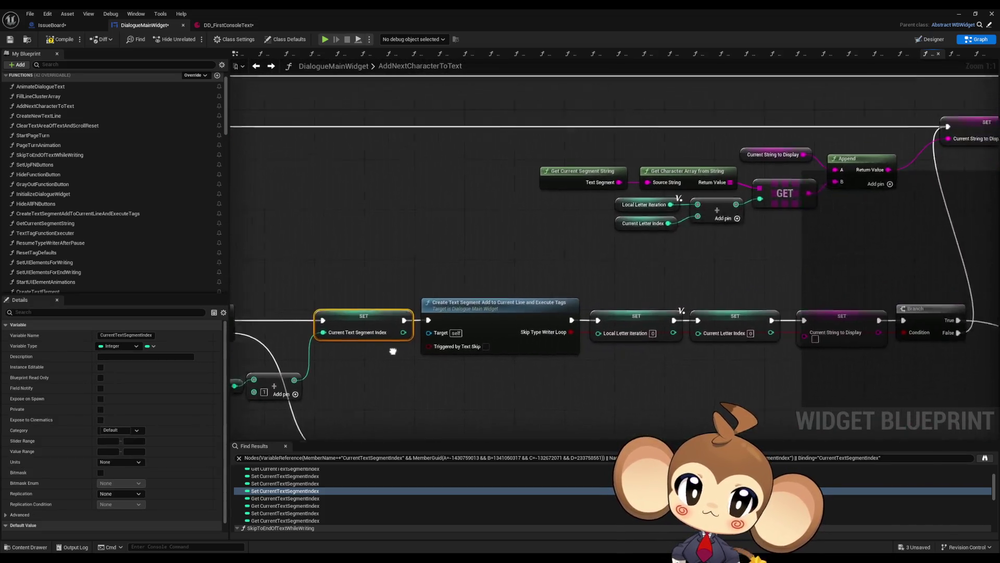
{"action": "left_click_drag", "start_coordinate": [403, 349], "coordinate": [335, 363]}
{"action": "double_click", "coordinate": [537, 188]}
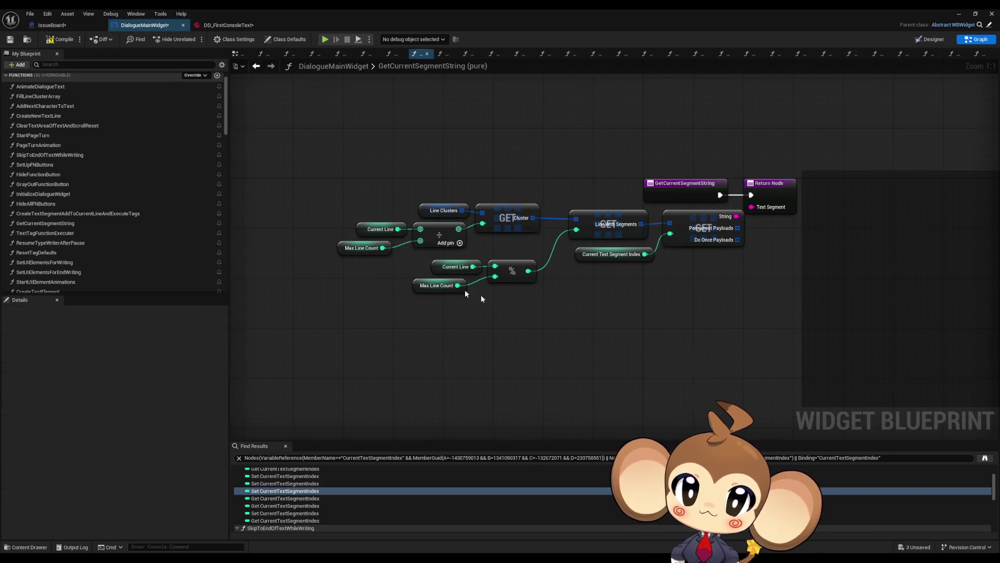
{"action": "left_click_drag", "start_coordinate": [317, 205], "coordinate": [664, 295]}
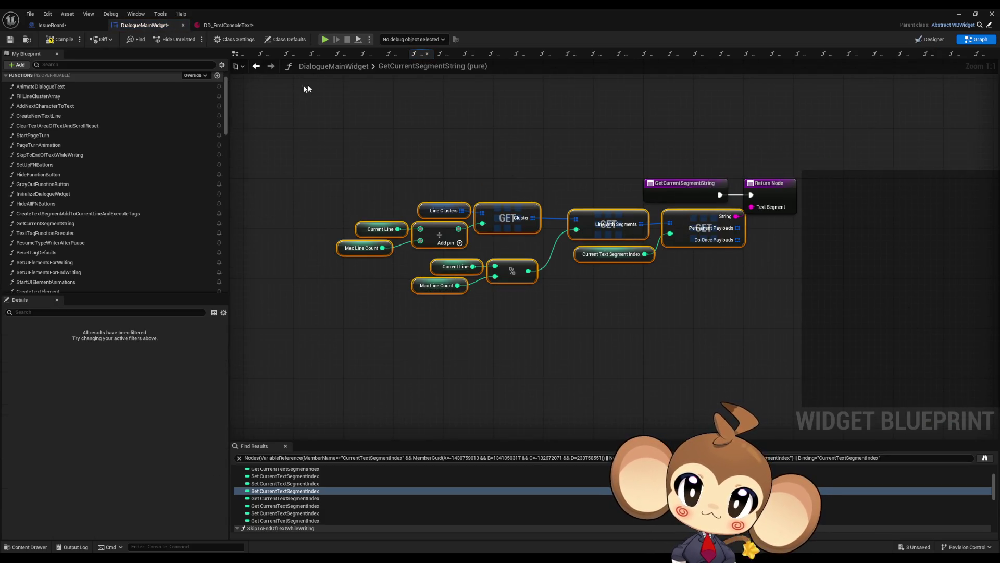
{"action": "key", "text": "alt+Left"}
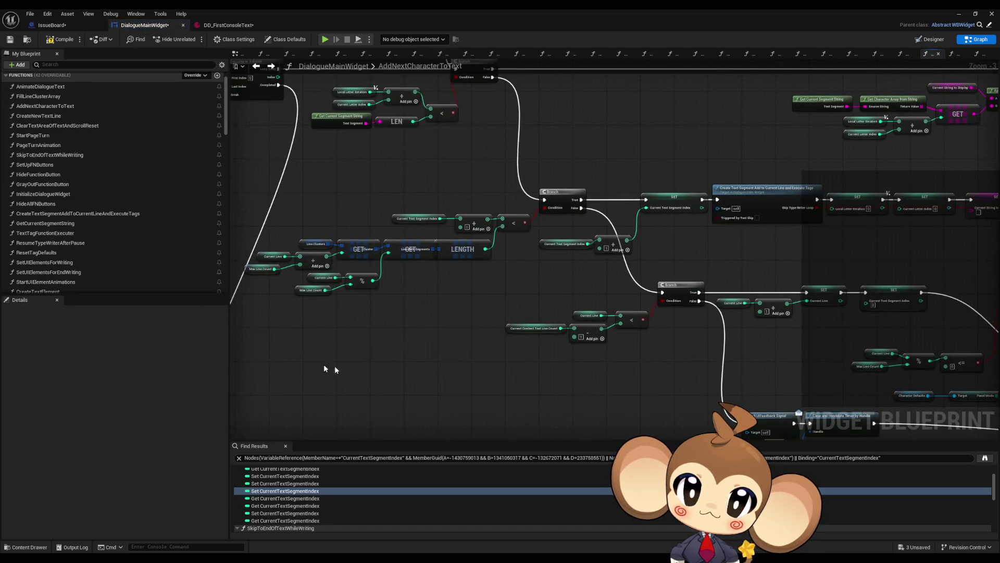
- Delete the lower duplicate Line Clusters/Line Segments segment-string node group
{"action": "scroll", "coordinate": [436, 285], "scroll_direction": "up", "scroll_amount": 3}
{"action": "mouse_move", "coordinate": [437, 286]}
{"action": "left_mouse_down"}
{"action": "mouse_move", "coordinate": [476, 268]}
{"action": "mouse_move", "coordinate": [542, 263]}
{"action": "left_mouse_up"}
{"action": "left_click", "coordinate": [426, 213]}
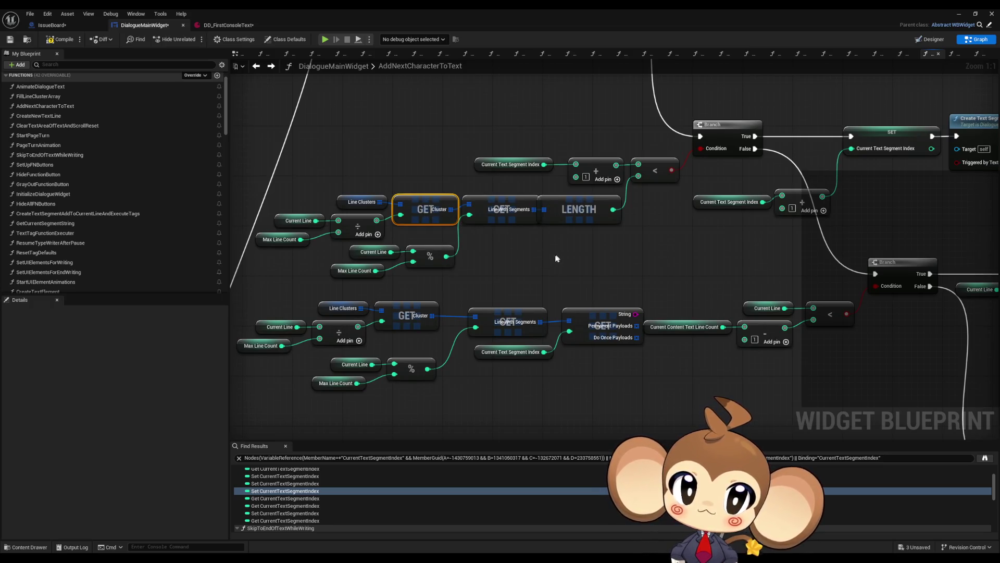
{"action": "mouse_move", "coordinate": [257, 308]}
{"action": "left_mouse_down"}
{"action": "mouse_move", "coordinate": [533, 387]}
{"action": "mouse_move", "coordinate": [594, 383]}
{"action": "mouse_move", "coordinate": [588, 390]}
{"action": "left_mouse_up"}
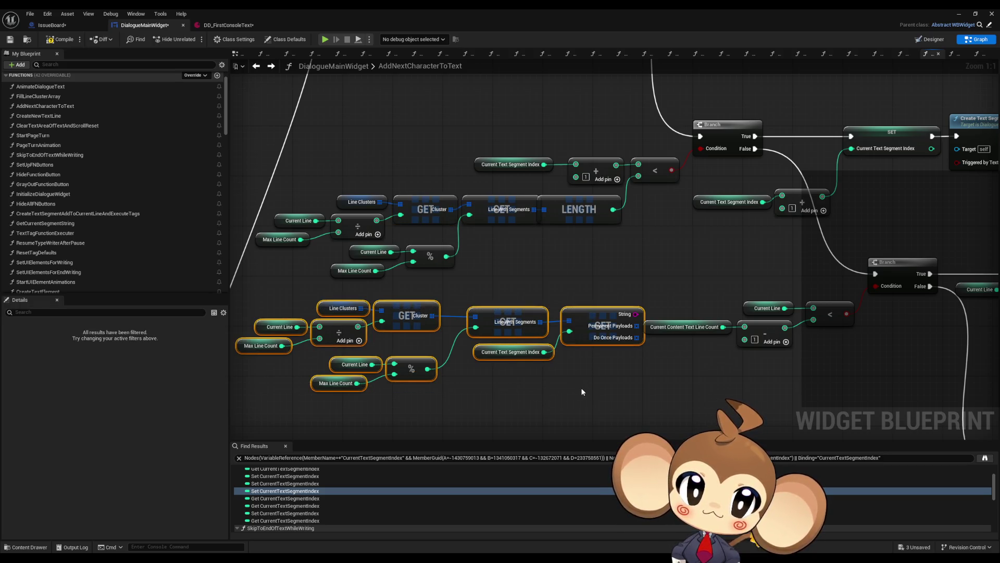
{"action": "key", "text": "Delete"}
{"action": "scroll", "coordinate": [580, 363], "scroll_direction": "down", "scroll_amount": 2}
{"action": "scroll", "coordinate": [561, 319], "scroll_direction": "down", "scroll_amount": 1}
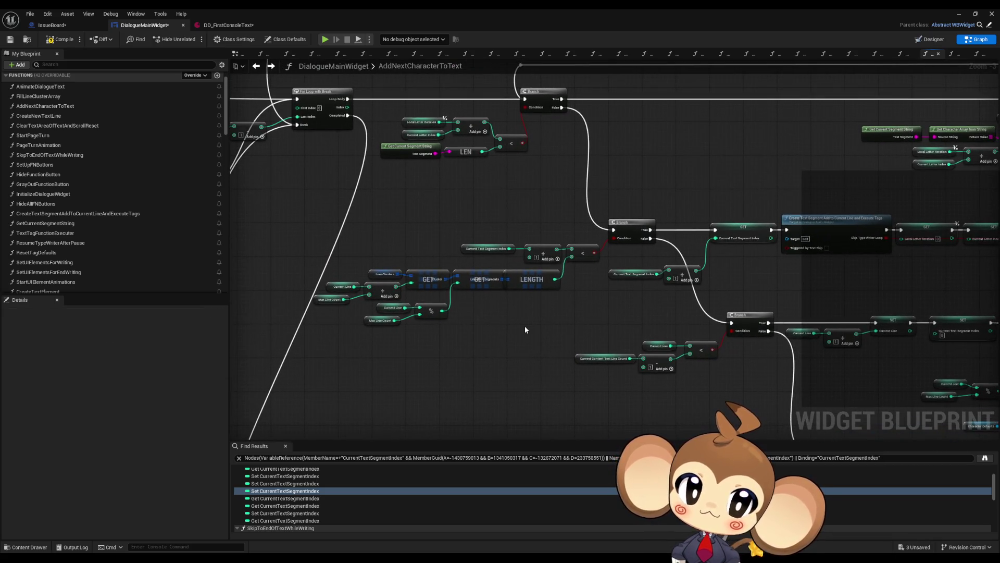
- Select the segment-length calculation nodes, leaving the less-than comparison nodes out of the selection
{"action": "left_click_drag", "start_coordinate": [475, 219], "coordinate": [582, 260]}
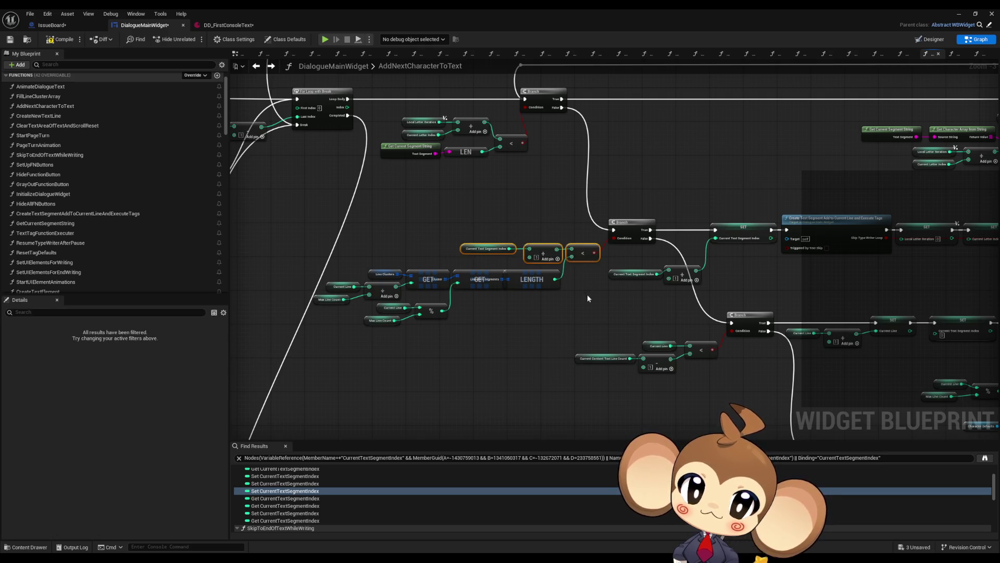
{"action": "scroll", "coordinate": [541, 247], "scroll_direction": "up", "scroll_amount": 3}
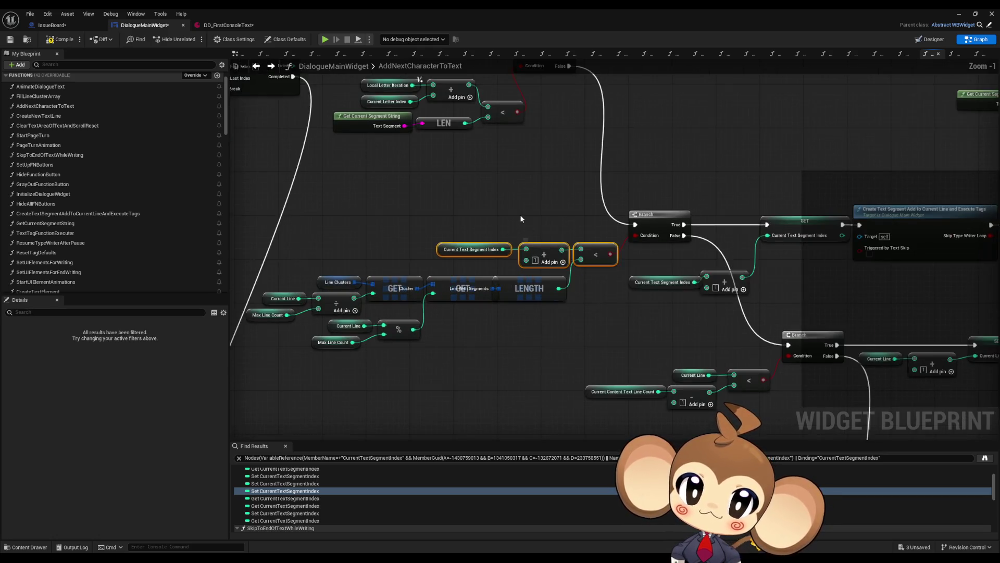
{"action": "left_click_drag", "start_coordinate": [558, 296], "coordinate": [560, 273]}
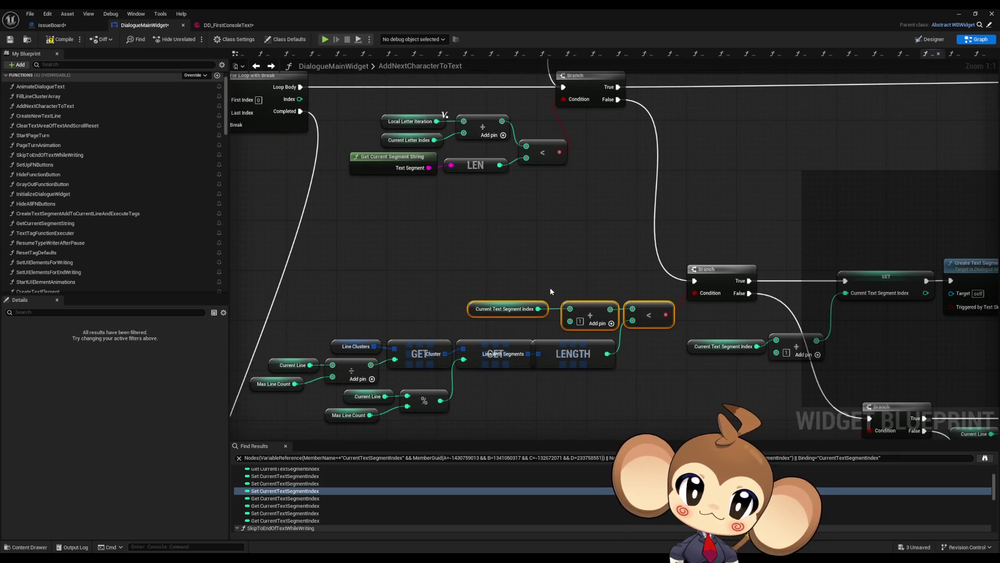
{"action": "left_click_drag", "start_coordinate": [540, 289], "coordinate": [506, 295]}
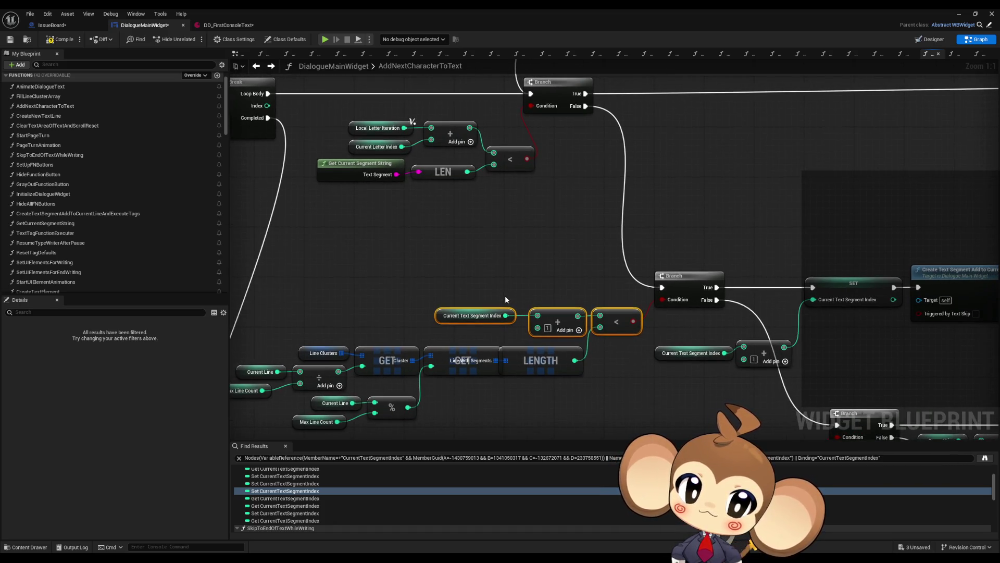
{"action": "left_click_drag", "start_coordinate": [505, 297], "coordinate": [496, 255]}
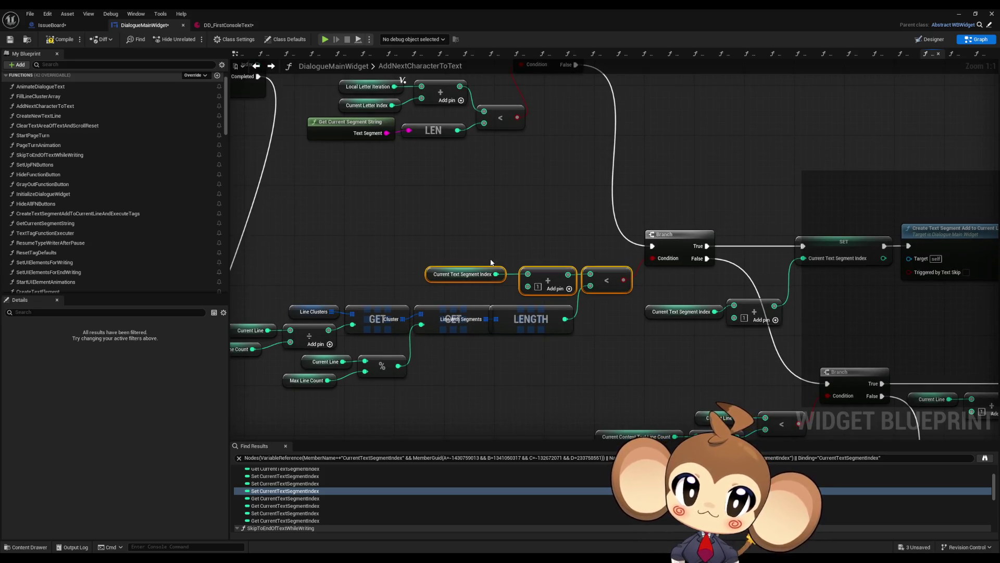
{"action": "left_click", "coordinate": [489, 271]}
{"action": "left_click", "coordinate": [542, 281], "text": "ctrl"}
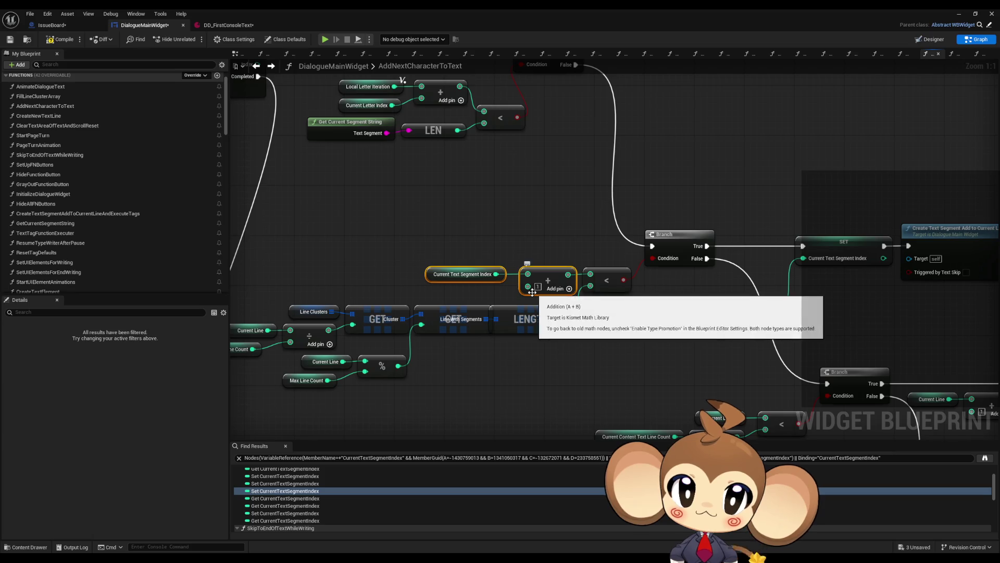
{"action": "left_click_drag", "start_coordinate": [566, 332], "coordinate": [232, 386]}
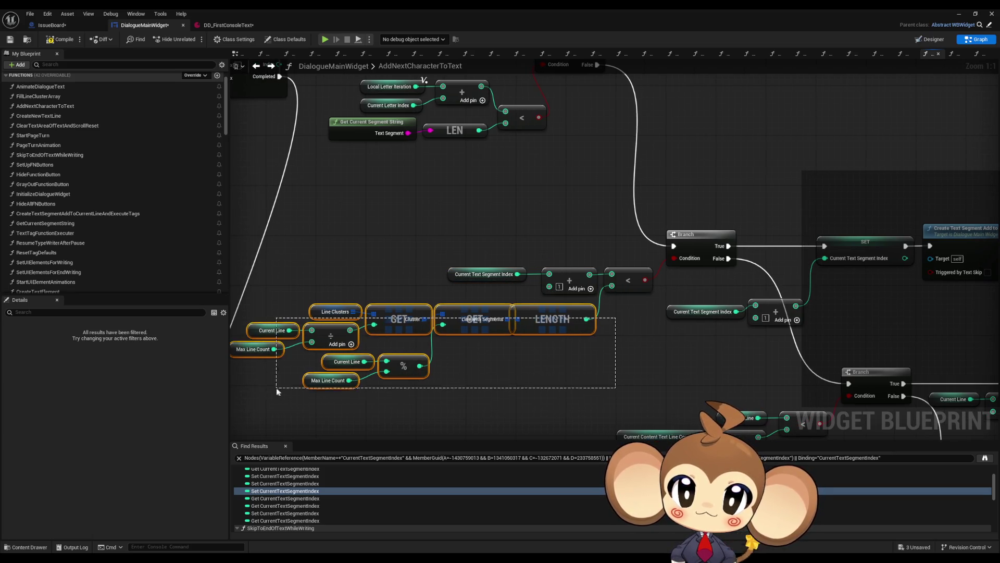
{"action": "scroll", "coordinate": [507, 346], "scroll_direction": "down", "scroll_amount": 4}
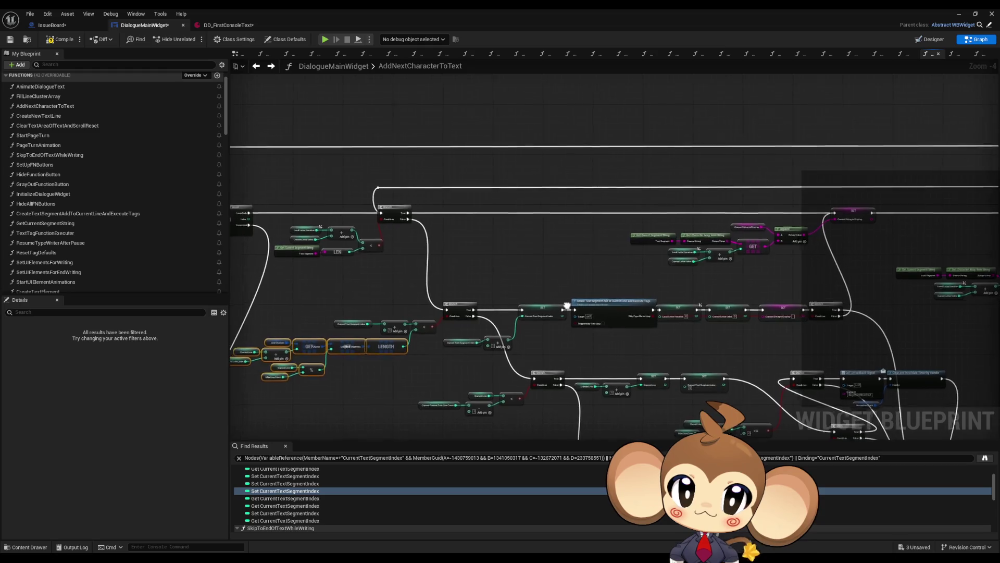
- Paste a copy of the LEN, + and < letter-length check nodes beside the Append and SET nodes
{"action": "scroll", "coordinate": [392, 256], "scroll_direction": "up", "scroll_amount": 3}
{"action": "mouse_move", "coordinate": [389, 180]}
{"action": "left_mouse_down"}
{"action": "mouse_move", "coordinate": [578, 274]}
{"action": "mouse_move", "coordinate": [611, 274]}
{"action": "left_mouse_up"}
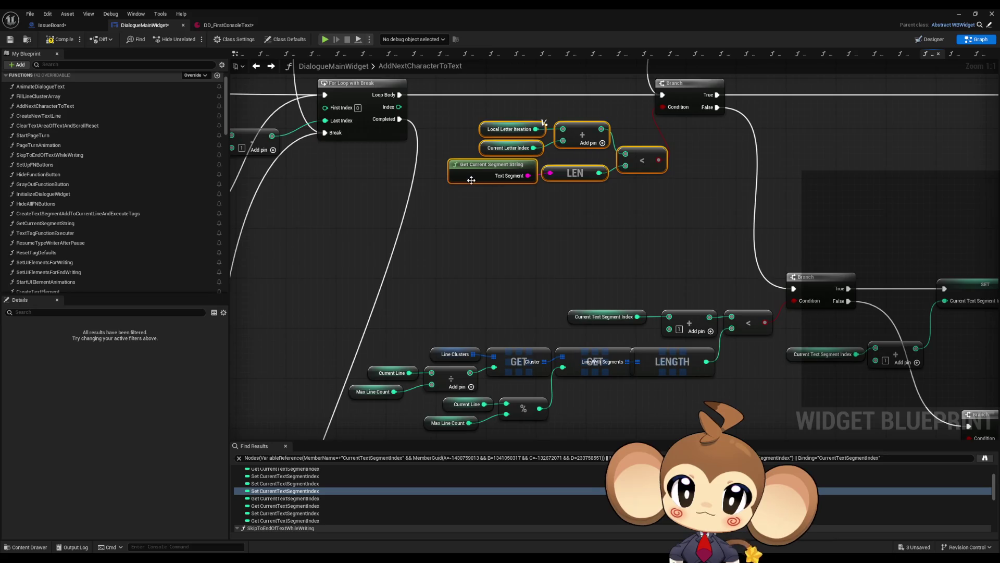
{"action": "double_click", "coordinate": [459, 172]}
{"action": "left_click", "coordinate": [256, 66]}
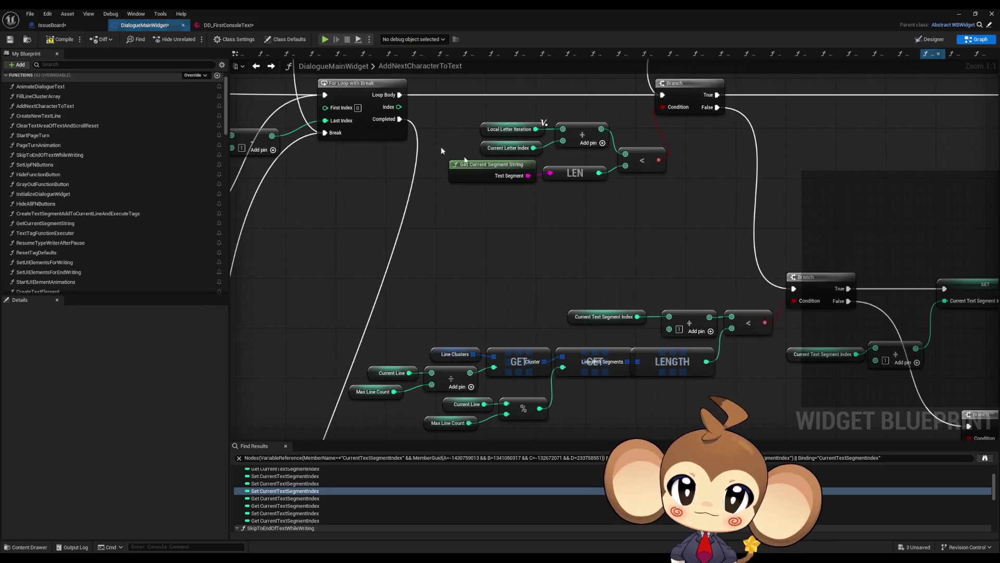
{"action": "left_click_drag", "start_coordinate": [639, 240], "coordinate": [624, 304]}
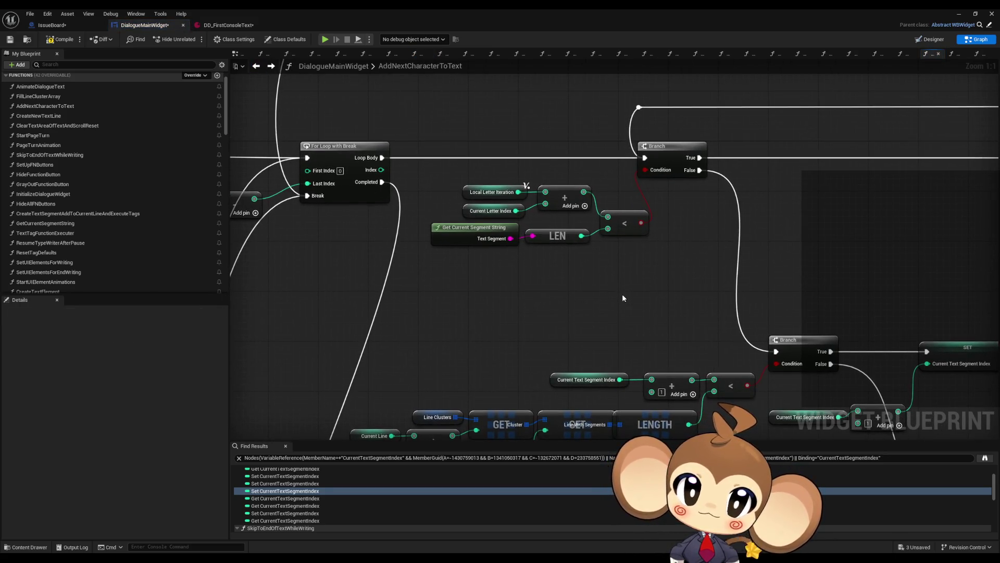
{"action": "left_click_drag", "start_coordinate": [435, 153], "coordinate": [685, 261]}
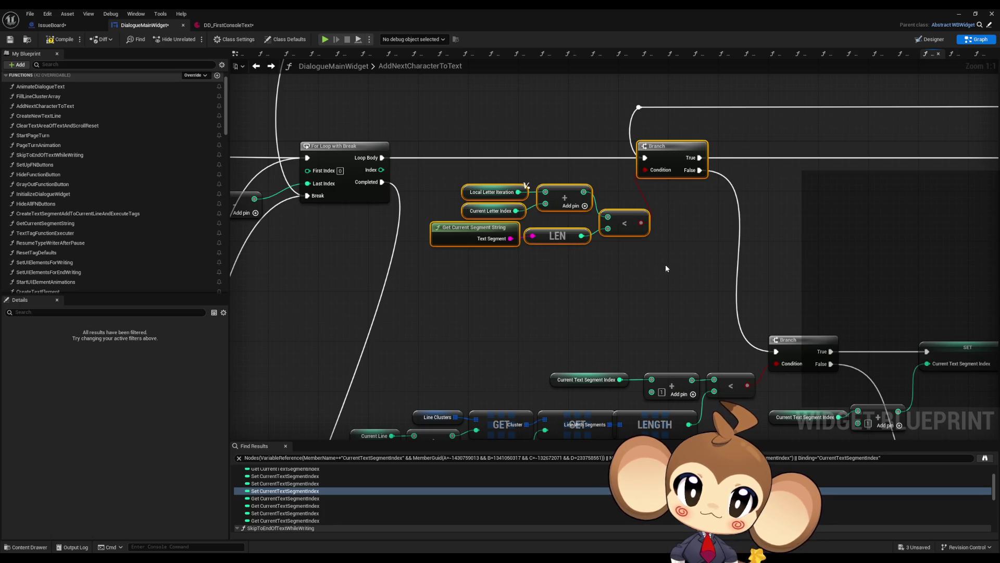
{"action": "scroll", "coordinate": [661, 268], "scroll_direction": "down", "scroll_amount": 3}
{"action": "left_click_drag", "start_coordinate": [752, 274], "coordinate": [540, 259]}
{"action": "mouse_move", "coordinate": [604, 248]}
{"action": "left_mouse_down"}
{"action": "mouse_move", "coordinate": [458, 245]}
{"action": "mouse_move", "coordinate": [663, 244]}
{"action": "mouse_move", "coordinate": [558, 248]}
{"action": "mouse_move", "coordinate": [620, 257]}
{"action": "left_mouse_up"}
{"action": "left_click_drag", "start_coordinate": [264, 225], "coordinate": [368, 268]}
{"action": "left_click_drag", "start_coordinate": [916, 298], "coordinate": [642, 294]}
{"action": "key", "text": "ctrl+v"}
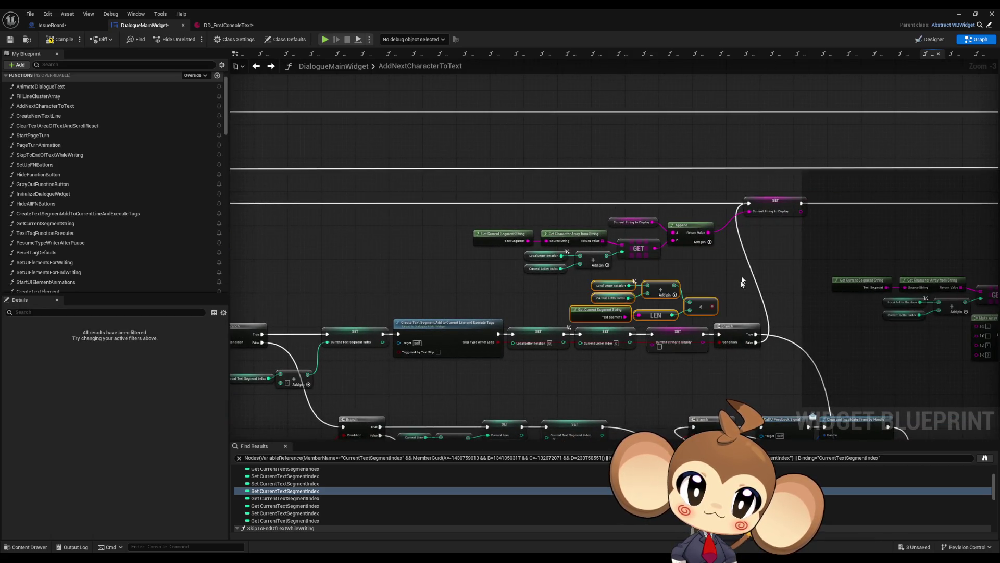
- Add a Print String on Branch True that prints the < comparison result, then return to the level
{"action": "mouse_move", "coordinate": [756, 334]}
{"action": "left_mouse_down"}
{"action": "mouse_move", "coordinate": [746, 274]}
{"action": "mouse_move", "coordinate": [766, 269]}
{"action": "left_mouse_up"}
{"action": "type", "text": "print"}
{"action": "key", "text": "Return"}
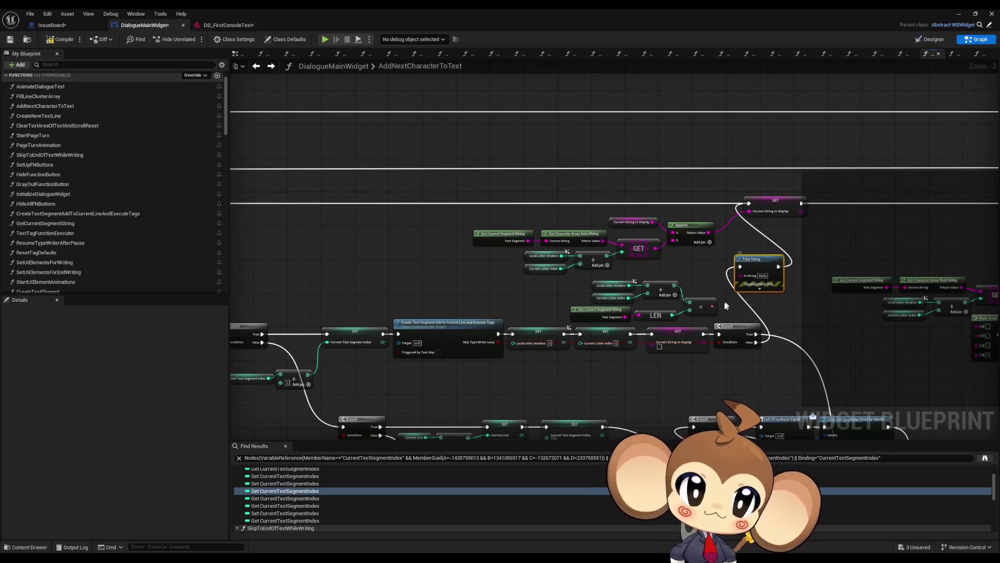
{"action": "left_click_drag", "start_coordinate": [717, 306], "coordinate": [741, 275]}
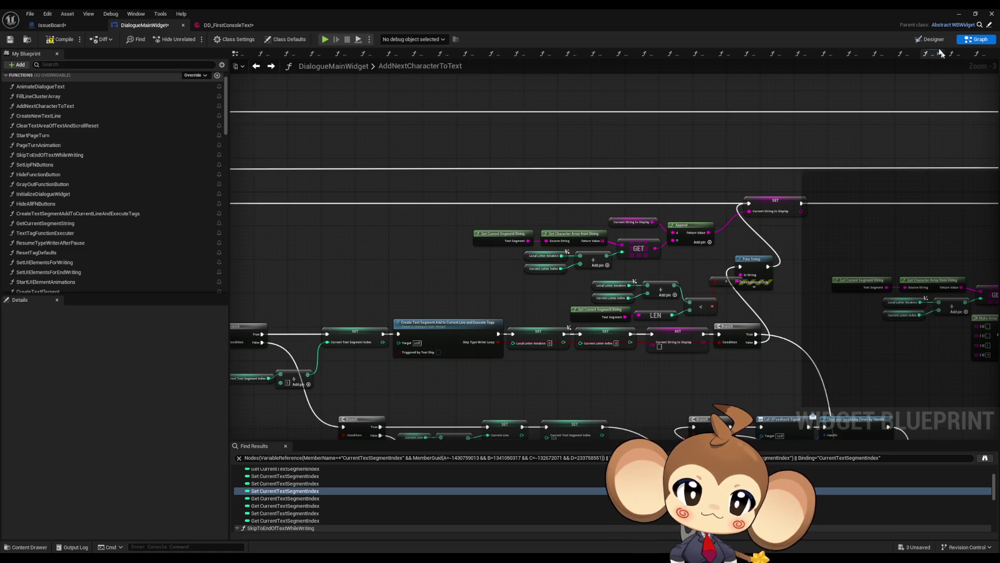
{"action": "left_click", "coordinate": [959, 16]}
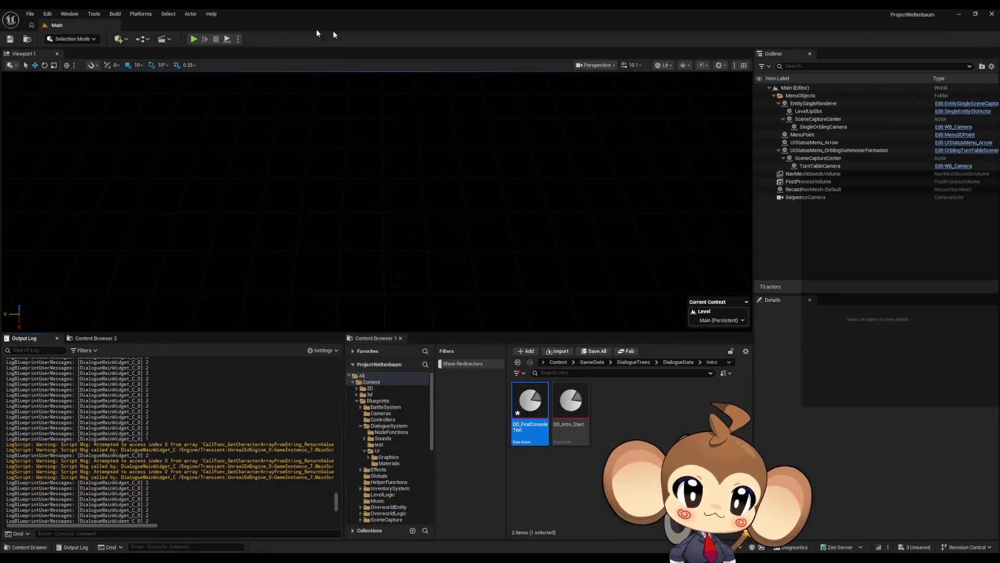
- Start a play session and clear the Output Log
{"action": "left_click", "coordinate": [193, 39]}
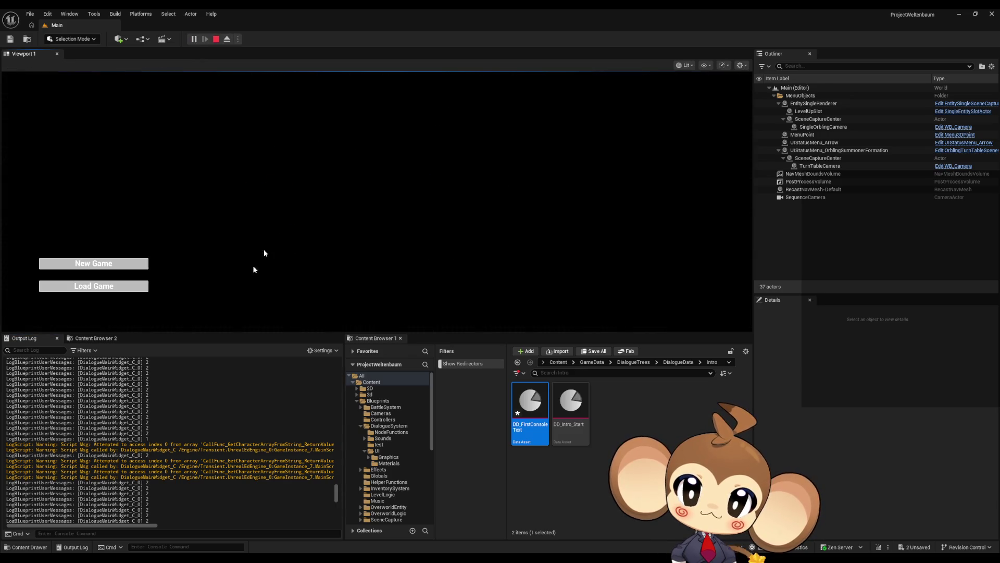
{"action": "right_click", "coordinate": [186, 440]}
{"action": "left_click", "coordinate": [198, 453]}
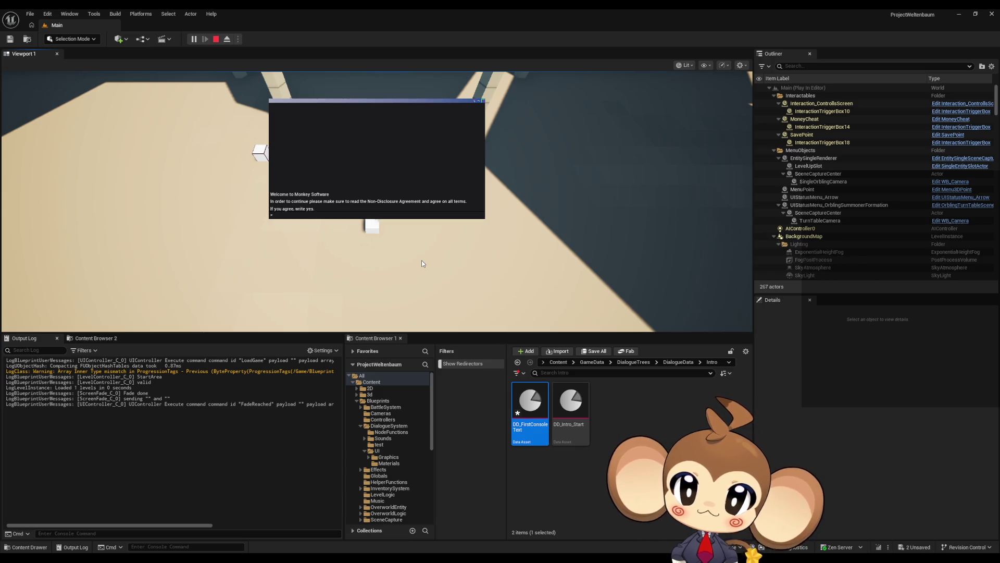
{"action": "type", "text": "yes"}
- Accept the agreement and world-creation prompts, stop play, and select the logged 'false' result
{"action": "key", "text": "Return"}
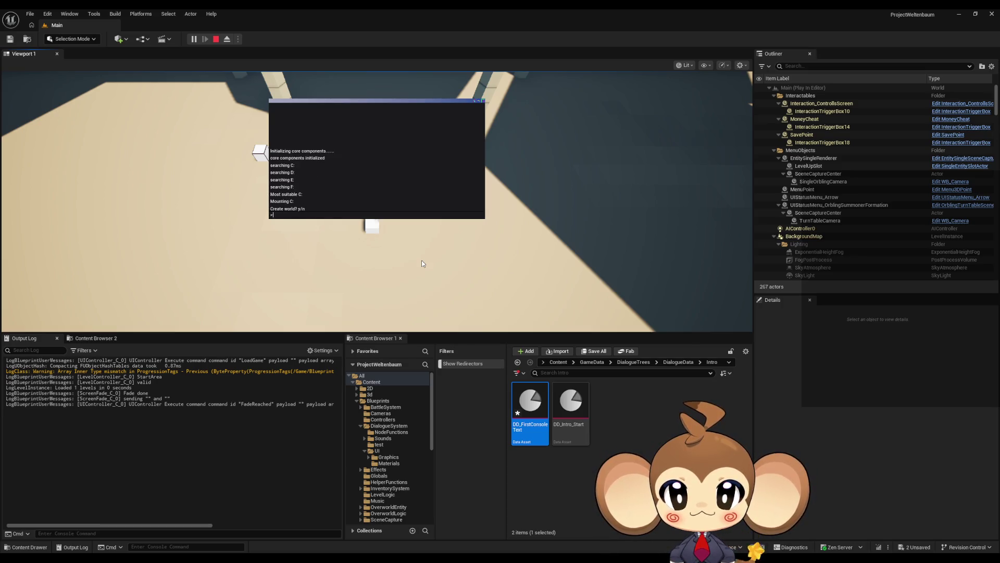
{"action": "type", "text": "y"}
{"action": "key", "text": "Return"}
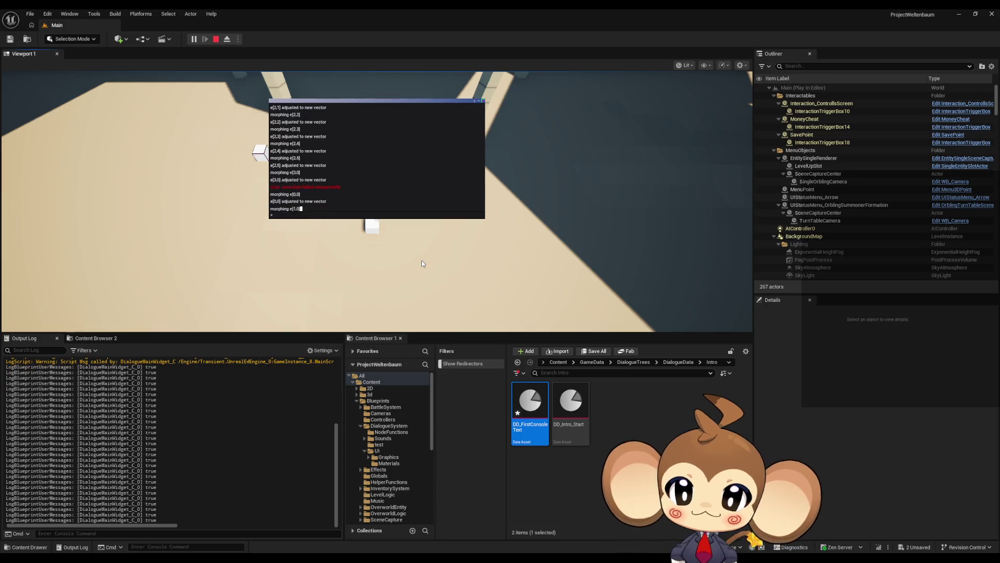
{"action": "left_click", "coordinate": [215, 40]}
{"action": "scroll", "coordinate": [143, 433], "scroll_direction": "up", "scroll_amount": 6}
{"action": "double_click", "coordinate": [150, 392]}
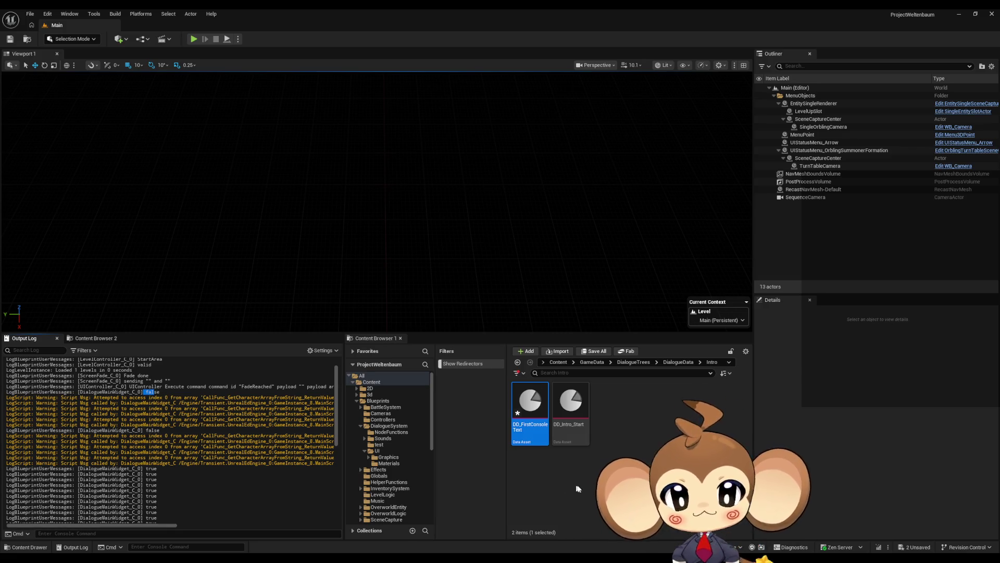
- Bring the DialogueMainWidget blueprint back up and delete the Print String node
{"action": "mouse_move", "coordinate": [410, 560]}
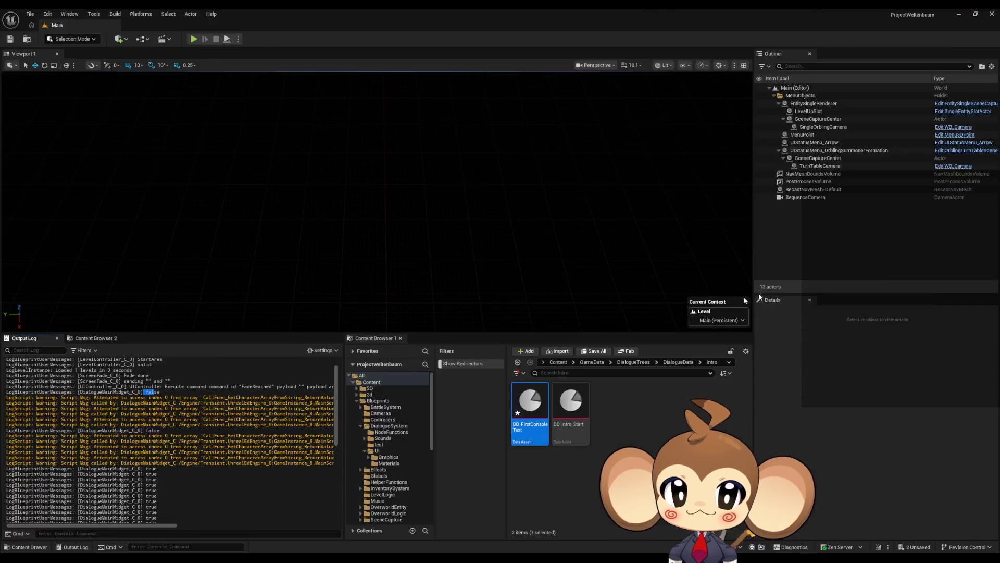
{"action": "left_click", "coordinate": [451, 542]}
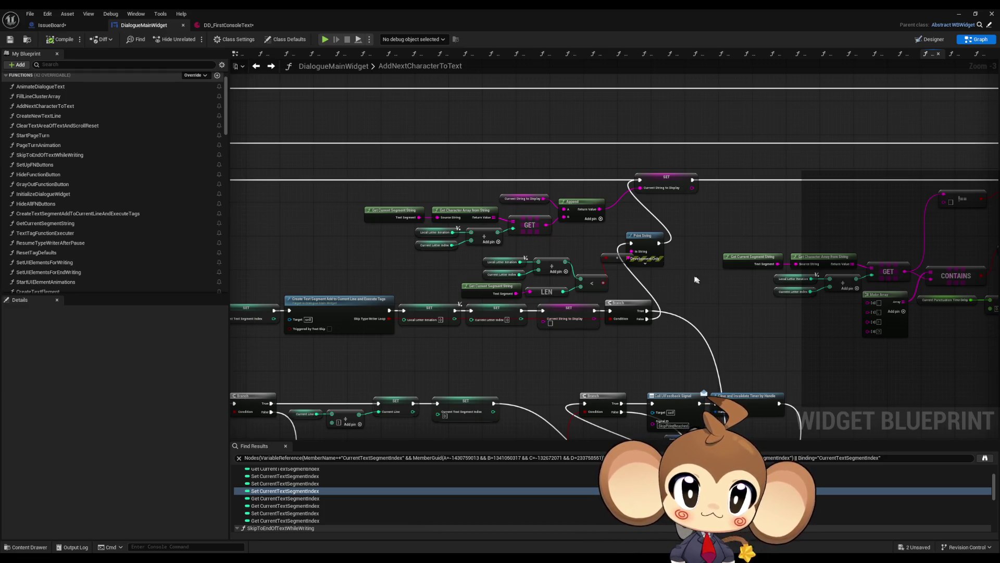
{"action": "scroll", "coordinate": [699, 301], "scroll_direction": "up", "scroll_amount": 3}
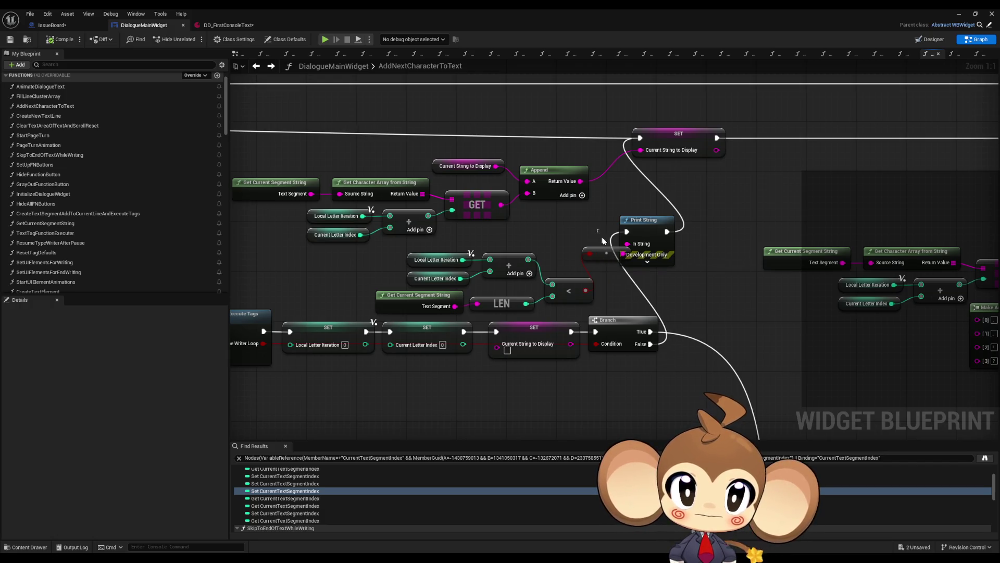
{"action": "key", "text": "Delete"}
- Add a Branch on the < comparison result and wire its True output to SET Current String to Display
{"action": "left_click_drag", "start_coordinate": [586, 290], "coordinate": [665, 240]}
{"action": "type", "text": "branch"}
{"action": "key", "text": "Return"}
{"action": "left_click_drag", "start_coordinate": [651, 344], "coordinate": [640, 244]}
{"action": "scroll", "coordinate": [692, 277], "scroll_direction": "down", "scroll_amount": 1}
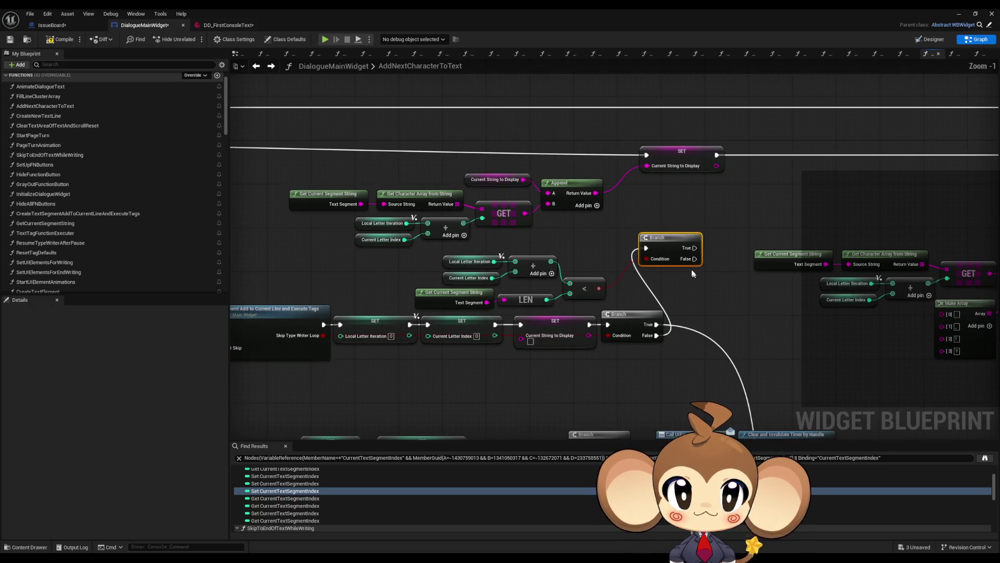
{"action": "left_click_drag", "start_coordinate": [701, 242], "coordinate": [646, 158]}
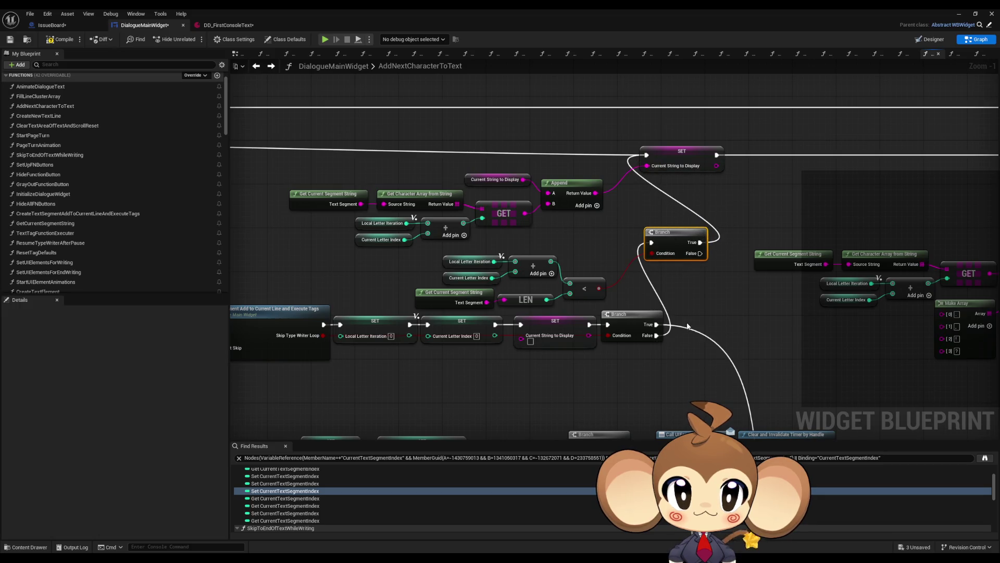
{"action": "scroll", "coordinate": [867, 249], "scroll_direction": "down", "scroll_amount": 2}
{"action": "left_click_drag", "start_coordinate": [867, 249], "coordinate": [888, 221]}
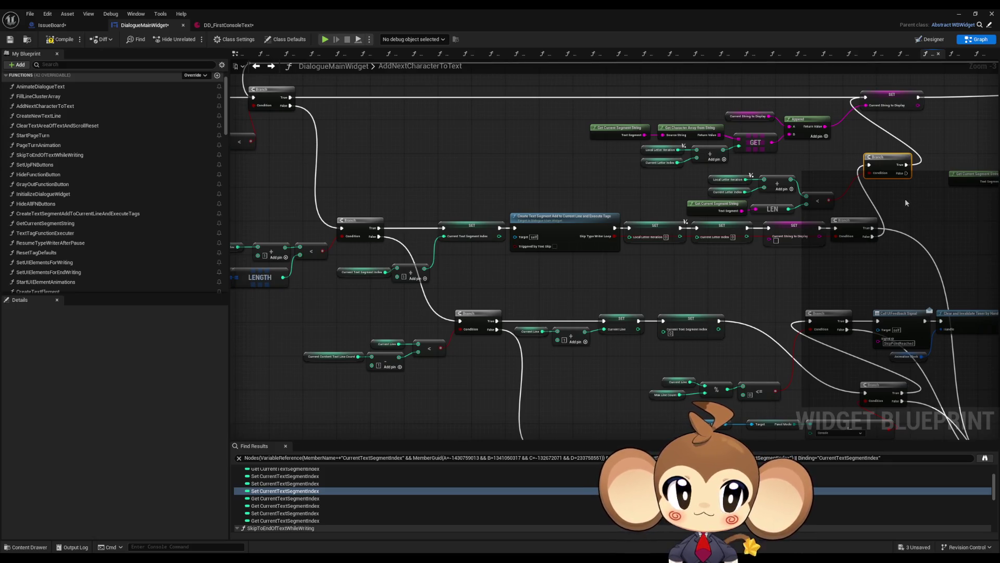
{"action": "scroll", "coordinate": [896, 190], "scroll_direction": "up", "scroll_amount": 3}
- Select the Current Line, line-count, add and SET nodes, discarding a mistaken False-to-Branch link
{"action": "left_click_drag", "start_coordinate": [524, 266], "coordinate": [576, 302]}
{"action": "left_click_drag", "start_coordinate": [427, 282], "coordinate": [513, 321]}
{"action": "left_click_drag", "start_coordinate": [613, 337], "coordinate": [581, 330]}
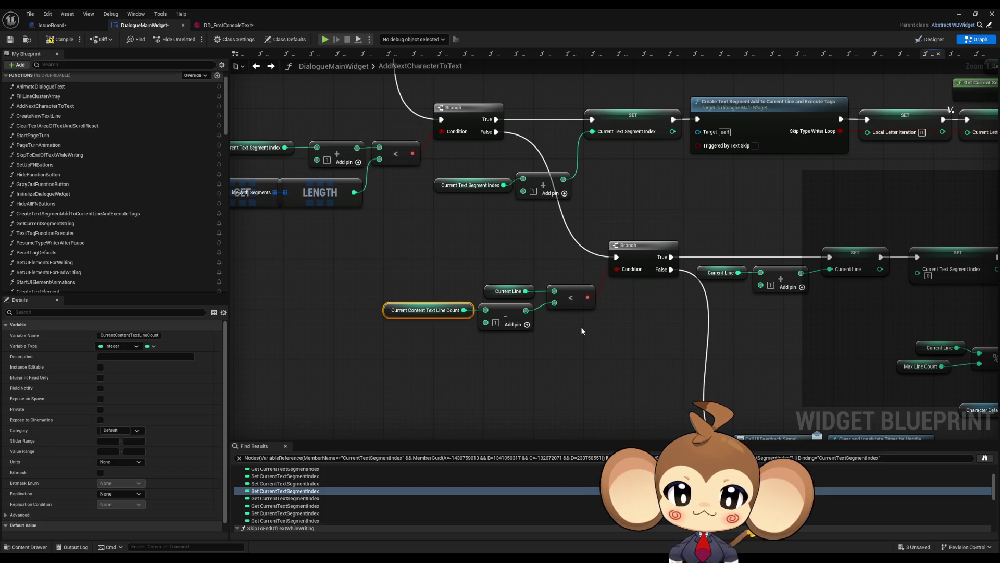
{"action": "mouse_move", "coordinate": [582, 331]}
{"action": "left_mouse_down"}
{"action": "mouse_move", "coordinate": [542, 299]}
{"action": "mouse_move", "coordinate": [350, 287]}
{"action": "left_mouse_up"}
{"action": "mouse_move", "coordinate": [494, 183]}
{"action": "left_mouse_down"}
{"action": "mouse_move", "coordinate": [670, 252]}
{"action": "mouse_move", "coordinate": [726, 261]}
{"action": "left_mouse_up"}
{"action": "scroll", "coordinate": [703, 268], "scroll_direction": "down", "scroll_amount": 1}
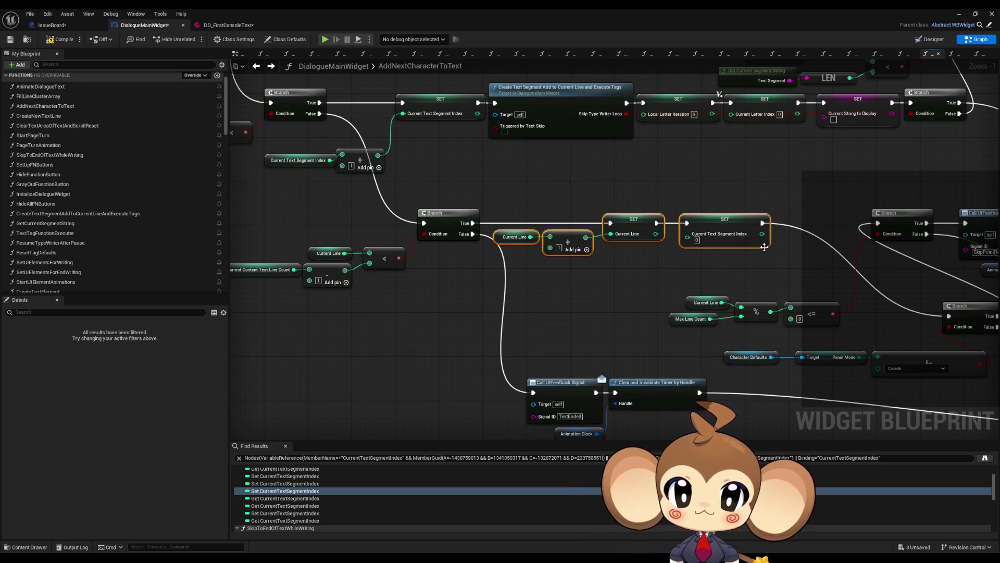
{"action": "scroll", "coordinate": [676, 274], "scroll_direction": "down", "scroll_amount": 4}
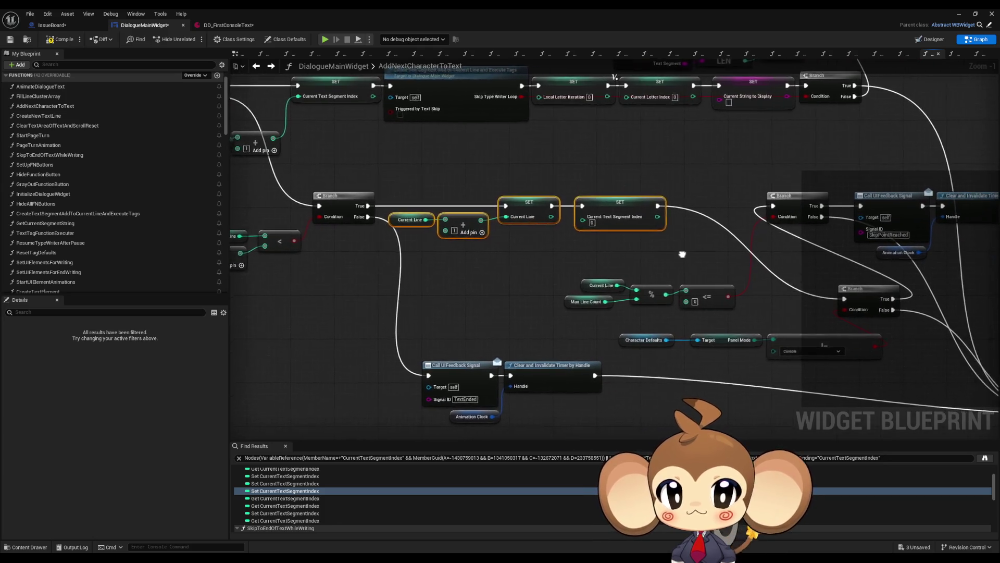
{"action": "scroll", "coordinate": [746, 222], "scroll_direction": "up", "scroll_amount": 3}
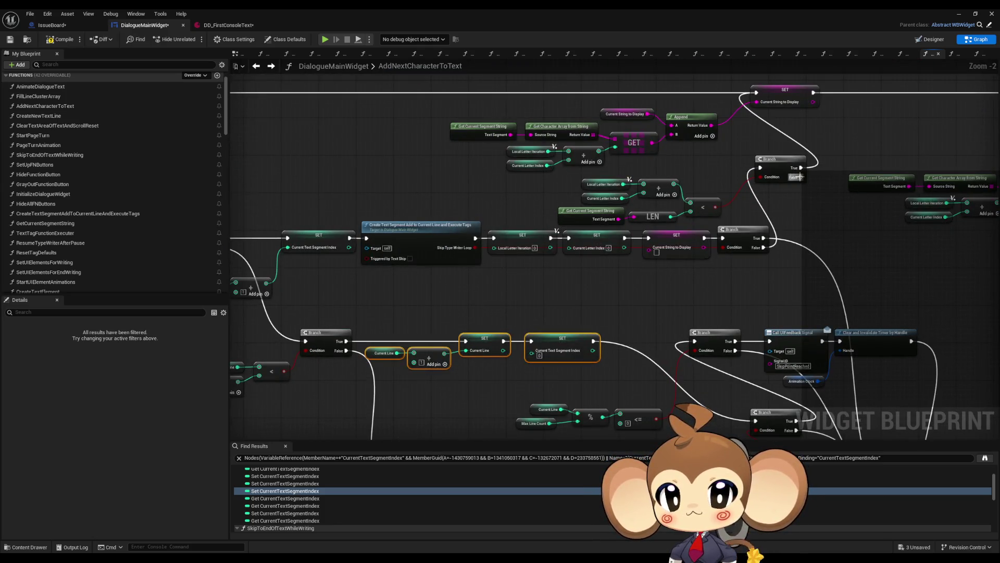
{"action": "mouse_move", "coordinate": [800, 177]}
{"action": "left_mouse_down"}
{"action": "mouse_move", "coordinate": [779, 217]}
{"action": "mouse_move", "coordinate": [369, 349]}
{"action": "mouse_move", "coordinate": [297, 335]}
{"action": "mouse_move", "coordinate": [306, 343]}
{"action": "mouse_move", "coordinate": [397, 317]}
{"action": "left_mouse_up"}
{"action": "left_click_drag", "start_coordinate": [329, 283], "coordinate": [526, 279]}
- Loop the letter-check Branch's False output back into the topmost Branch's exec input
{"action": "scroll", "coordinate": [458, 285], "scroll_direction": "up", "scroll_amount": 2}
{"action": "left_click_drag", "start_coordinate": [355, 211], "coordinate": [487, 250]}
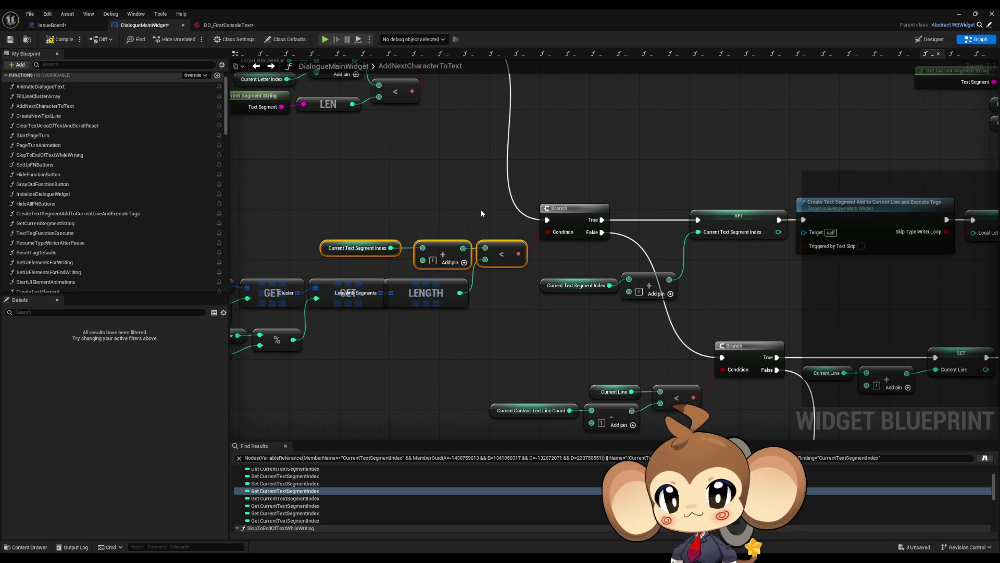
{"action": "scroll", "coordinate": [482, 213], "scroll_direction": "down", "scroll_amount": 1}
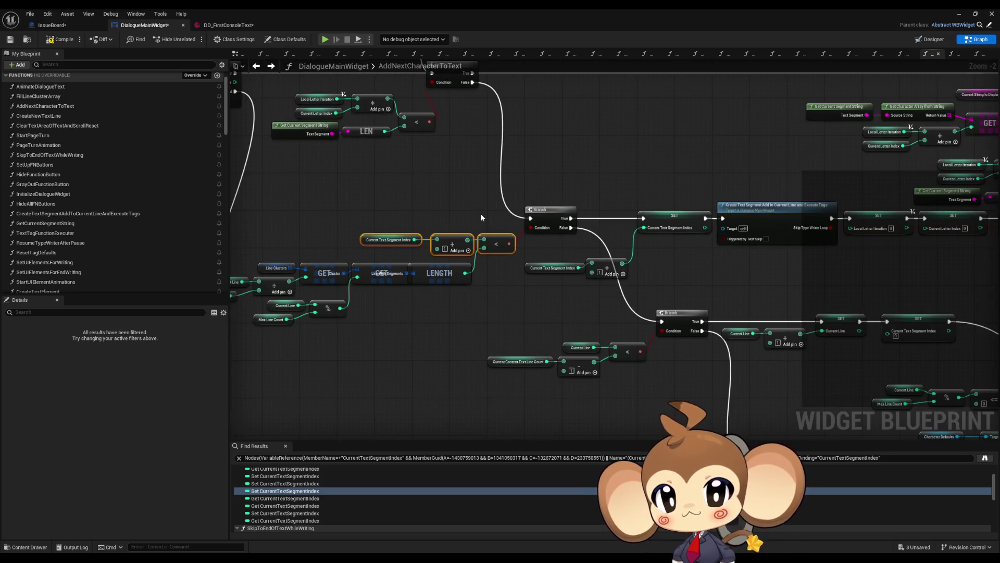
{"action": "scroll", "coordinate": [510, 217], "scroll_direction": "down", "scroll_amount": 1}
{"action": "left_click_drag", "start_coordinate": [510, 217], "coordinate": [314, 226]}
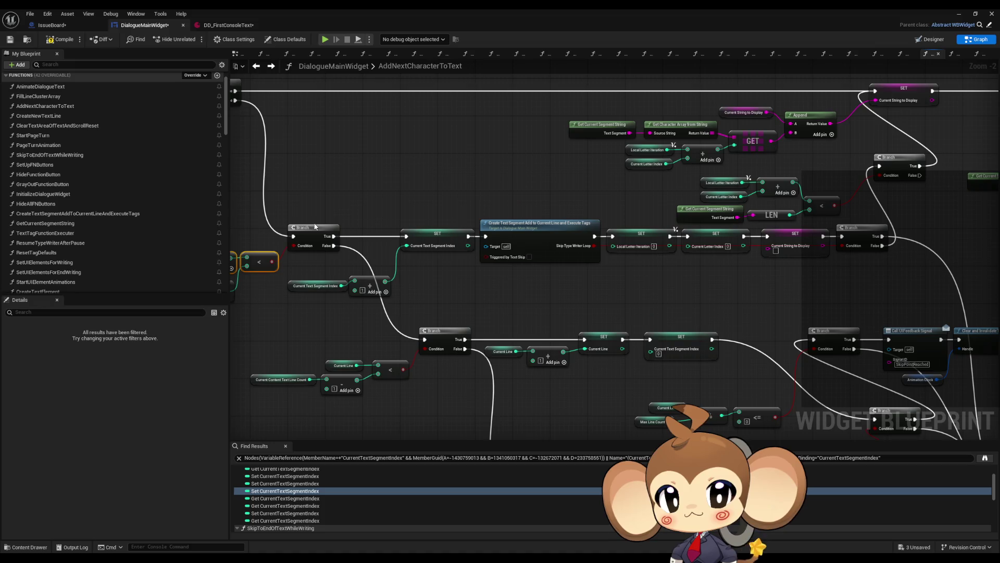
{"action": "left_click_drag", "start_coordinate": [315, 225], "coordinate": [397, 240]}
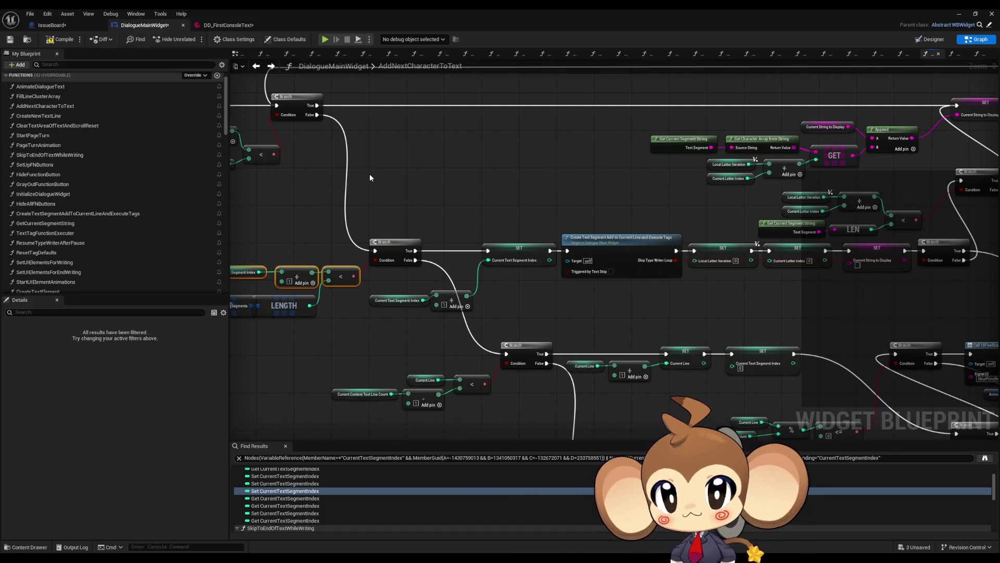
{"action": "mouse_move", "coordinate": [418, 180]}
{"action": "left_mouse_down"}
{"action": "mouse_move", "coordinate": [716, 255]}
{"action": "mouse_move", "coordinate": [742, 252]}
{"action": "left_mouse_up"}
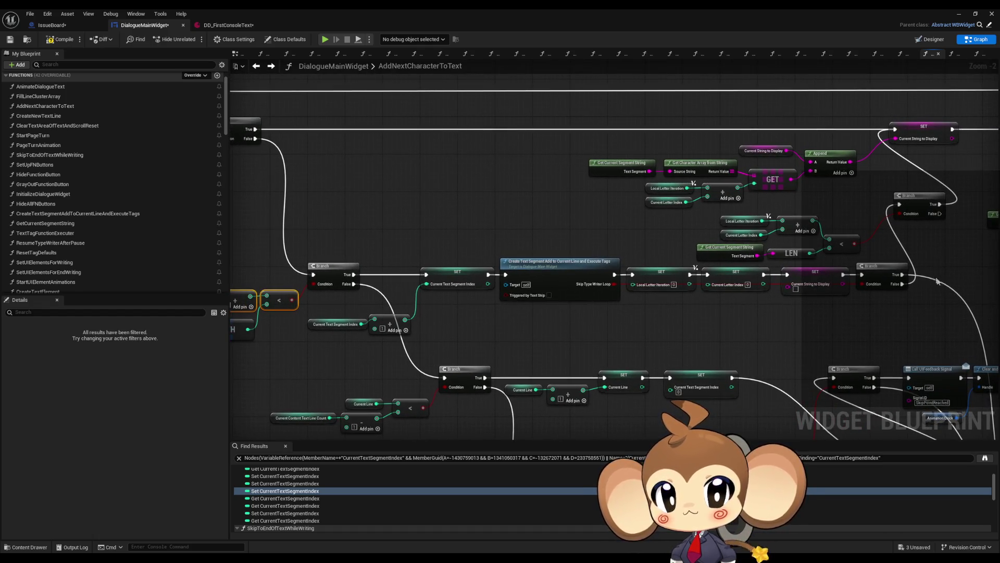
{"action": "mouse_move", "coordinate": [901, 286]}
{"action": "left_mouse_down"}
{"action": "mouse_move", "coordinate": [305, 151]}
{"action": "mouse_move", "coordinate": [567, 129]}
{"action": "left_mouse_up"}
{"action": "left_click_drag", "start_coordinate": [809, 204], "coordinate": [381, 189]}
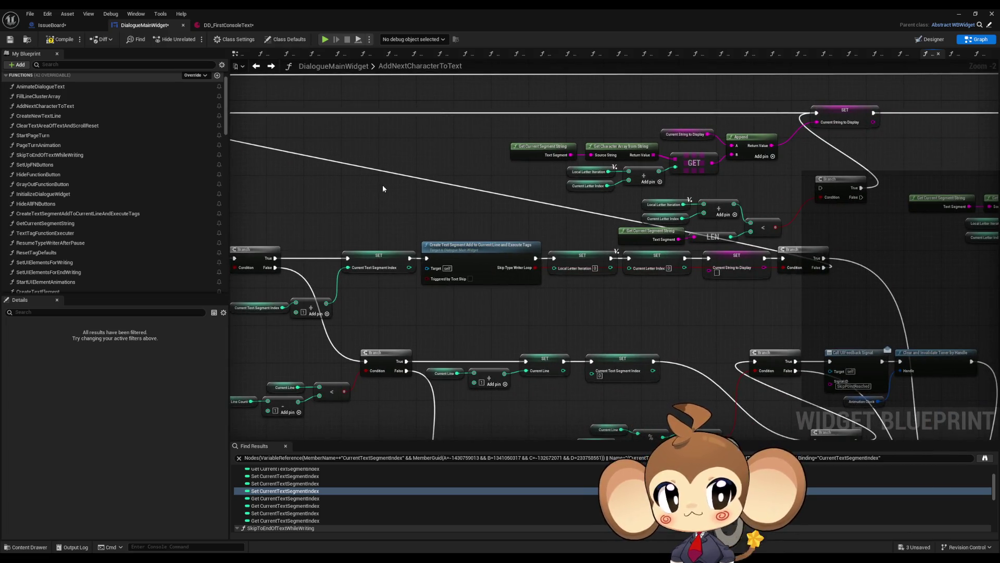
- Start a Play session from the level editor, choose New Game, and clear the output log
{"action": "left_click", "coordinate": [959, 14]}
{"action": "left_click", "coordinate": [194, 39]}
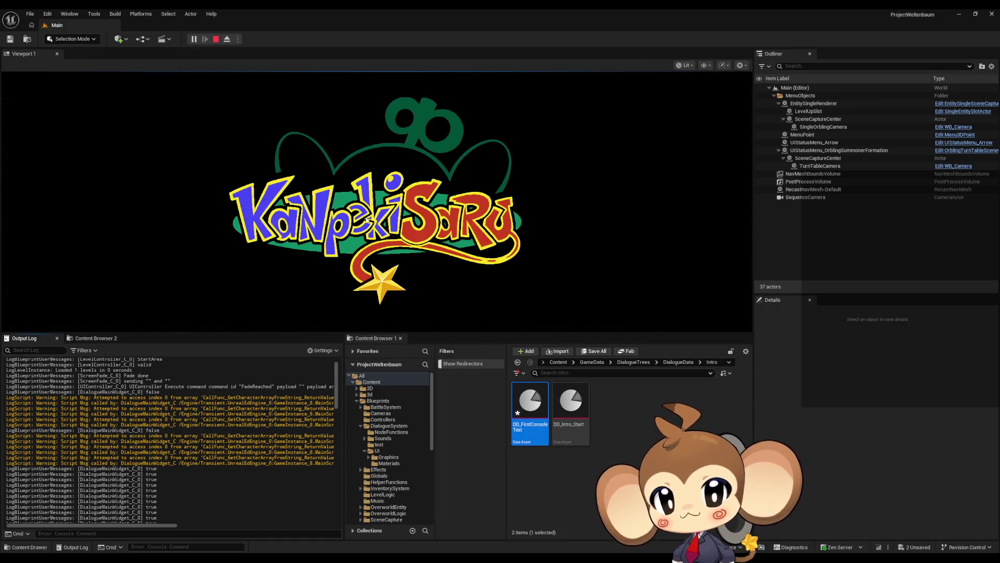
{"action": "left_click", "coordinate": [112, 293]}
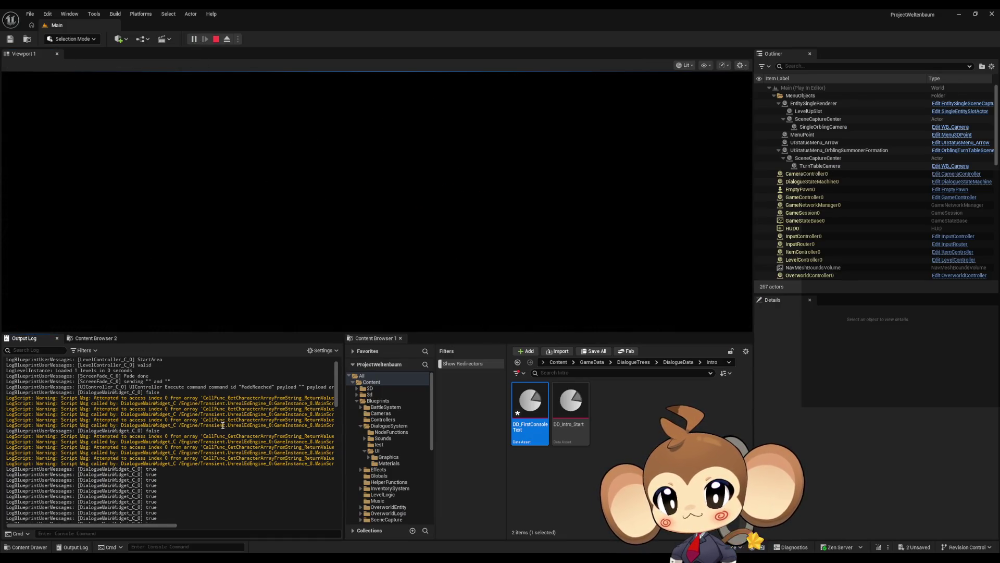
{"action": "right_click", "coordinate": [217, 420]}
{"action": "left_click", "coordinate": [245, 508]}
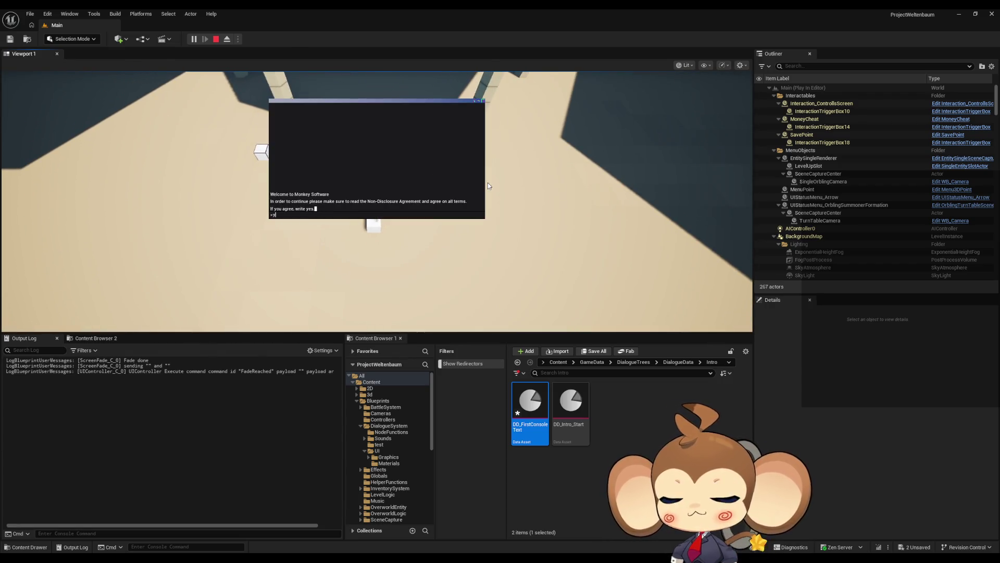
- Answer 'yes' to the NDA and 'y' to create the world, then go fullscreen with F11
{"action": "type", "text": "yes"}
{"action": "key", "text": "Return"}
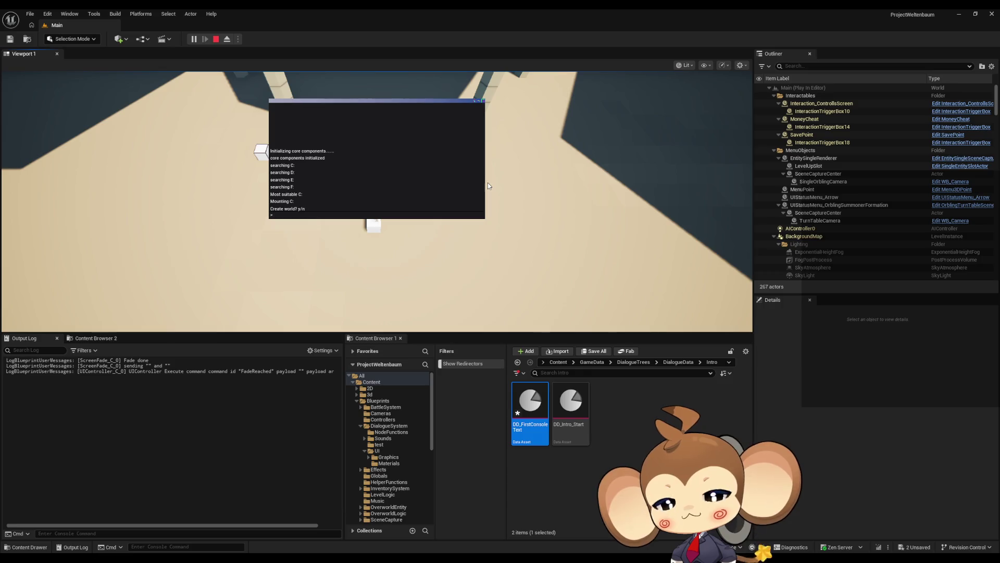
{"action": "type", "text": "y"}
{"action": "key", "text": "Return"}
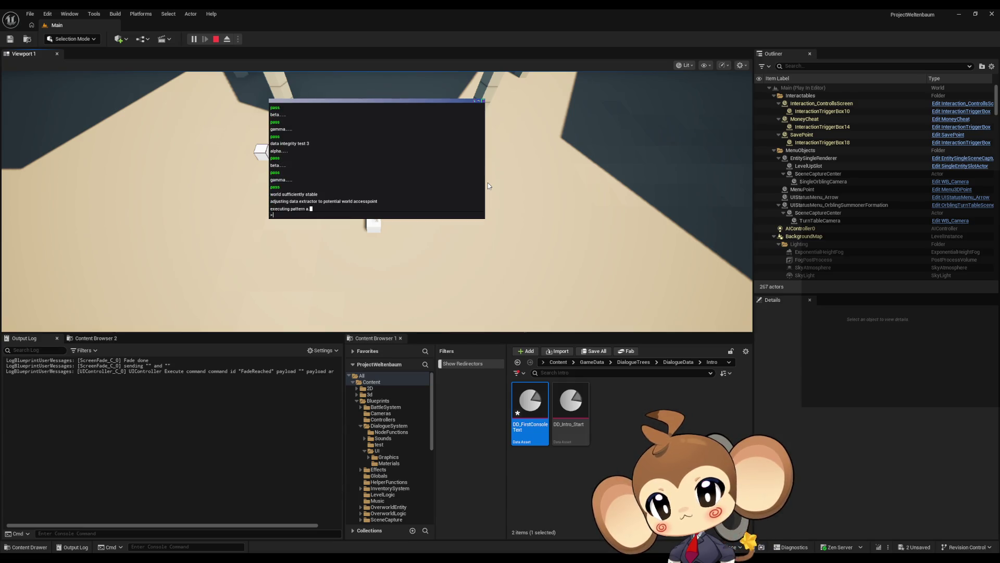
{"action": "key", "text": "F11"}
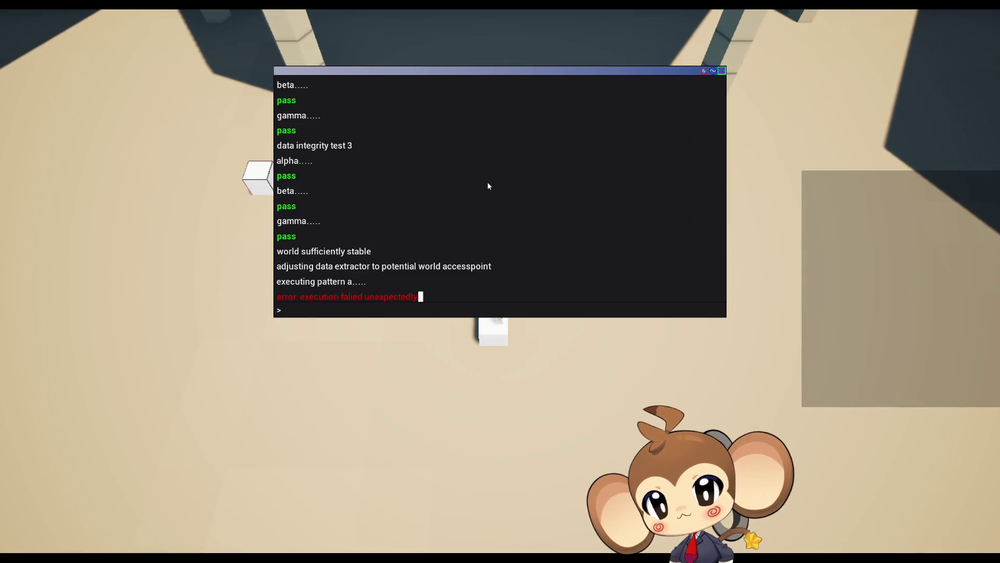
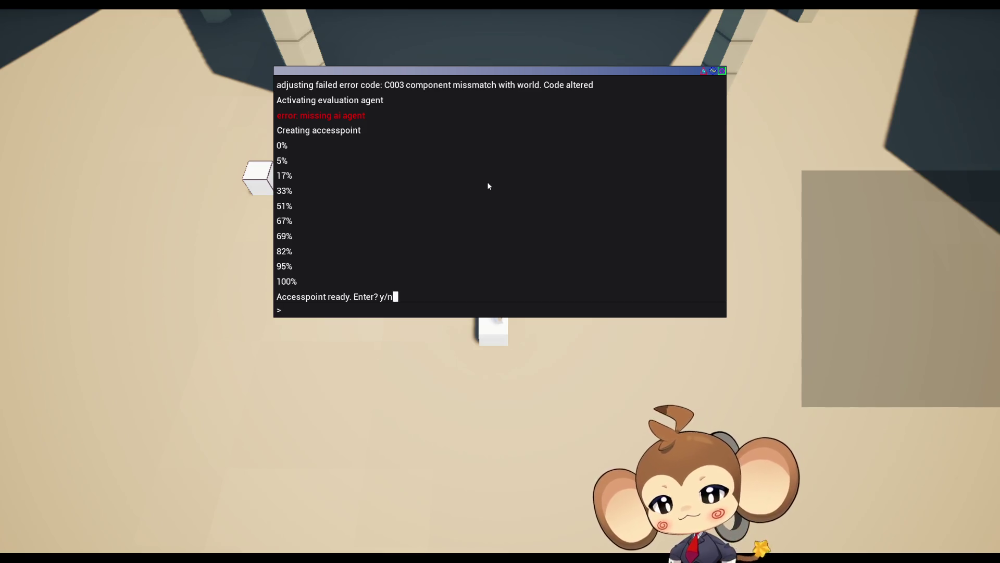
- Answer 'y' to the console prompt, stop the play session, and switch to DialogueMainWidget
{"action": "type", "text": "y"}
{"action": "key", "text": "Return"}
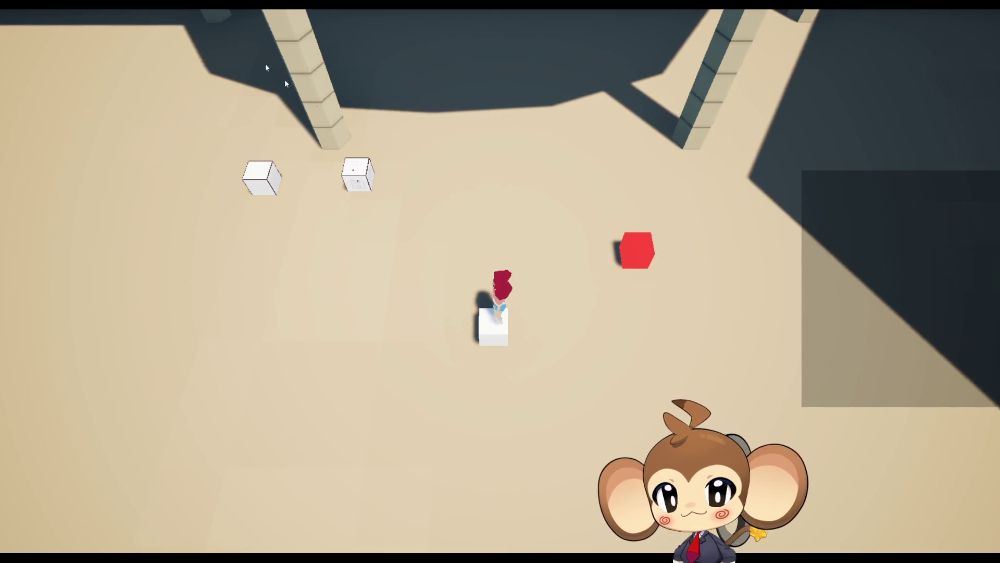
{"action": "key", "text": "F11"}
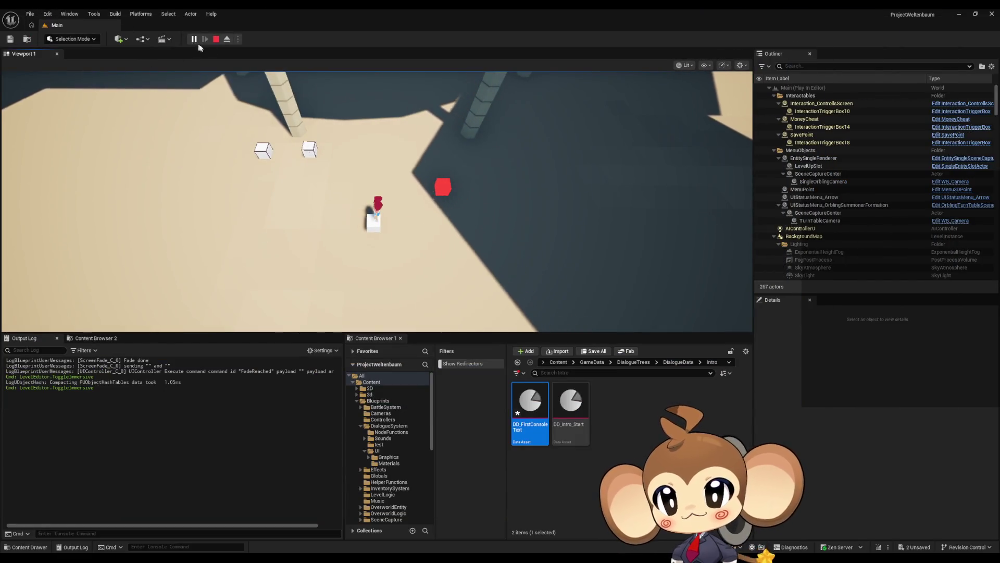
{"action": "left_click", "coordinate": [215, 39]}
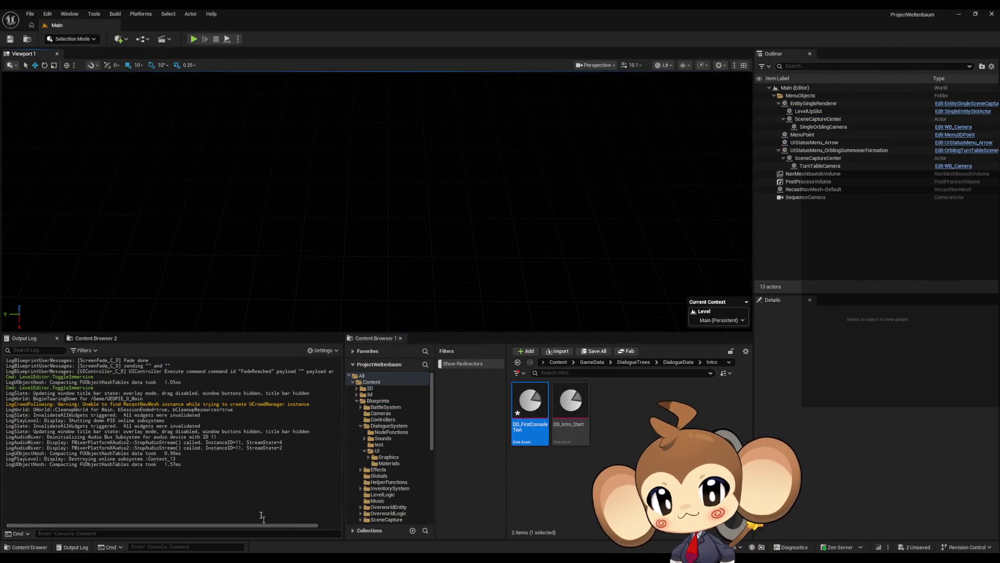
{"action": "mouse_move", "coordinate": [409, 558]}
{"action": "left_click", "coordinate": [447, 532]}
- Delete the Local Letter Iteration, LEN and < length-check nodes from AddNextCharacterToText
{"action": "left_click_drag", "start_coordinate": [465, 326], "coordinate": [673, 321]}
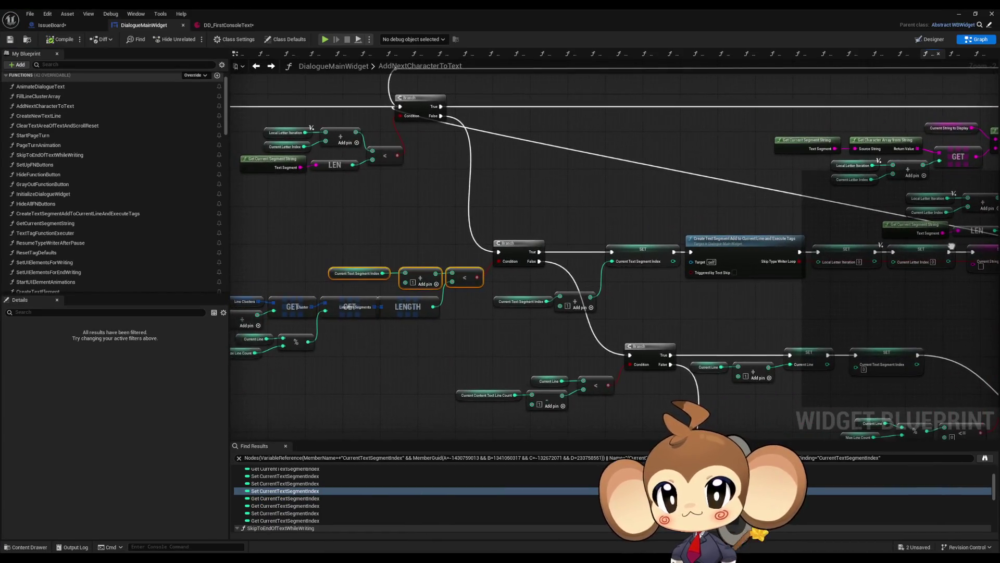
{"action": "scroll", "coordinate": [683, 312], "scroll_direction": "down", "scroll_amount": 2}
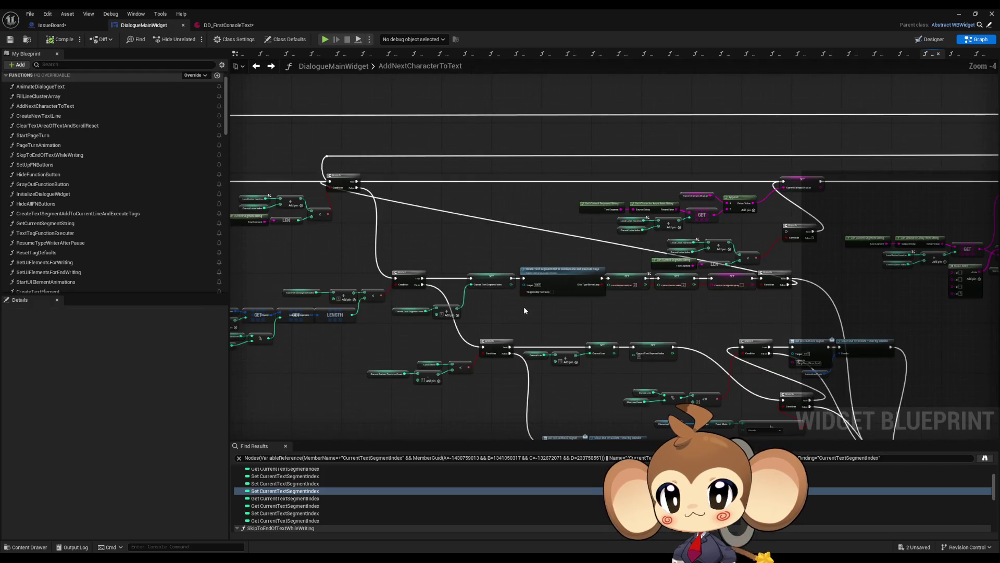
{"action": "mouse_move", "coordinate": [535, 319]}
{"action": "left_mouse_down"}
{"action": "mouse_move", "coordinate": [577, 321]}
{"action": "mouse_move", "coordinate": [667, 222]}
{"action": "left_mouse_up"}
{"action": "scroll", "coordinate": [667, 222], "scroll_direction": "up", "scroll_amount": 2}
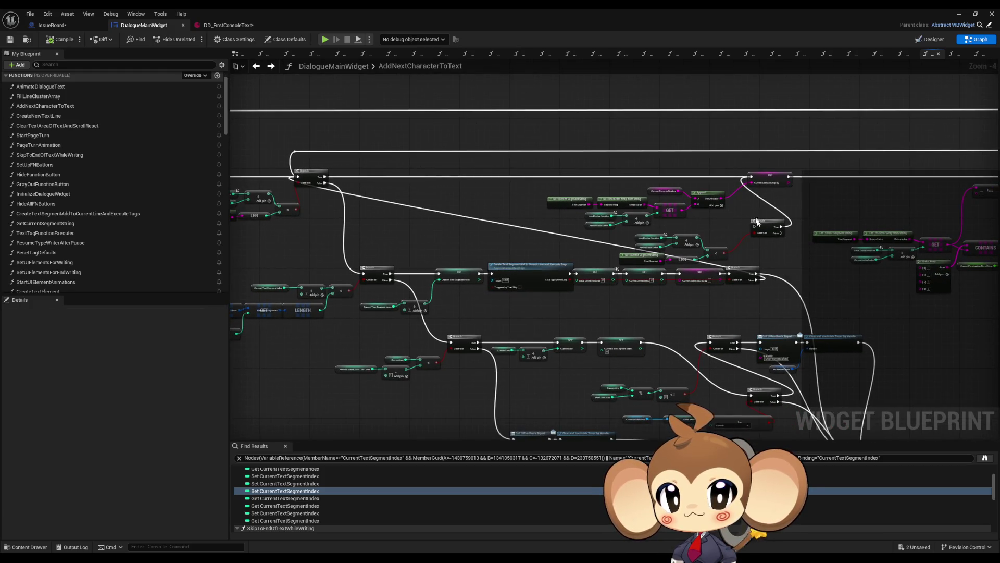
{"action": "left_click_drag", "start_coordinate": [771, 250], "coordinate": [727, 274]}
{"action": "mouse_move", "coordinate": [498, 241]}
{"action": "left_mouse_down"}
{"action": "mouse_move", "coordinate": [622, 290]}
{"action": "mouse_move", "coordinate": [668, 292]}
{"action": "mouse_move", "coordinate": [765, 191]}
{"action": "left_mouse_up"}
{"action": "key", "text": "Delete"}
- Shift the Branch, feedback signal, timer and line-count nodes to the right
{"action": "scroll", "coordinate": [654, 248], "scroll_direction": "down", "scroll_amount": 2}
{"action": "scroll", "coordinate": [643, 277], "scroll_direction": "up", "scroll_amount": 2}
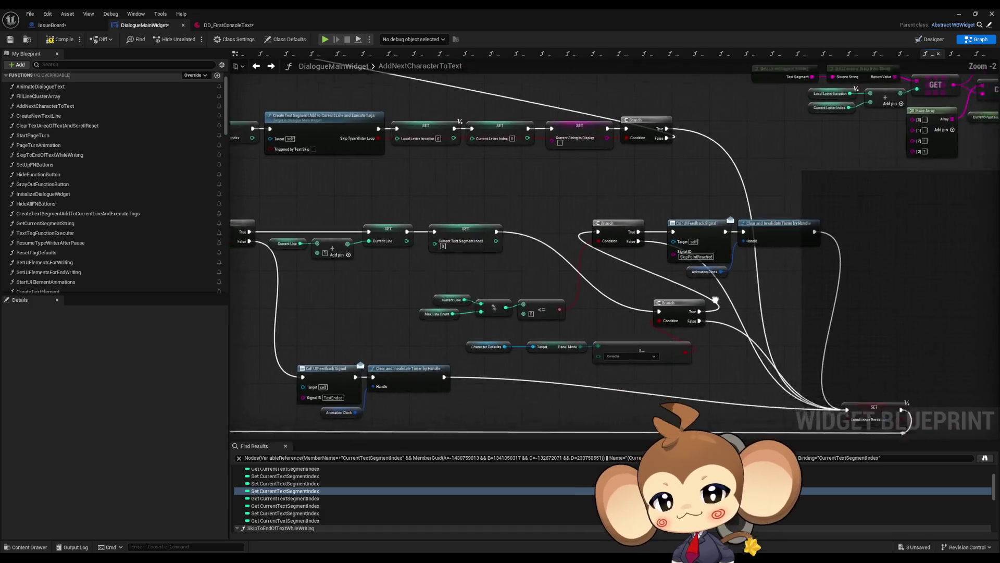
{"action": "left_click_drag", "start_coordinate": [725, 304], "coordinate": [591, 255]}
{"action": "left_click_drag", "start_coordinate": [476, 155], "coordinate": [647, 233]}
{"action": "left_click_drag", "start_coordinate": [653, 188], "coordinate": [817, 187]}
{"action": "mouse_move", "coordinate": [553, 267]}
{"action": "left_mouse_down"}
{"action": "mouse_move", "coordinate": [531, 215]}
{"action": "mouse_move", "coordinate": [480, 188]}
{"action": "mouse_move", "coordinate": [416, 187]}
{"action": "left_mouse_up"}
{"action": "left_click_drag", "start_coordinate": [295, 233], "coordinate": [435, 277]}
{"action": "left_click_drag", "start_coordinate": [370, 264], "coordinate": [552, 253]}
{"action": "mouse_move", "coordinate": [326, 283]}
{"action": "left_mouse_down"}
{"action": "mouse_move", "coordinate": [414, 304]}
{"action": "mouse_move", "coordinate": [369, 306]}
{"action": "mouse_move", "coordinate": [532, 320]}
{"action": "mouse_move", "coordinate": [408, 269]}
{"action": "mouse_move", "coordinate": [356, 231]}
{"action": "mouse_move", "coordinate": [538, 240]}
{"action": "left_mouse_up"}
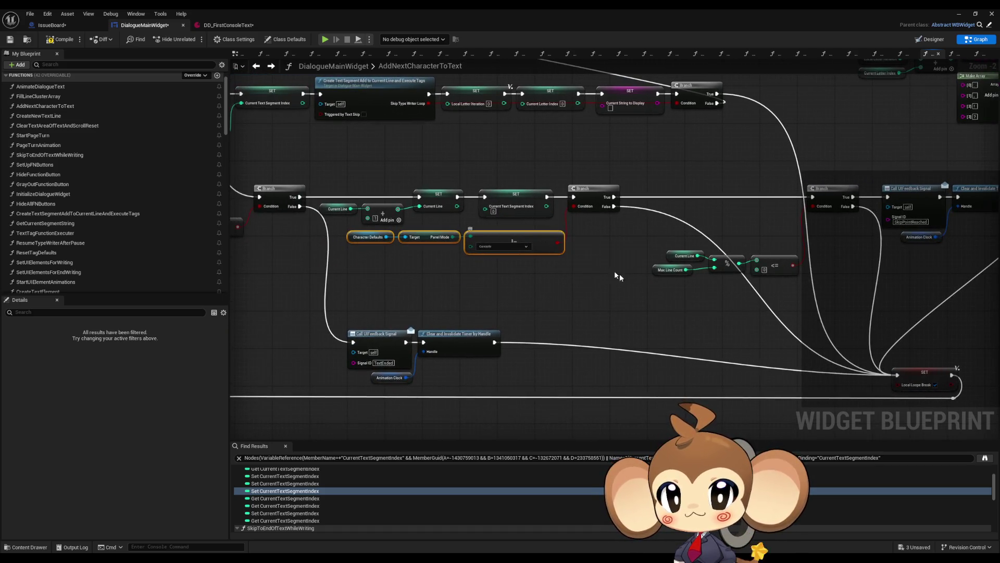
{"action": "left_click", "coordinate": [603, 267]}
- Pull the line-count, right Branch, feedback and timer nodes back left into a compact layout
{"action": "left_click_drag", "start_coordinate": [456, 252], "coordinate": [583, 306]}
{"action": "left_click_drag", "start_coordinate": [488, 292], "coordinate": [345, 301]}
{"action": "left_click", "coordinate": [345, 301]}
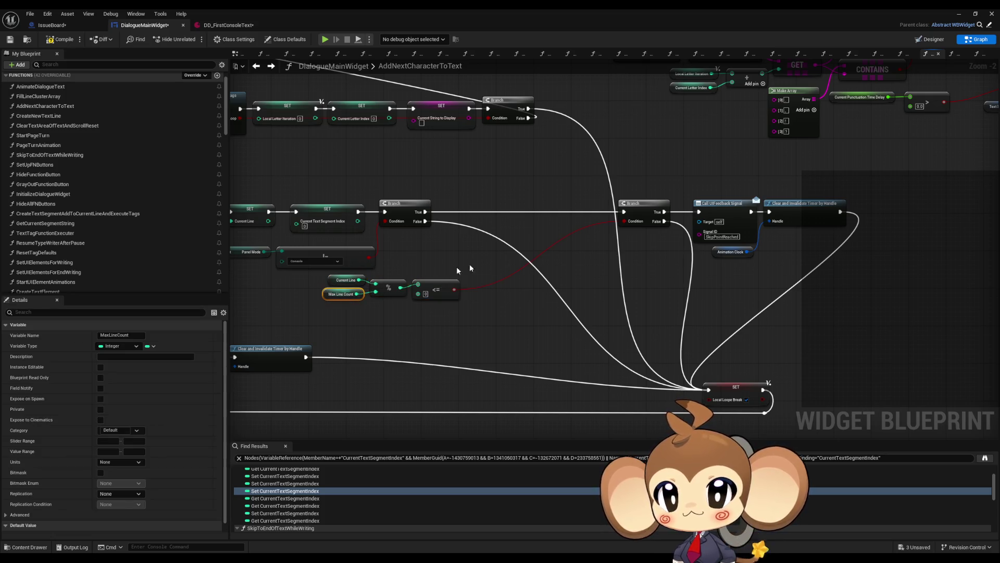
{"action": "left_click_drag", "start_coordinate": [651, 210], "coordinate": [499, 212]}
{"action": "left_click_drag", "start_coordinate": [707, 199], "coordinate": [761, 245]}
{"action": "left_click_drag", "start_coordinate": [721, 215], "coordinate": [561, 213]}
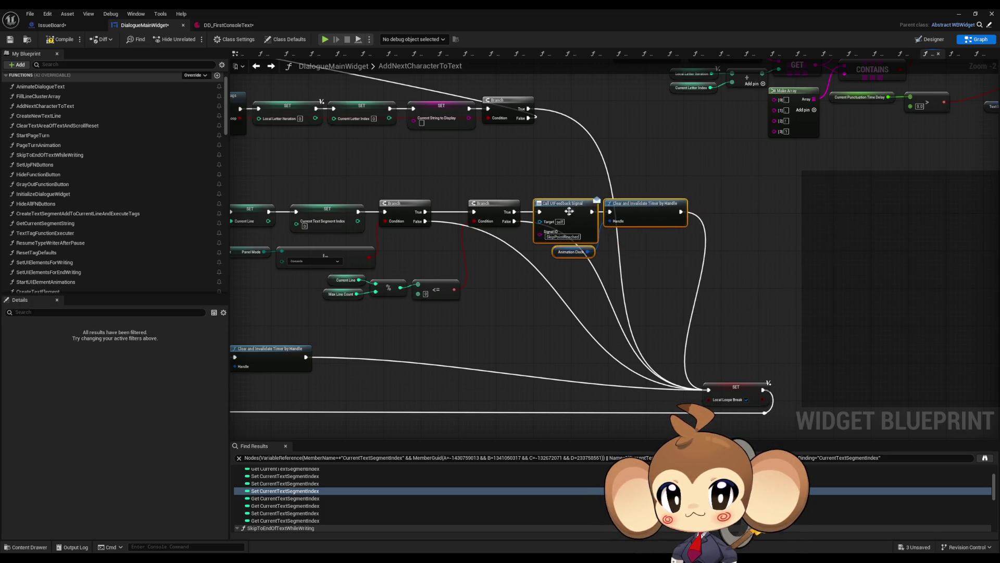
{"action": "left_click", "coordinate": [731, 233]}
{"action": "left_click_drag", "start_coordinate": [661, 283], "coordinate": [724, 258]}
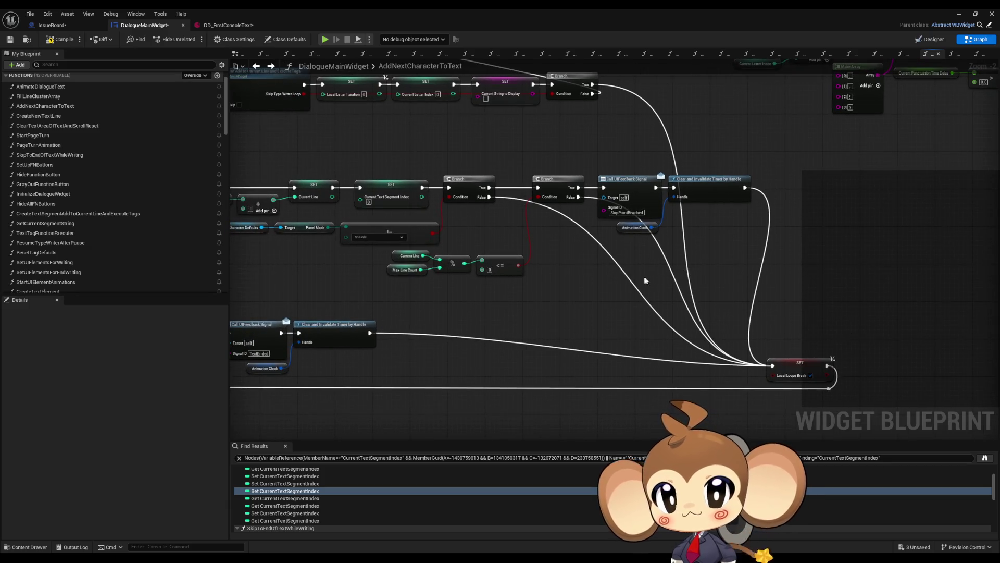
{"action": "scroll", "coordinate": [613, 286], "scroll_direction": "down", "scroll_amount": 4}
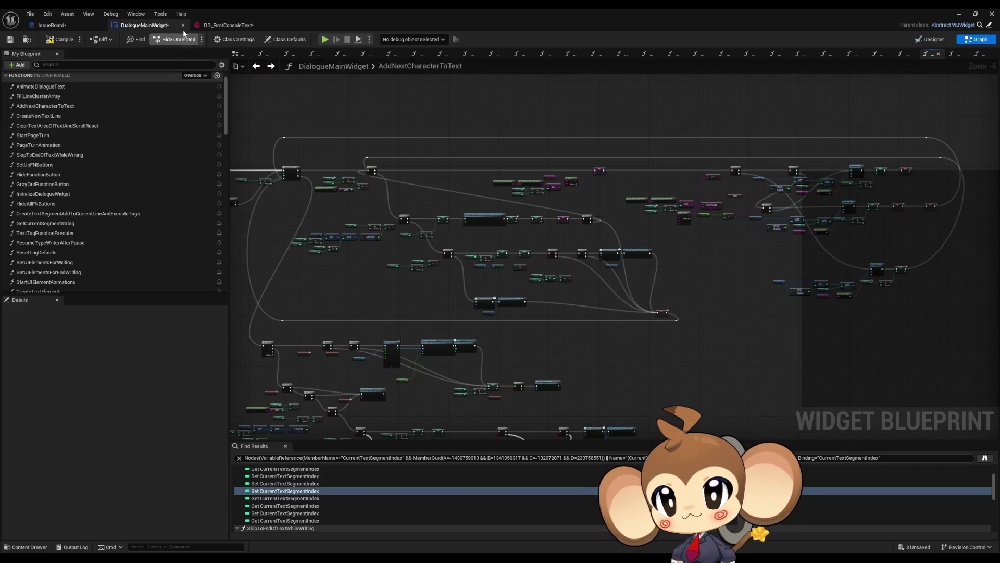
{"action": "left_click", "coordinate": [69, 25]}
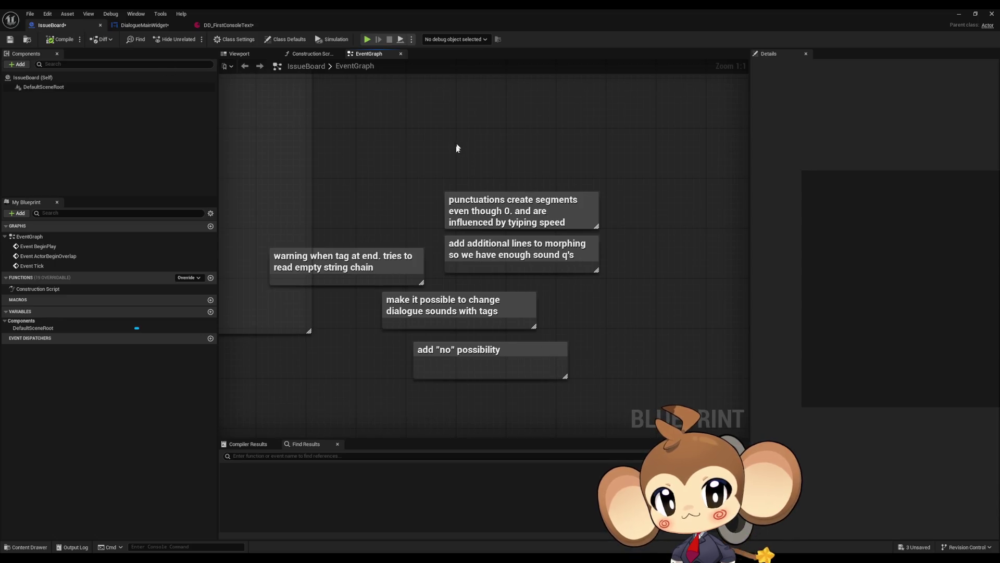
- Delete the two right-hand comment notes and the tag-at-end warning, then return to DialogueMainWidget
{"action": "left_click_drag", "start_coordinate": [481, 151], "coordinate": [549, 258]}
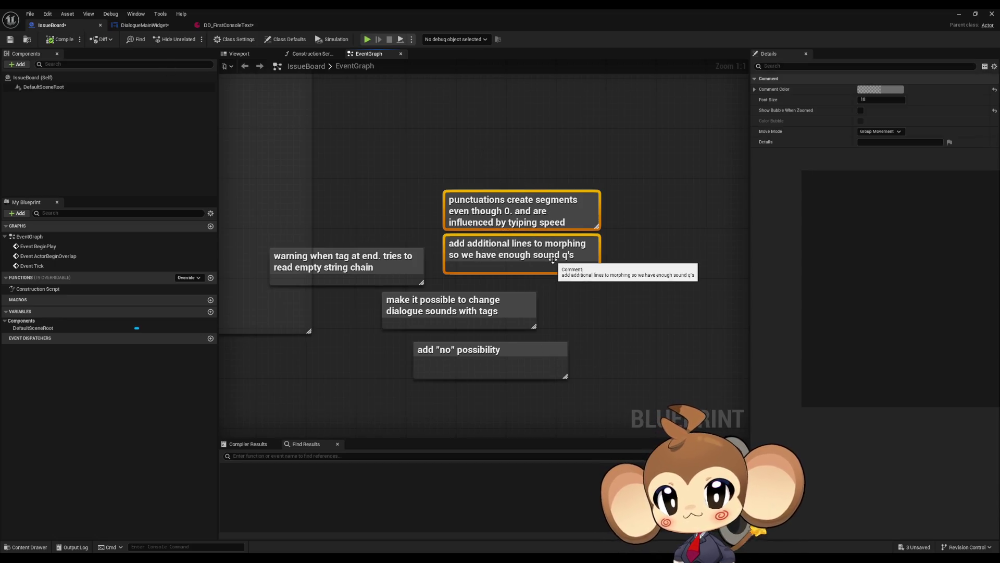
{"action": "key", "text": "Delete"}
{"action": "mouse_move", "coordinate": [328, 261]}
{"action": "left_mouse_down"}
{"action": "mouse_move", "coordinate": [349, 231]}
{"action": "mouse_move", "coordinate": [380, 220]}
{"action": "mouse_move", "coordinate": [409, 228]}
{"action": "left_mouse_up"}
{"action": "key", "text": "Delete"}
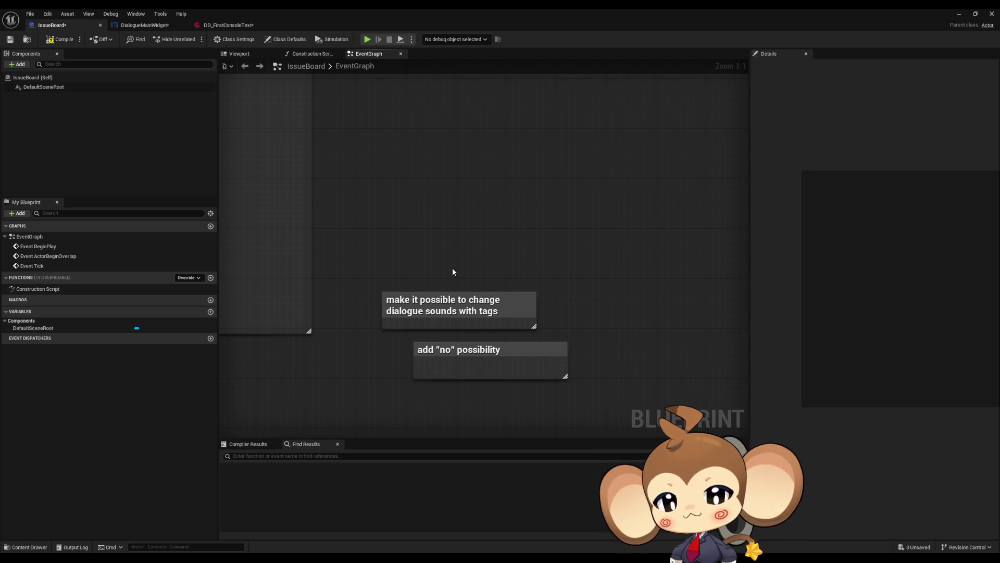
{"action": "left_click_drag", "start_coordinate": [404, 204], "coordinate": [480, 264]}
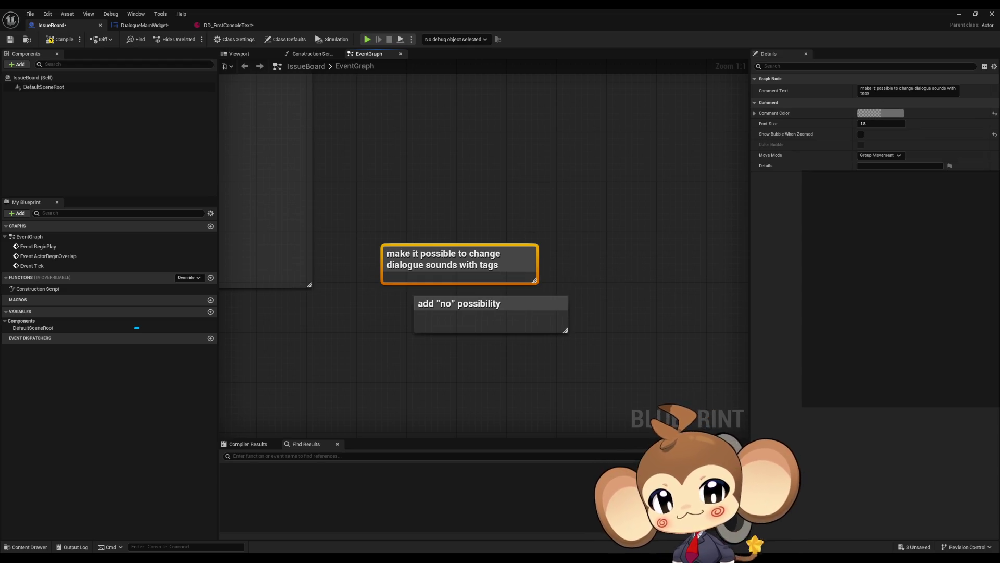
{"action": "left_click", "coordinate": [143, 25]}
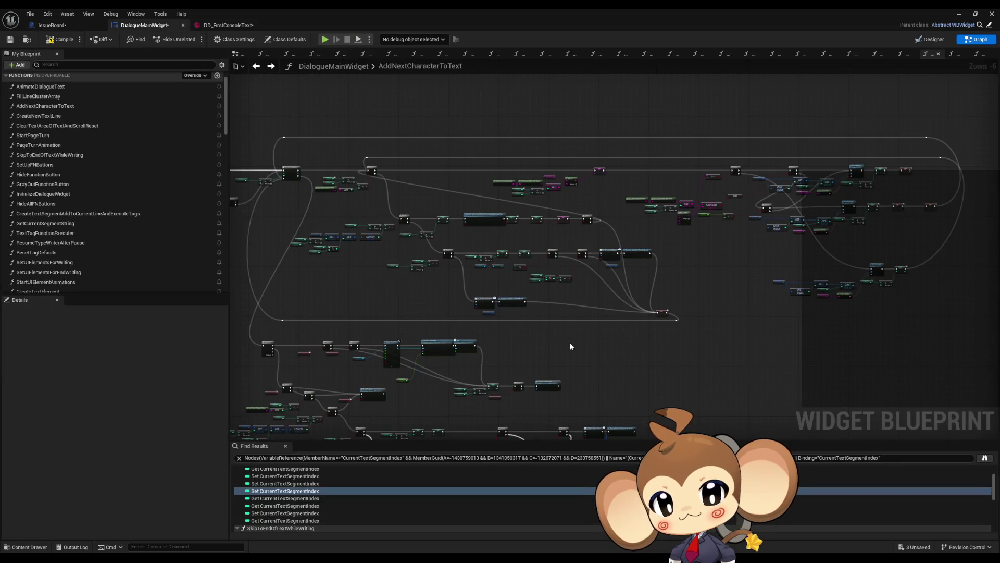
- Open AnimateDialogueText, peek inside Set Variables from Character Set, and go back
{"action": "scroll", "coordinate": [548, 336], "scroll_direction": "down", "scroll_amount": 3}
{"action": "scroll", "coordinate": [46, 125], "scroll_direction": "up", "scroll_amount": 1}
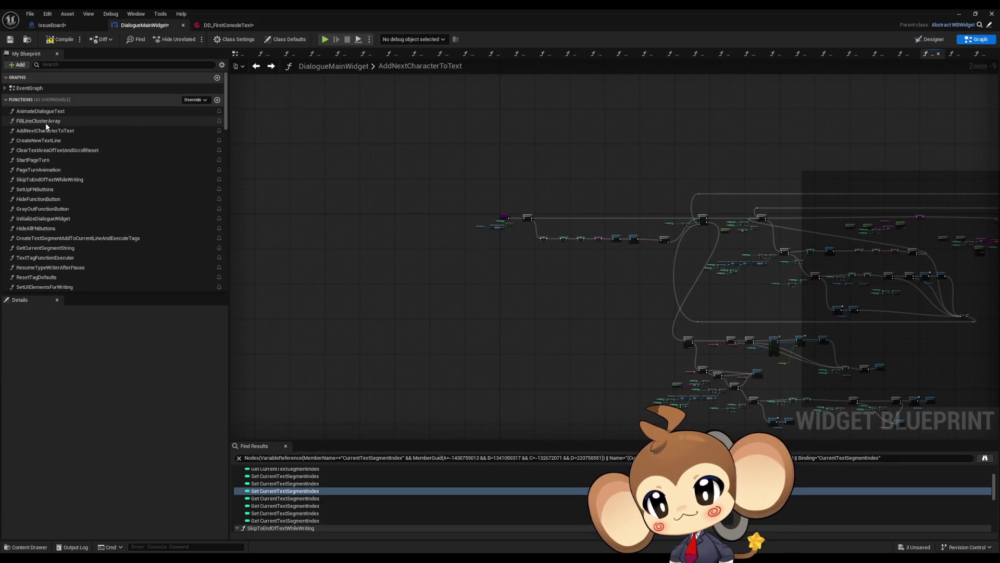
{"action": "double_click", "coordinate": [46, 121]}
{"action": "double_click", "coordinate": [40, 111]}
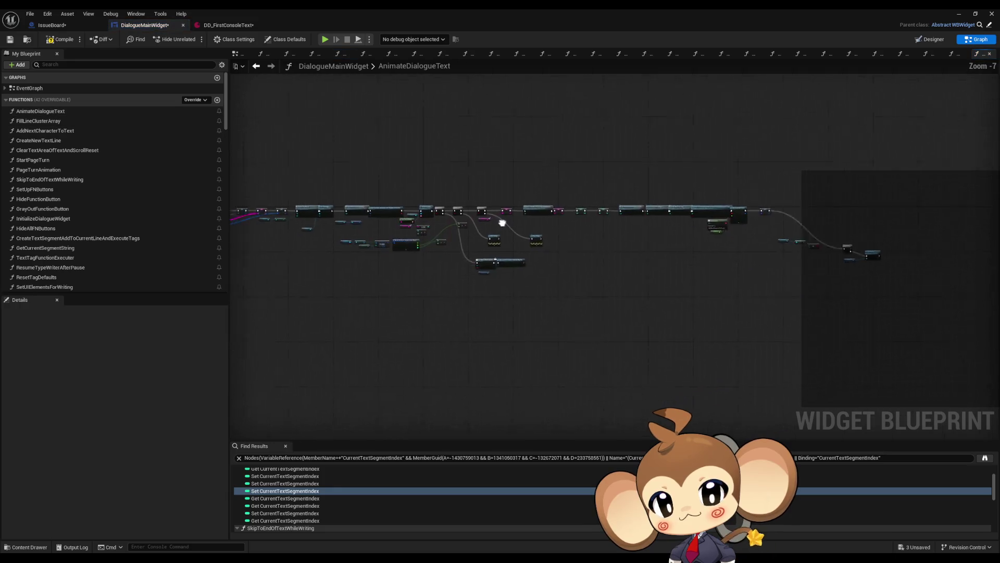
{"action": "left_click_drag", "start_coordinate": [497, 224], "coordinate": [534, 214]}
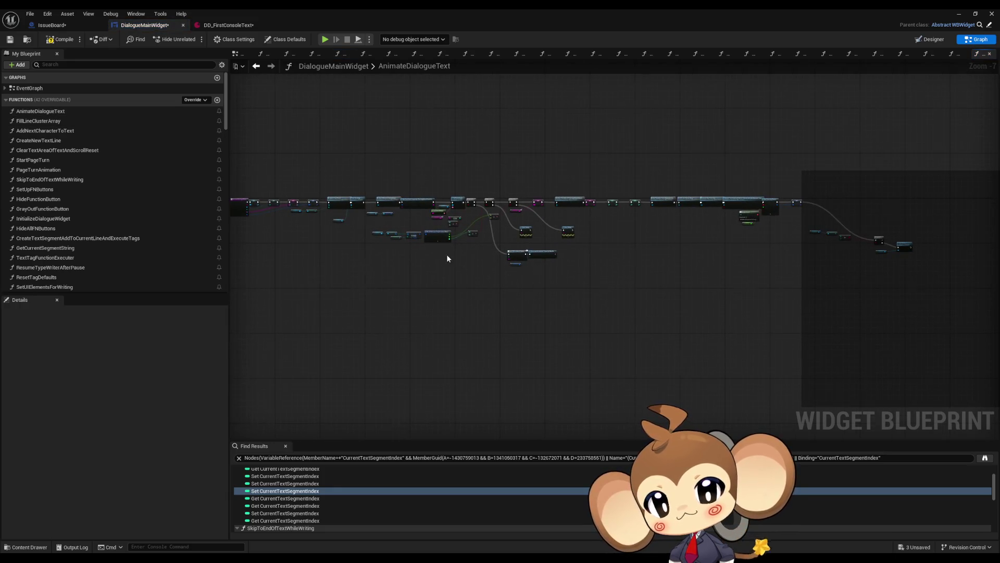
{"action": "scroll", "coordinate": [453, 256], "scroll_direction": "up", "scroll_amount": 6}
{"action": "left_click_drag", "start_coordinate": [669, 247], "coordinate": [460, 245]}
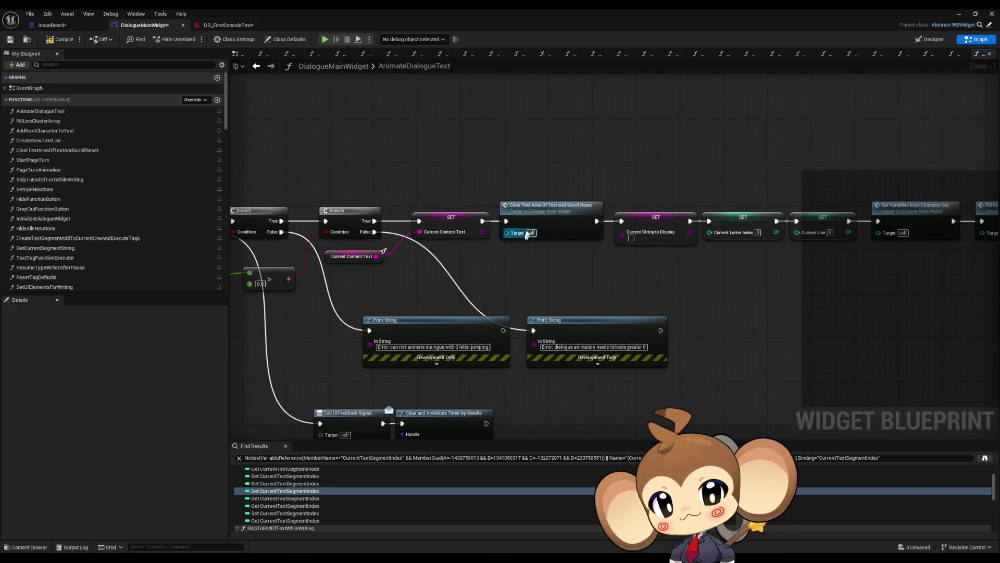
{"action": "left_click_drag", "start_coordinate": [901, 209], "coordinate": [644, 208]}
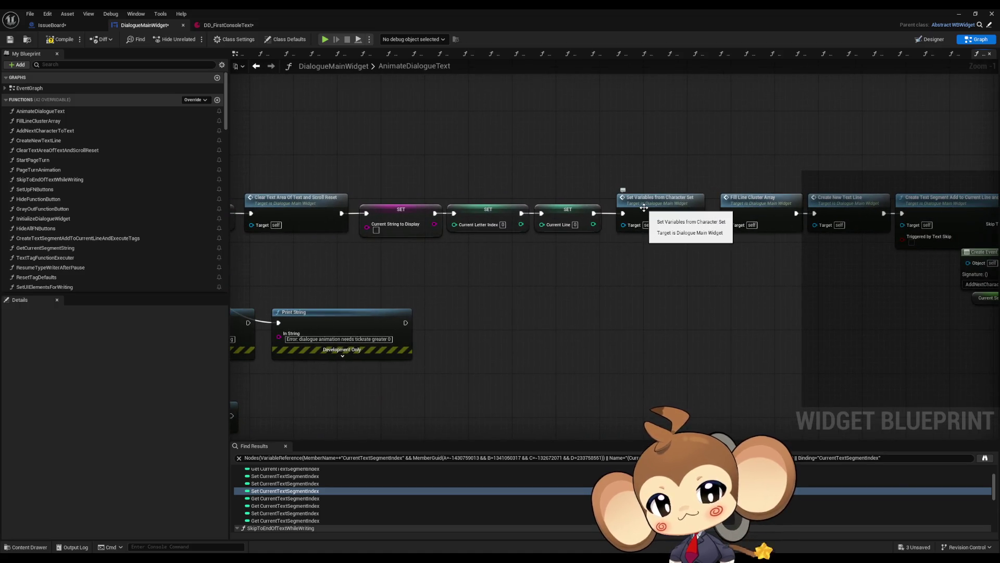
{"action": "double_click", "coordinate": [644, 207]}
{"action": "scroll", "coordinate": [541, 280], "scroll_direction": "down", "scroll_amount": 1}
{"action": "left_click_drag", "start_coordinate": [541, 279], "coordinate": [504, 299]}
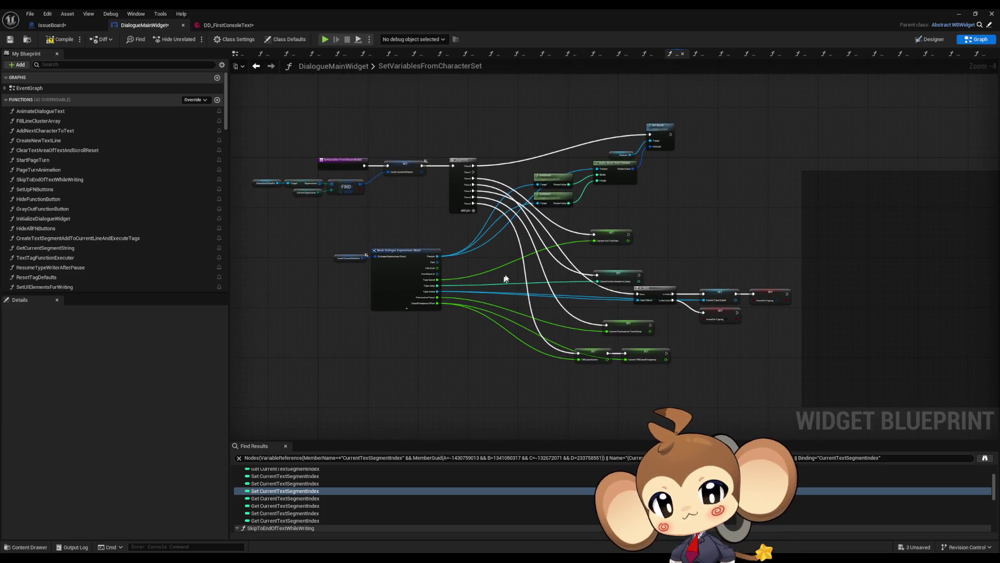
{"action": "left_click", "coordinate": [256, 65]}
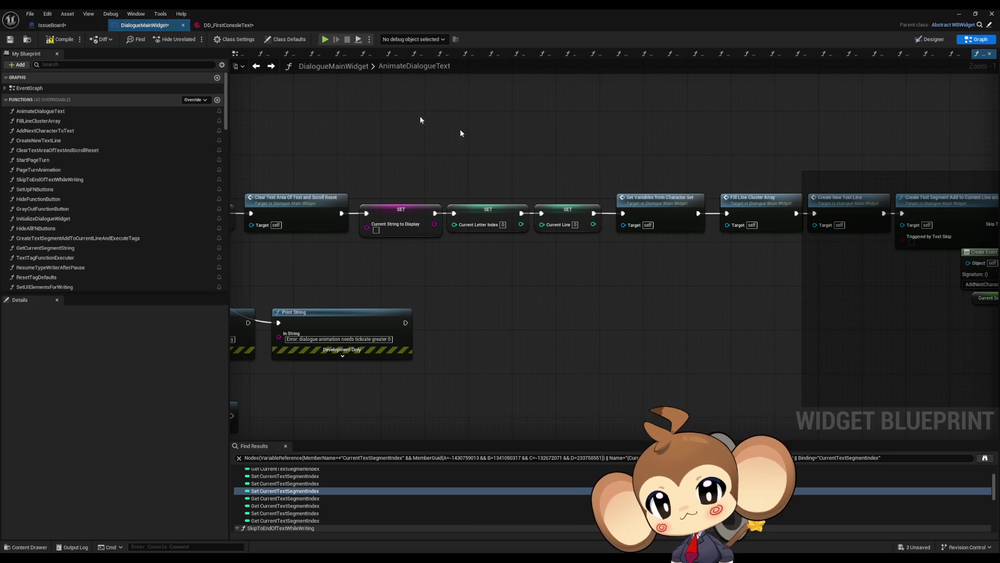
- Inspect the Fill Line Cluster Array and Create New Text Line nodes, then select Set Variables from Character Set
{"action": "scroll", "coordinate": [730, 233], "scroll_direction": "down", "scroll_amount": 1}
{"action": "left_click_drag", "start_coordinate": [731, 233], "coordinate": [541, 227]}
{"action": "left_click", "coordinate": [541, 227]}
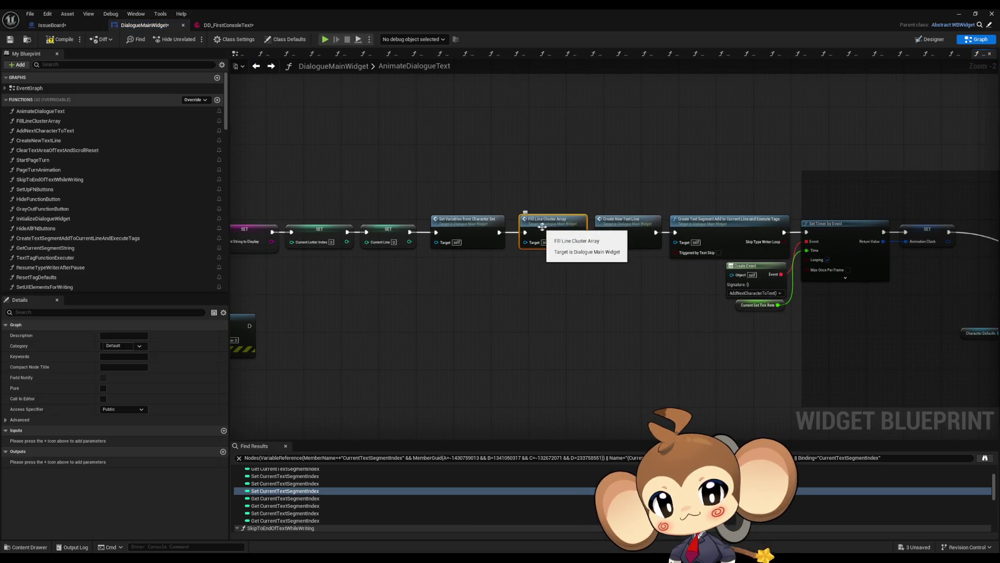
{"action": "scroll", "coordinate": [541, 228], "scroll_direction": "up", "scroll_amount": 2}
{"action": "left_click", "coordinate": [618, 252]}
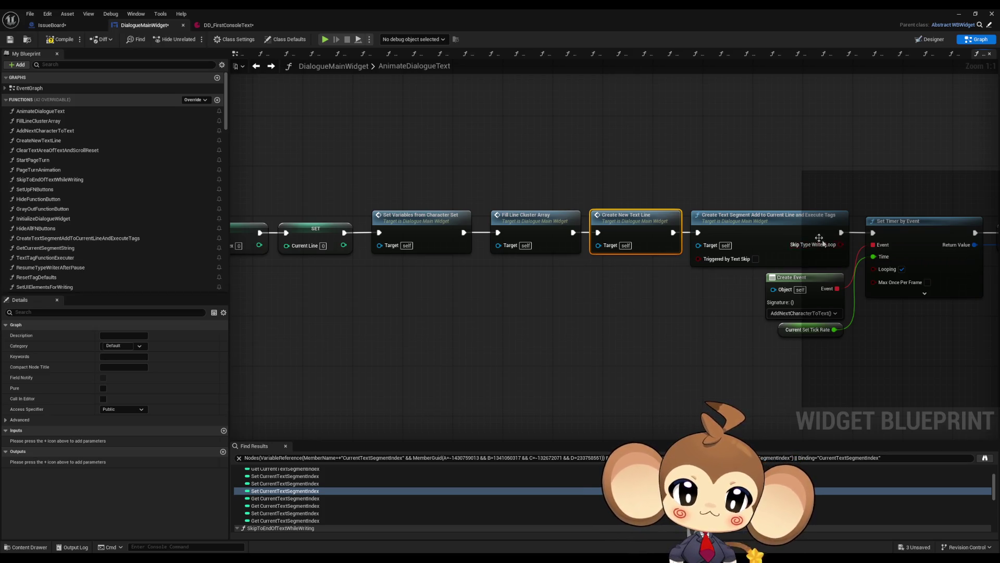
{"action": "scroll", "coordinate": [613, 303], "scroll_direction": "down", "scroll_amount": 5}
{"action": "scroll", "coordinate": [590, 252], "scroll_direction": "up", "scroll_amount": 2}
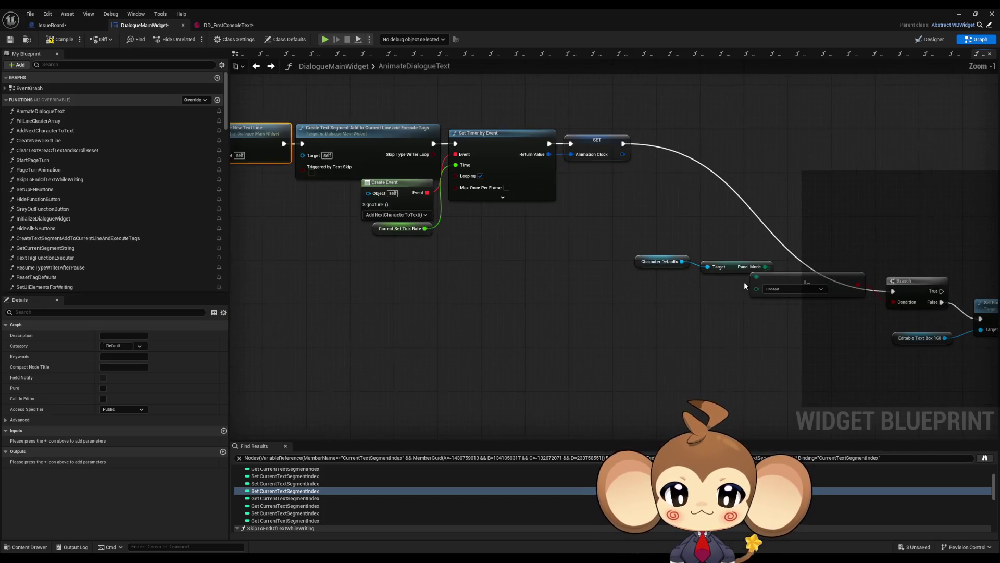
{"action": "scroll", "coordinate": [715, 329], "scroll_direction": "up", "scroll_amount": 2}
{"action": "left_click", "coordinate": [715, 325]}
{"action": "left_click_drag", "start_coordinate": [666, 318], "coordinate": [719, 309]}
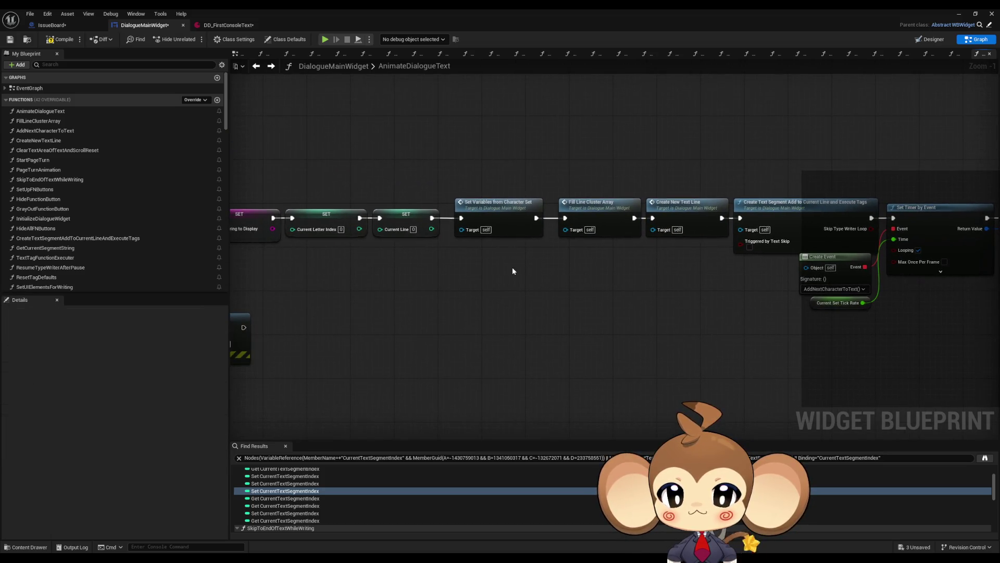
{"action": "left_click", "coordinate": [478, 207]}
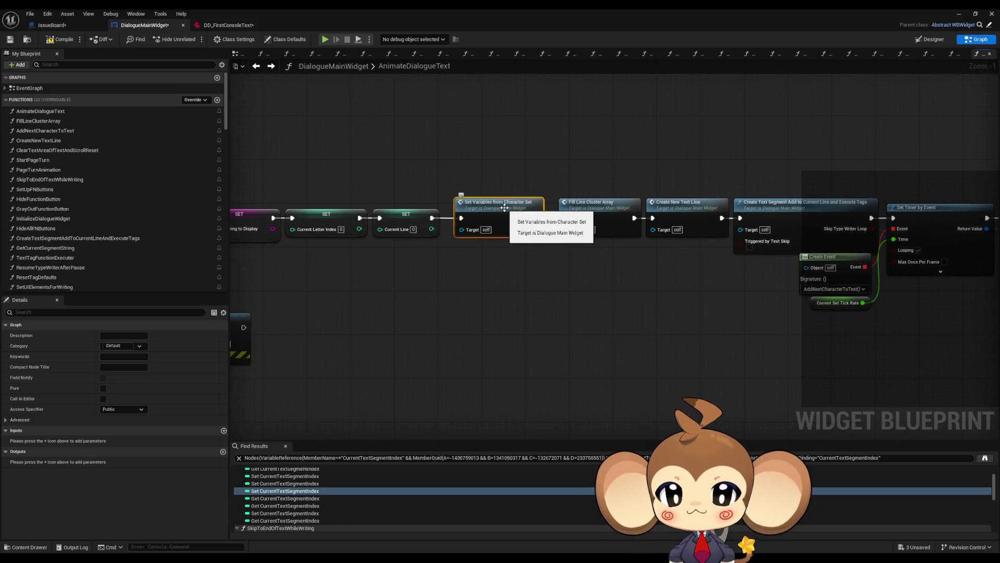
- Open SetVariablesFromCharacterSet and move the Current Letter Amount to Jump node up
{"action": "double_click", "coordinate": [504, 208]}
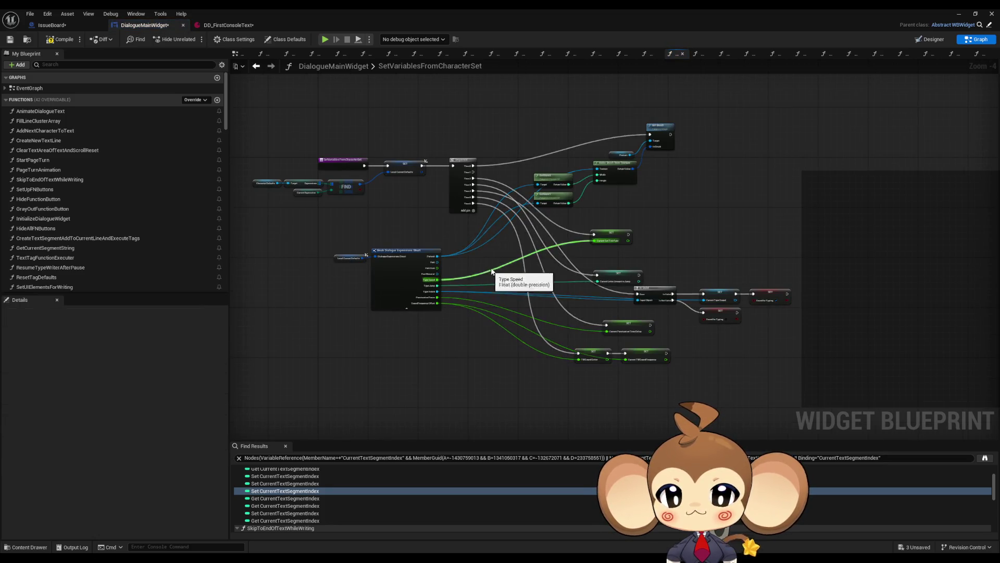
{"action": "scroll", "coordinate": [598, 220], "scroll_direction": "up", "scroll_amount": 4}
{"action": "scroll", "coordinate": [610, 224], "scroll_direction": "down", "scroll_amount": 3}
{"action": "mouse_move", "coordinate": [603, 167]}
{"action": "left_mouse_down"}
{"action": "mouse_move", "coordinate": [664, 224]}
{"action": "mouse_move", "coordinate": [640, 203]}
{"action": "mouse_move", "coordinate": [636, 178]}
{"action": "left_mouse_up"}
{"action": "scroll", "coordinate": [664, 223], "scroll_direction": "up", "scroll_amount": 3}
{"action": "left_click", "coordinate": [651, 214]}
{"action": "left_click", "coordinate": [644, 222]}
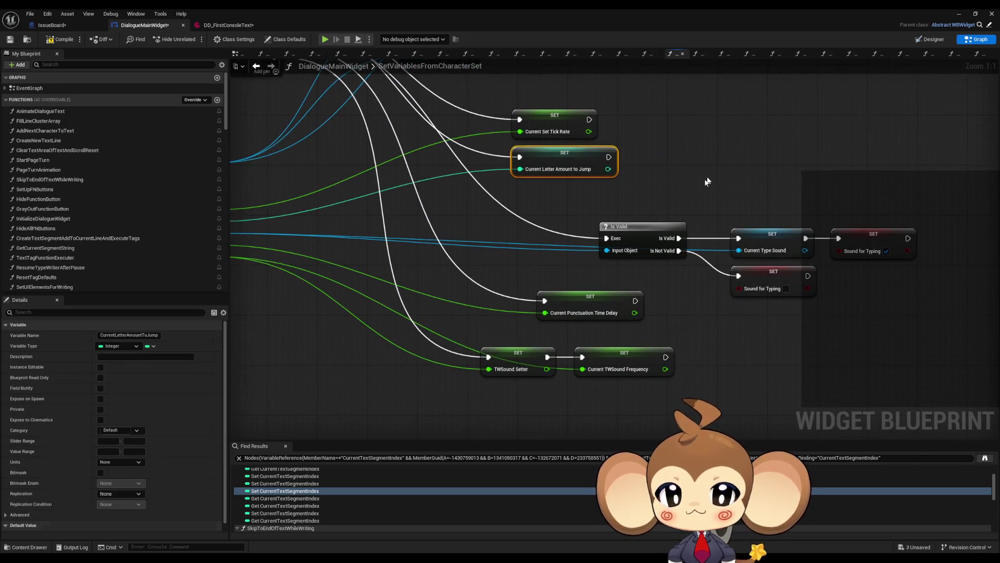
- Lower the TWSound Setter, Current TWSound Frequency and Punctuation Time Delay nodes, and view TWSound Setter's settings
{"action": "mouse_move", "coordinate": [546, 290]}
{"action": "left_mouse_down"}
{"action": "mouse_move", "coordinate": [665, 329]}
{"action": "mouse_move", "coordinate": [659, 393]}
{"action": "left_mouse_up"}
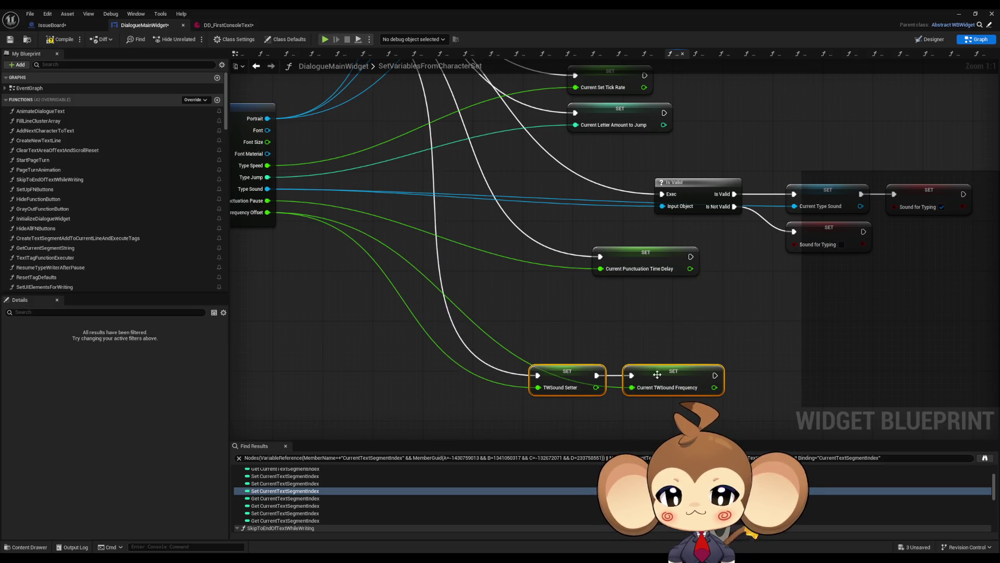
{"action": "left_click", "coordinate": [642, 302]}
{"action": "left_click_drag", "start_coordinate": [639, 254], "coordinate": [632, 298]}
{"action": "left_click", "coordinate": [636, 339]}
{"action": "left_click", "coordinate": [558, 377]}
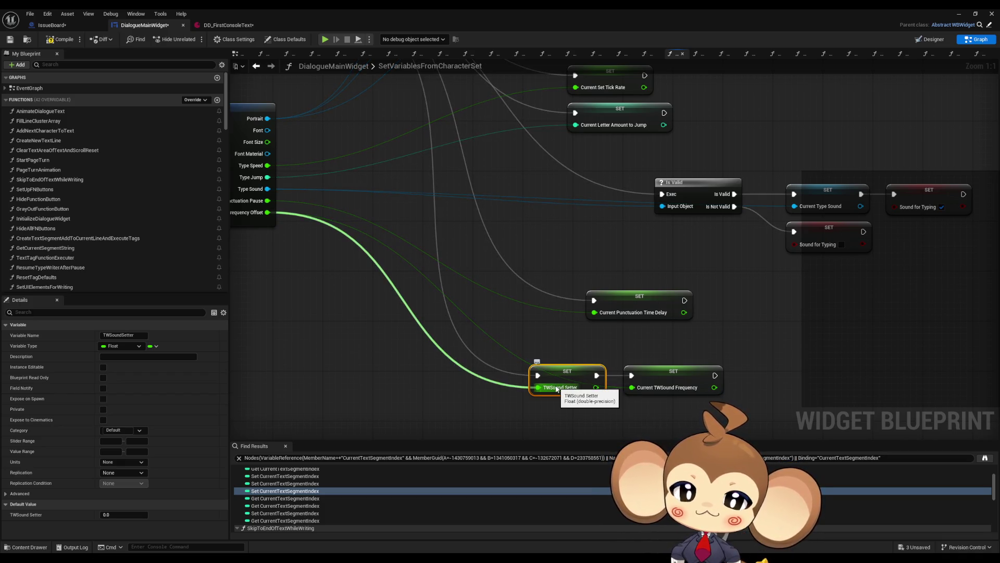
{"action": "left_click_drag", "start_coordinate": [345, 271], "coordinate": [401, 264]}
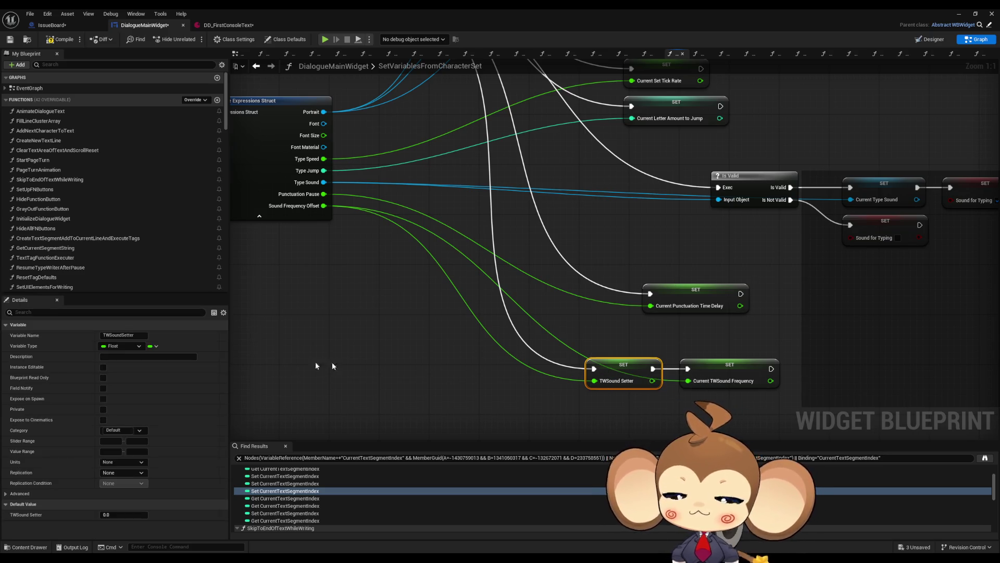
{"action": "scroll", "coordinate": [81, 271], "scroll_direction": "down", "scroll_amount": 1}
{"action": "scroll", "coordinate": [84, 271], "scroll_direction": "down", "scroll_amount": 15}
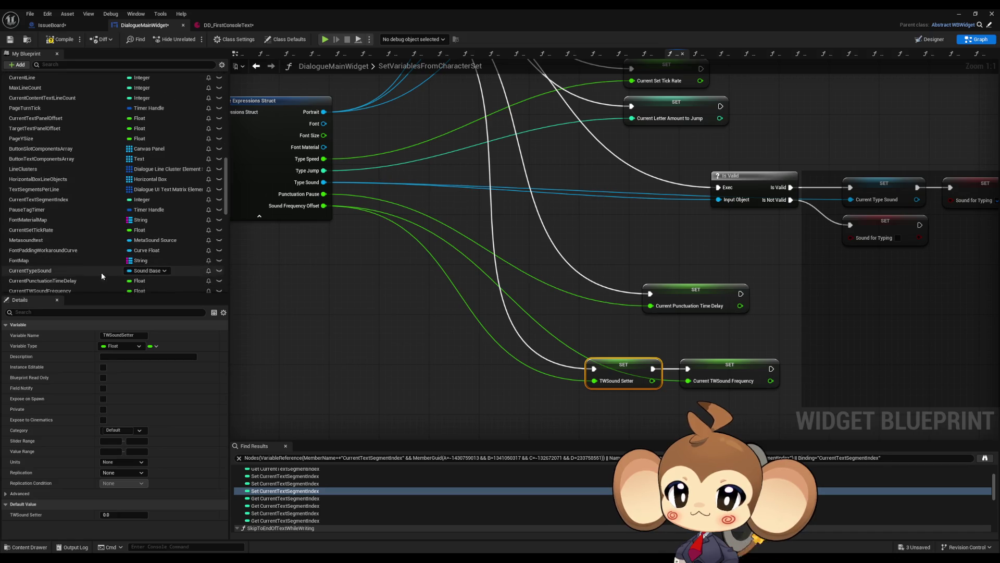
{"action": "scroll", "coordinate": [102, 273], "scroll_direction": "down", "scroll_amount": 6}
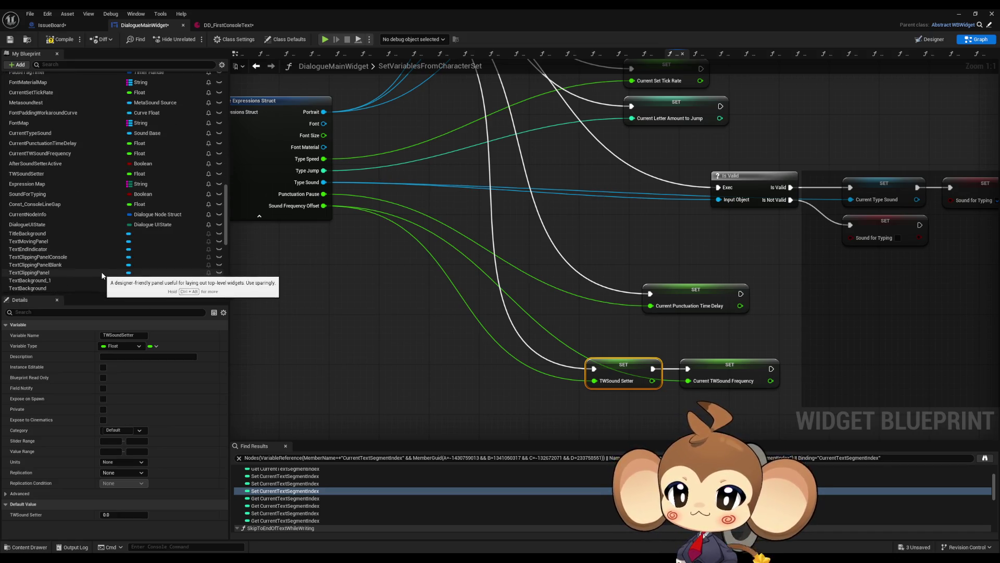
- Rename the TWSoundSetter variable to TWSoundFrequencySetter
{"action": "left_click", "coordinate": [92, 174]}
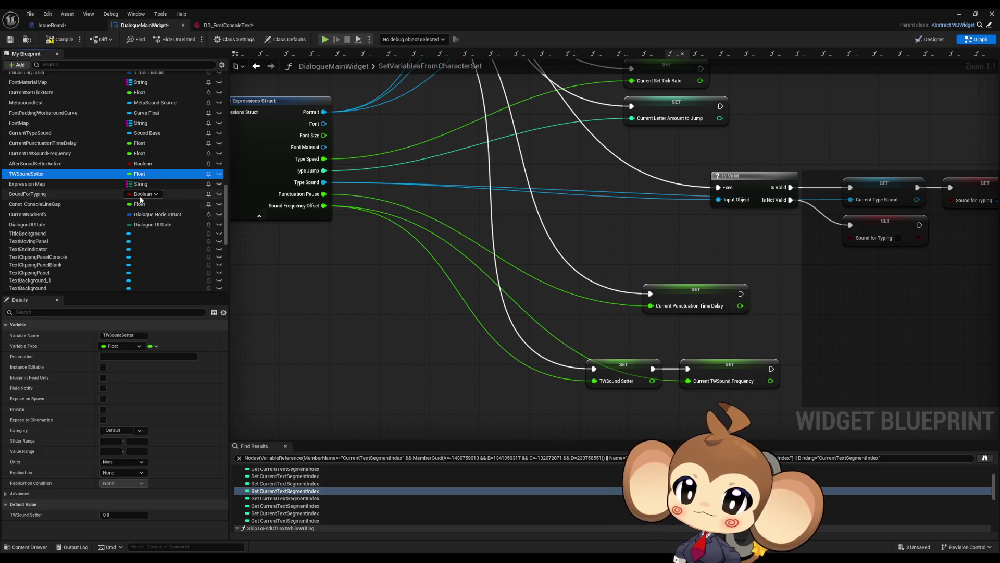
{"action": "key", "text": "F2"}
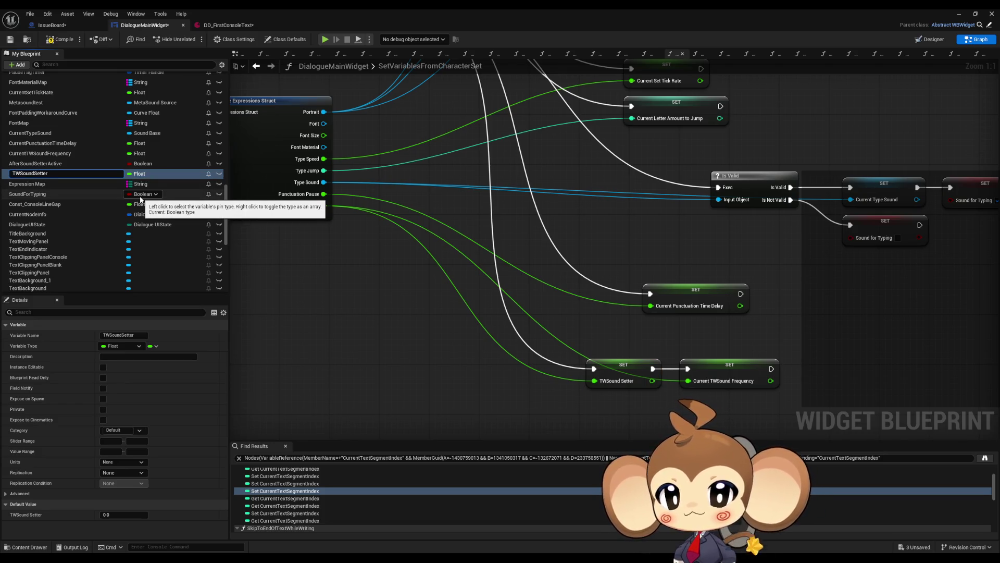
{"action": "type", "text": "Fre"}
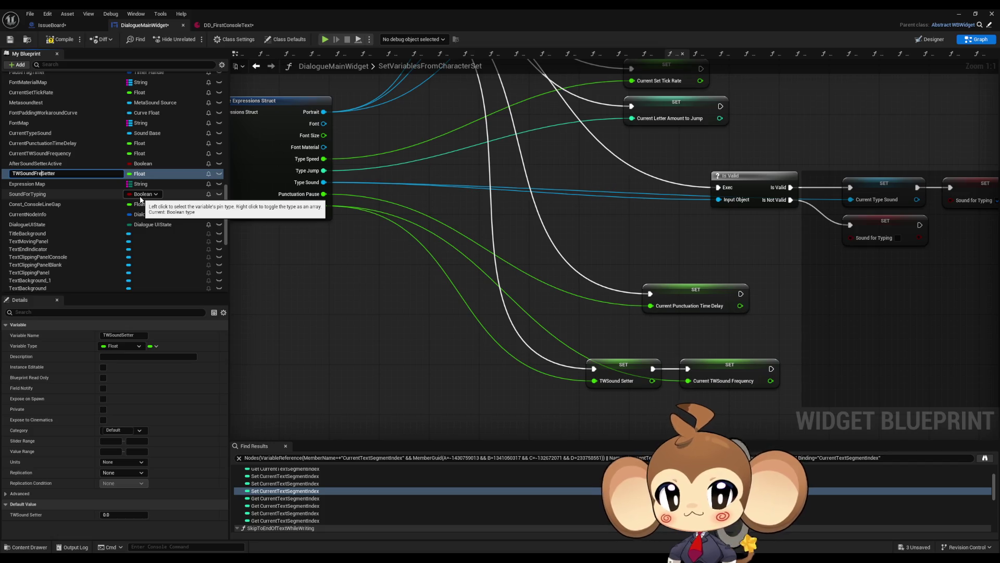
{"action": "type", "text": "quency"}
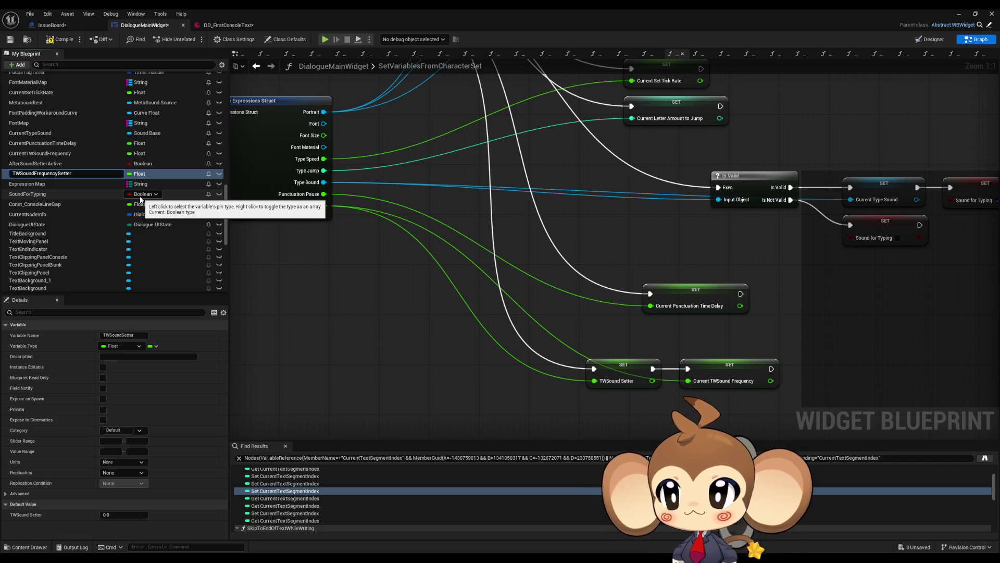
{"action": "key", "text": "Return"}
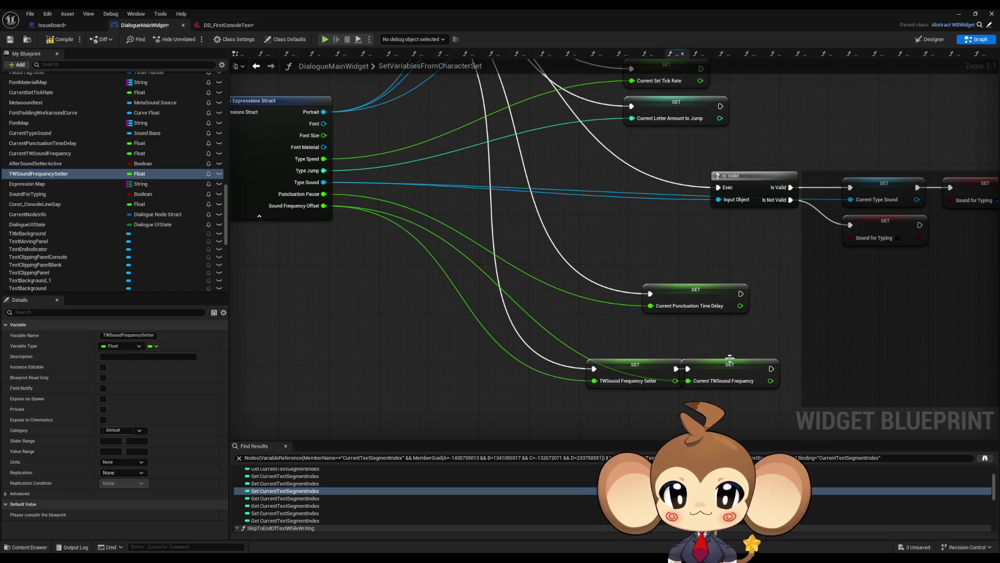
- Nudge the Current TWSound Frequency node right and select the FontMaterialMap variable
{"action": "left_click_drag", "start_coordinate": [720, 372], "coordinate": [732, 369]}
{"action": "left_click", "coordinate": [754, 337]}
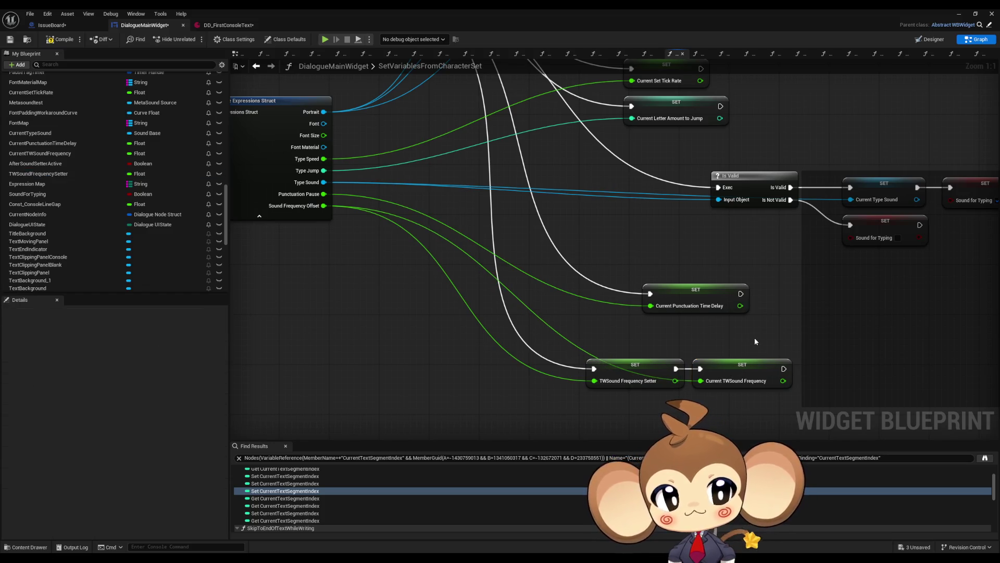
{"action": "left_click_drag", "start_coordinate": [761, 352], "coordinate": [812, 360]}
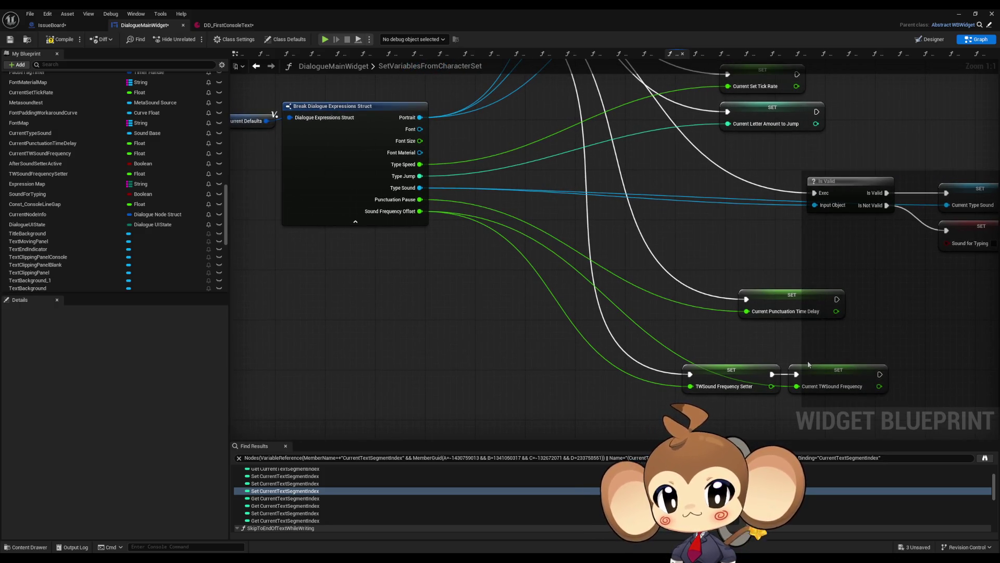
{"action": "scroll", "coordinate": [141, 171], "scroll_direction": "up", "scroll_amount": 10}
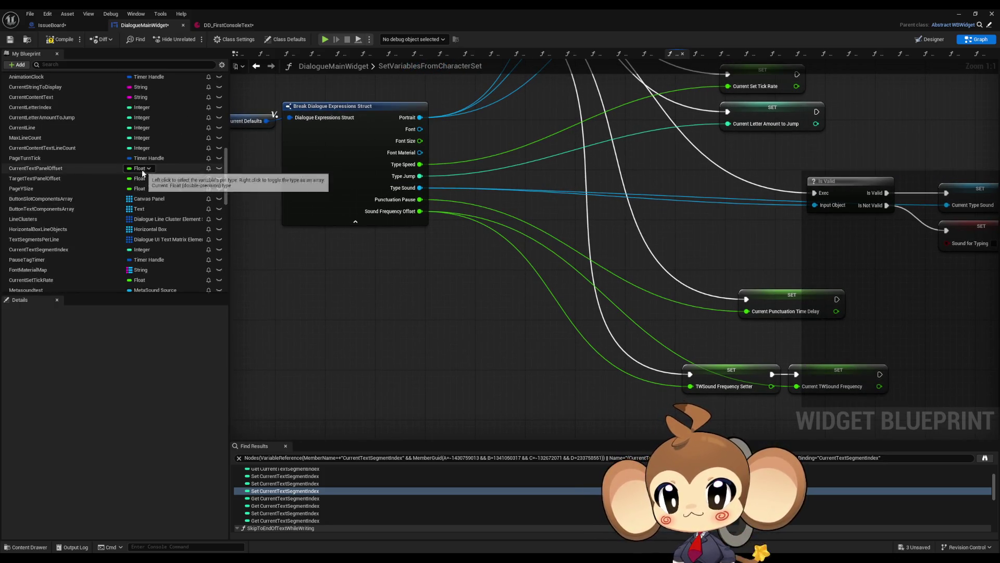
{"action": "scroll", "coordinate": [75, 175], "scroll_direction": "up", "scroll_amount": 1}
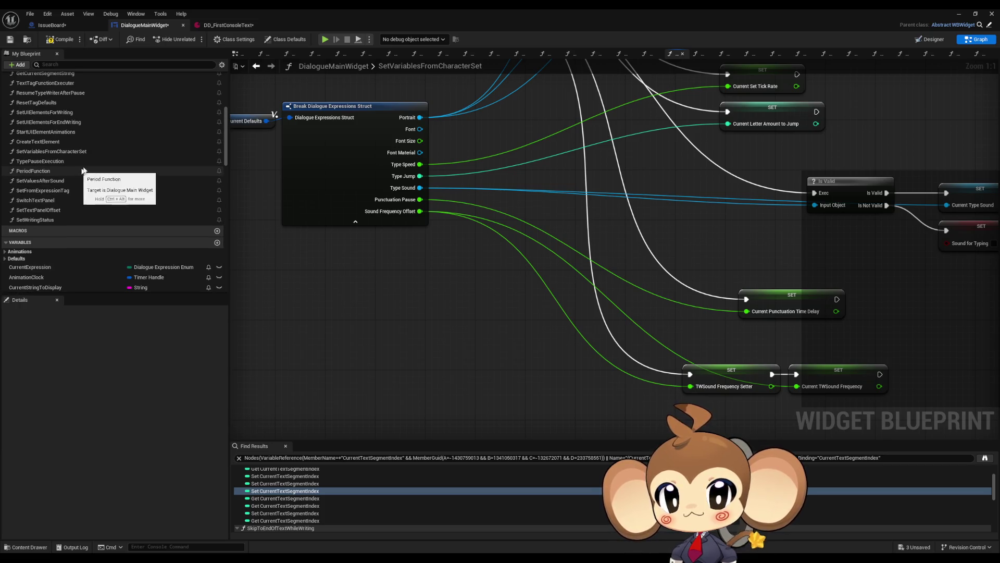
{"action": "scroll", "coordinate": [360, 148], "scroll_direction": "down", "scroll_amount": 2}
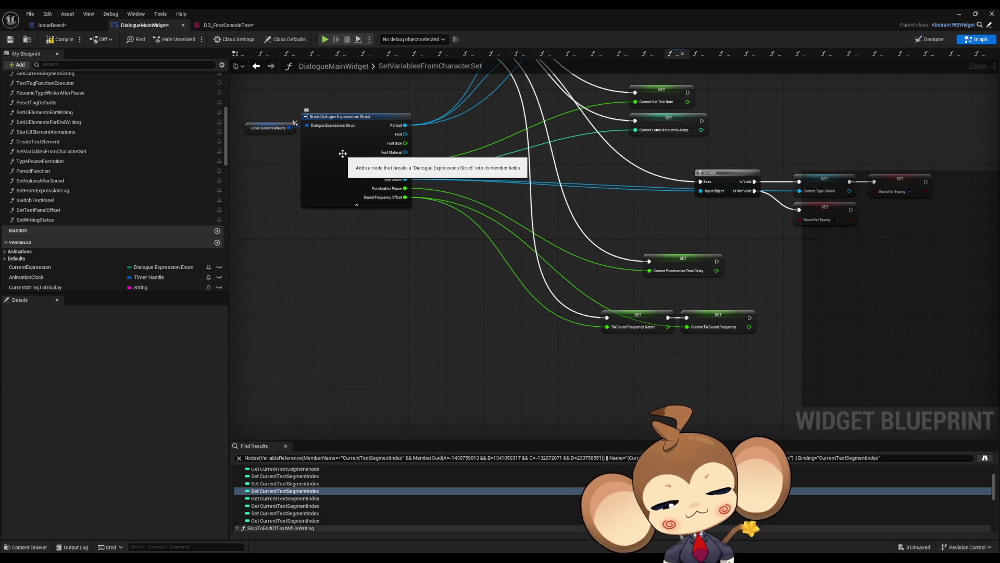
{"action": "scroll", "coordinate": [99, 152], "scroll_direction": "up", "scroll_amount": 4}
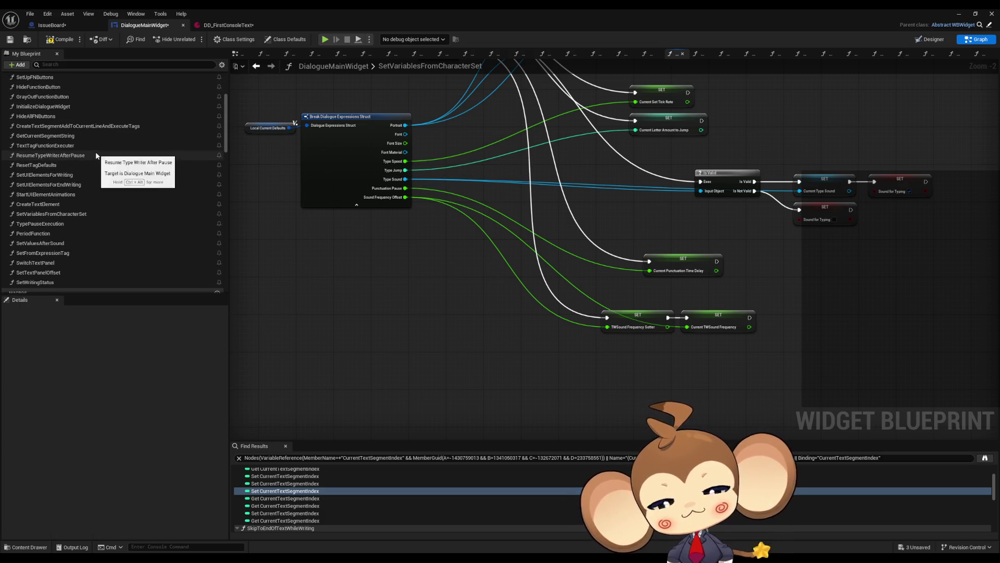
{"action": "scroll", "coordinate": [100, 151], "scroll_direction": "down", "scroll_amount": 10}
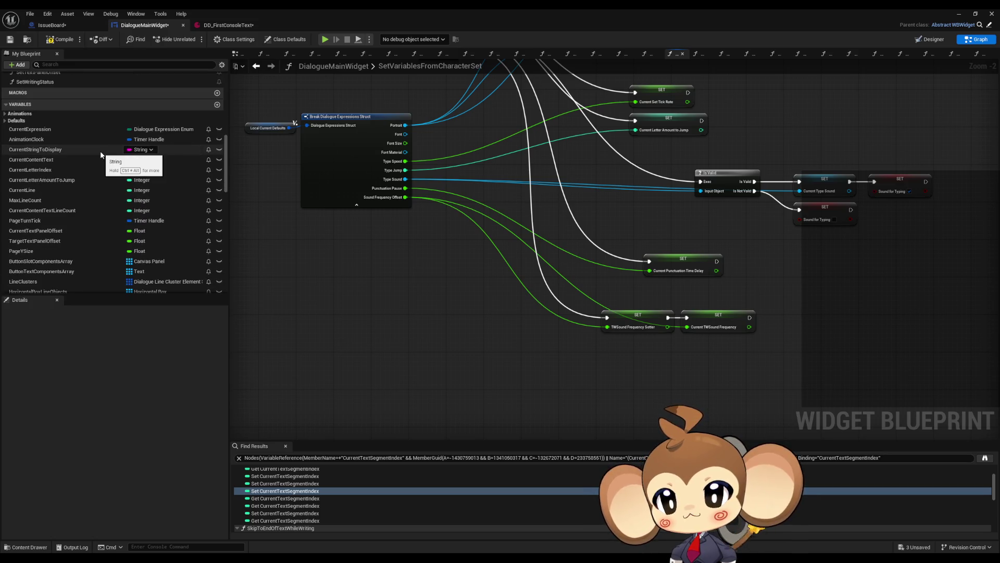
{"action": "scroll", "coordinate": [99, 154], "scroll_direction": "down", "scroll_amount": 2}
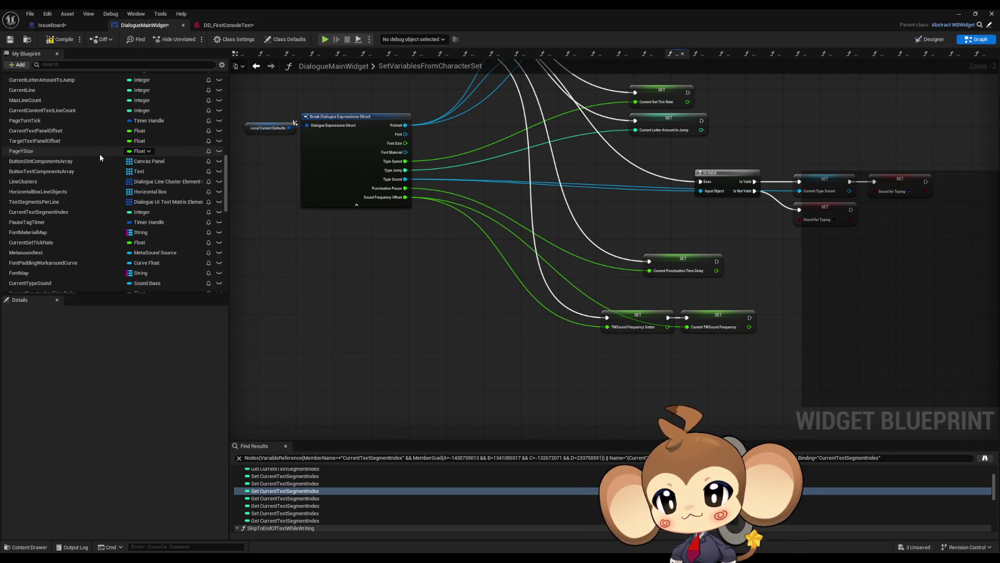
{"action": "left_click", "coordinate": [54, 231]}
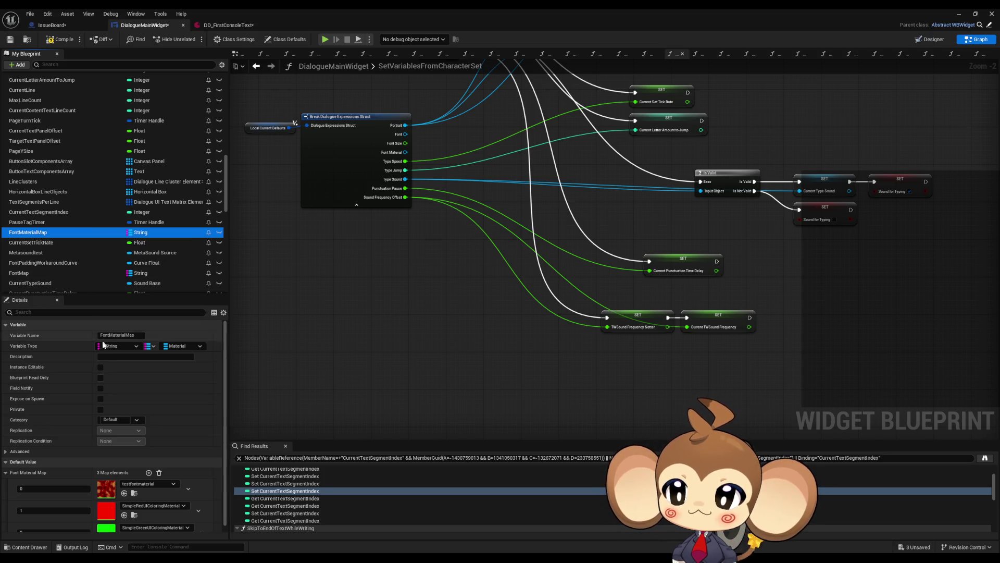
- Review FontMaterialMap's defaults, then show FontMap's 2-element String-to-Font map, expanding and collapsing it
{"action": "scroll", "coordinate": [119, 329], "scroll_direction": "down", "scroll_amount": 1}
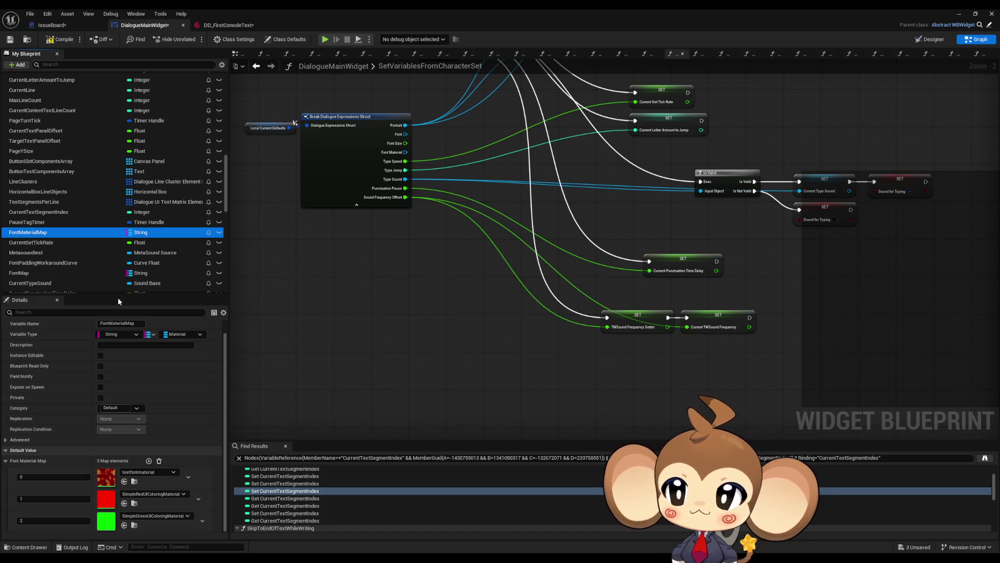
{"action": "left_click", "coordinate": [74, 274]}
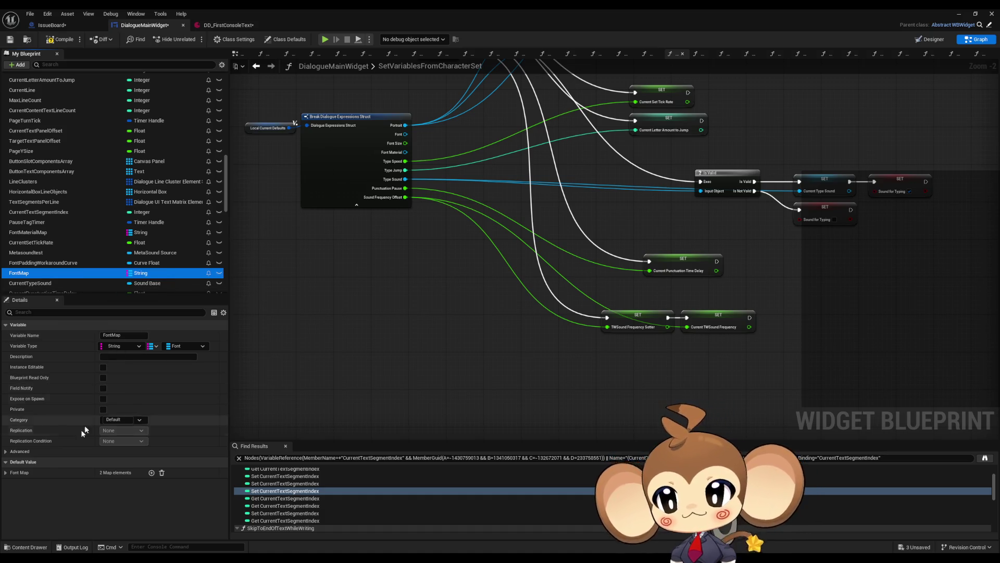
{"action": "left_click", "coordinate": [5, 472]}
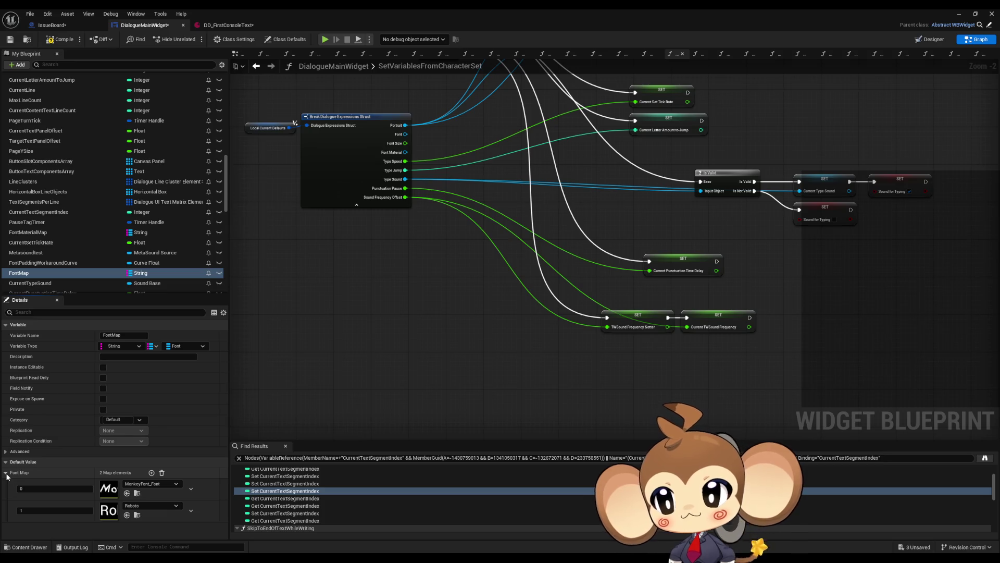
{"action": "left_click", "coordinate": [5, 473]}
{"action": "scroll", "coordinate": [104, 199], "scroll_direction": "down", "scroll_amount": 3}
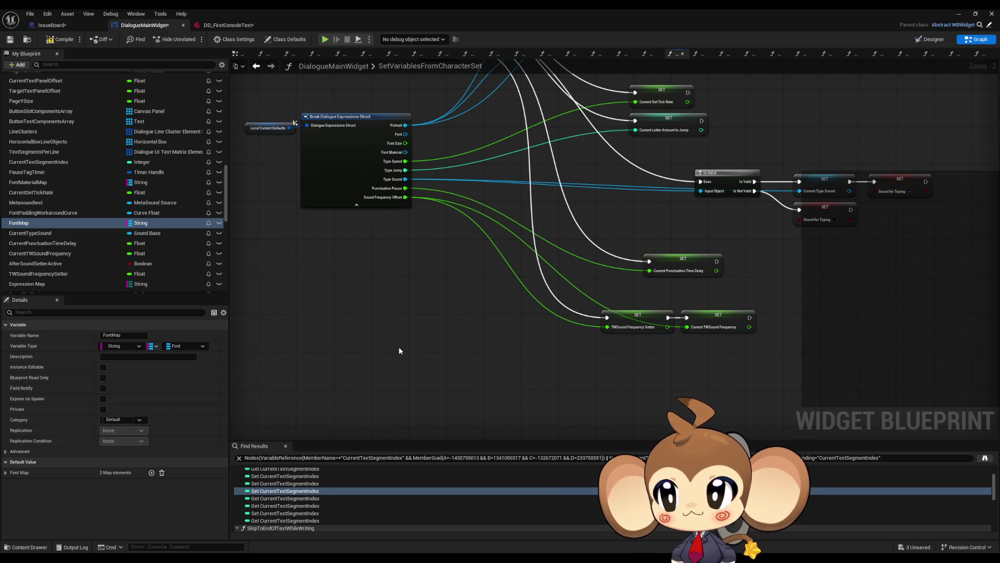
{"action": "scroll", "coordinate": [399, 349], "scroll_direction": "up", "scroll_amount": 2}
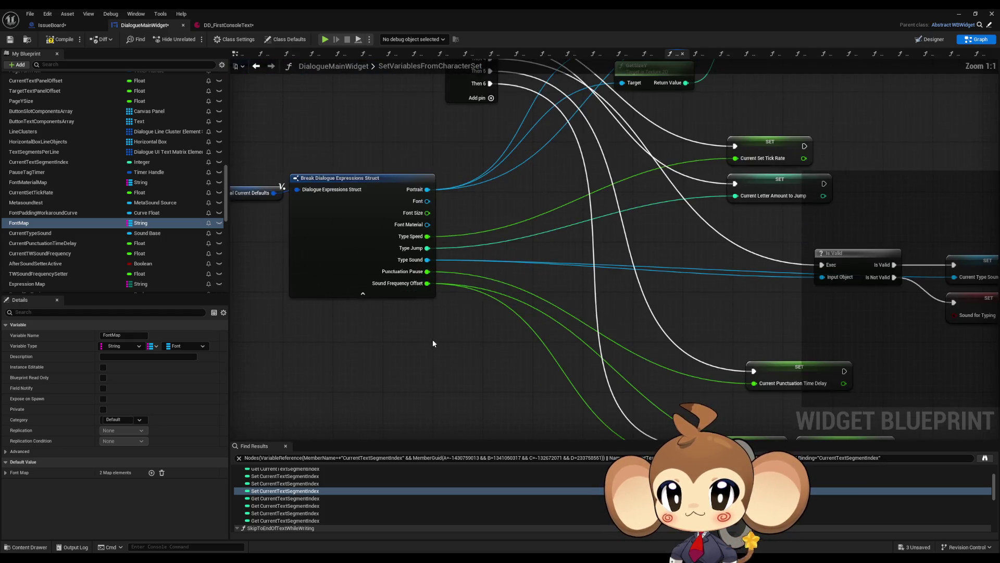
- Select the SET Current Type Sound node to see its TW_random default, and survey the graph
{"action": "left_click_drag", "start_coordinate": [730, 262], "coordinate": [391, 265]}
{"action": "left_click_drag", "start_coordinate": [672, 229], "coordinate": [613, 296]}
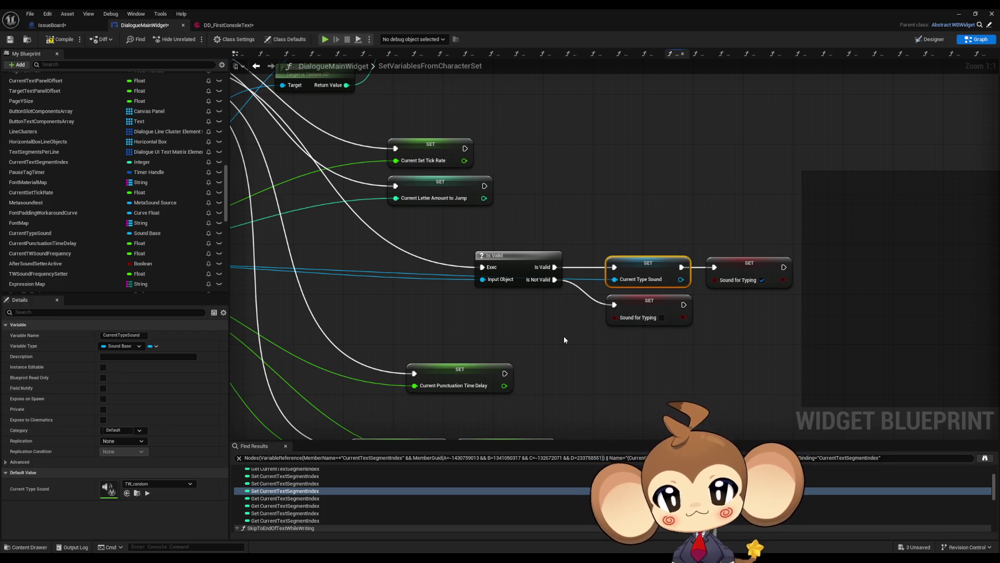
{"action": "scroll", "coordinate": [539, 237], "scroll_direction": "down", "scroll_amount": 4}
{"action": "scroll", "coordinate": [541, 237], "scroll_direction": "up", "scroll_amount": 3}
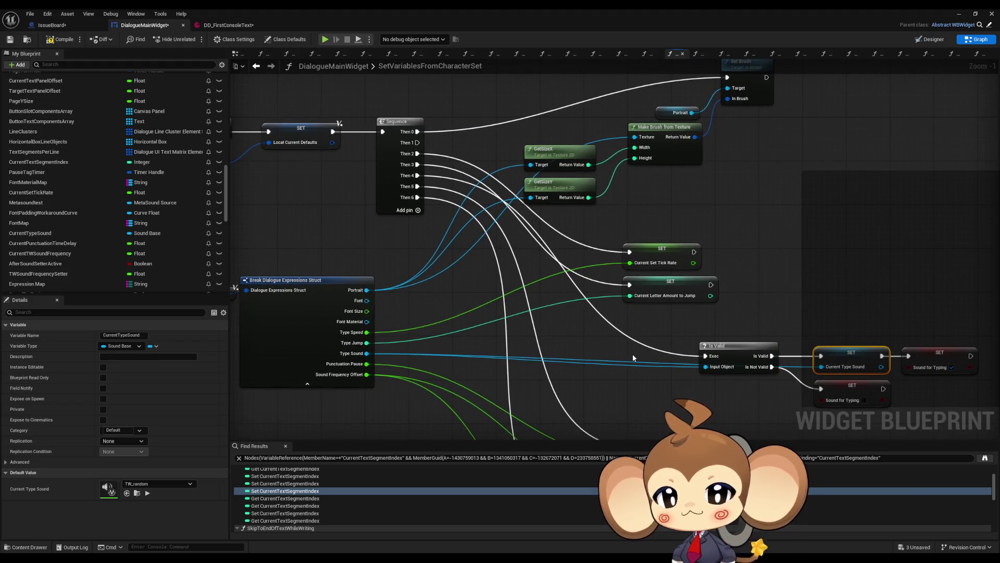
{"action": "scroll", "coordinate": [625, 365], "scroll_direction": "down", "scroll_amount": 1}
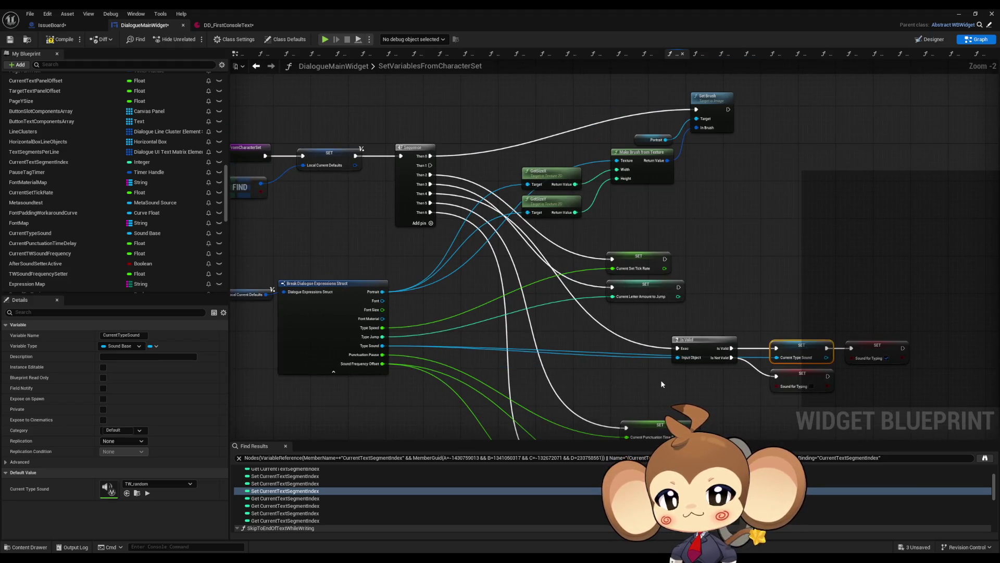
{"action": "left_click_drag", "start_coordinate": [661, 384], "coordinate": [661, 375]}
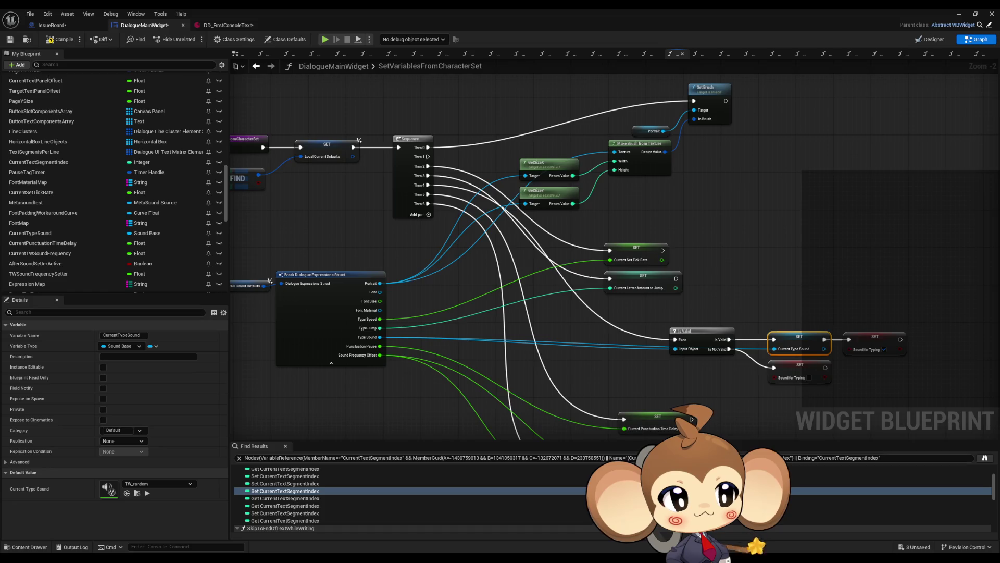
{"action": "mouse_move", "coordinate": [762, 345]}
{"action": "left_mouse_down"}
{"action": "mouse_move", "coordinate": [688, 182]}
{"action": "mouse_move", "coordinate": [704, 342]}
{"action": "left_mouse_up"}
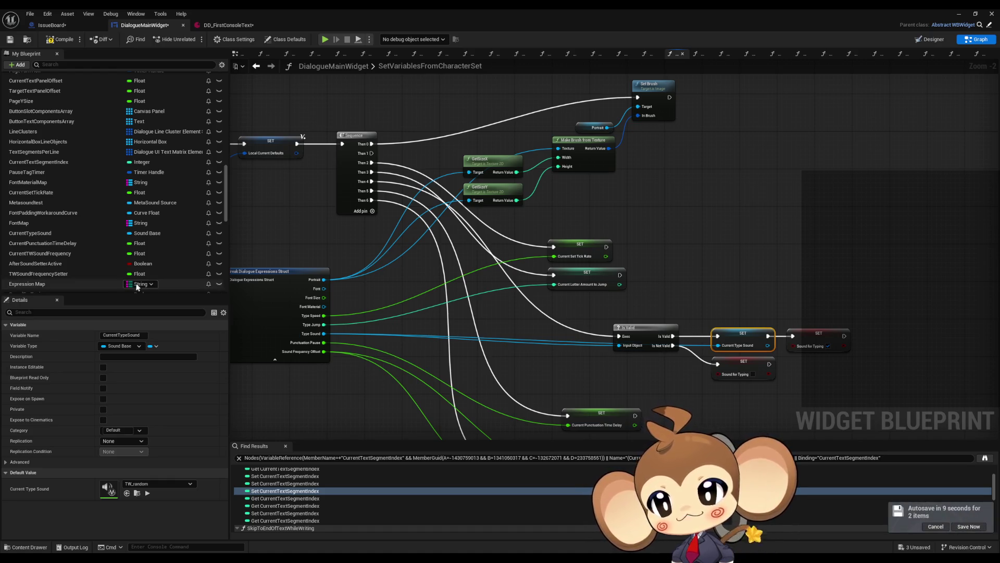
{"action": "left_click", "coordinate": [57, 224]}
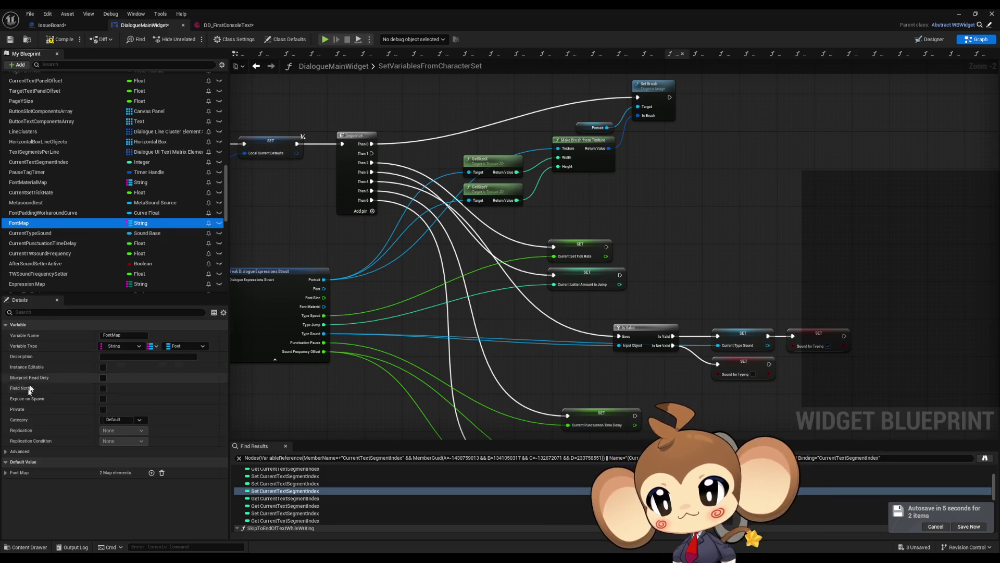
{"action": "left_click", "coordinate": [36, 182]}
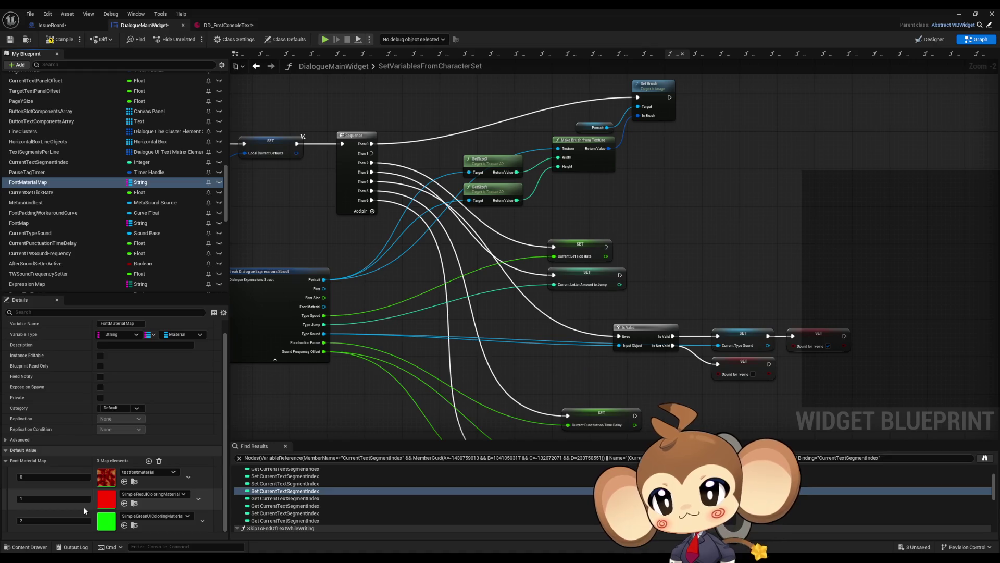
{"action": "scroll", "coordinate": [116, 249], "scroll_direction": "up", "scroll_amount": 7}
{"action": "scroll", "coordinate": [117, 249], "scroll_direction": "up", "scroll_amount": 3}
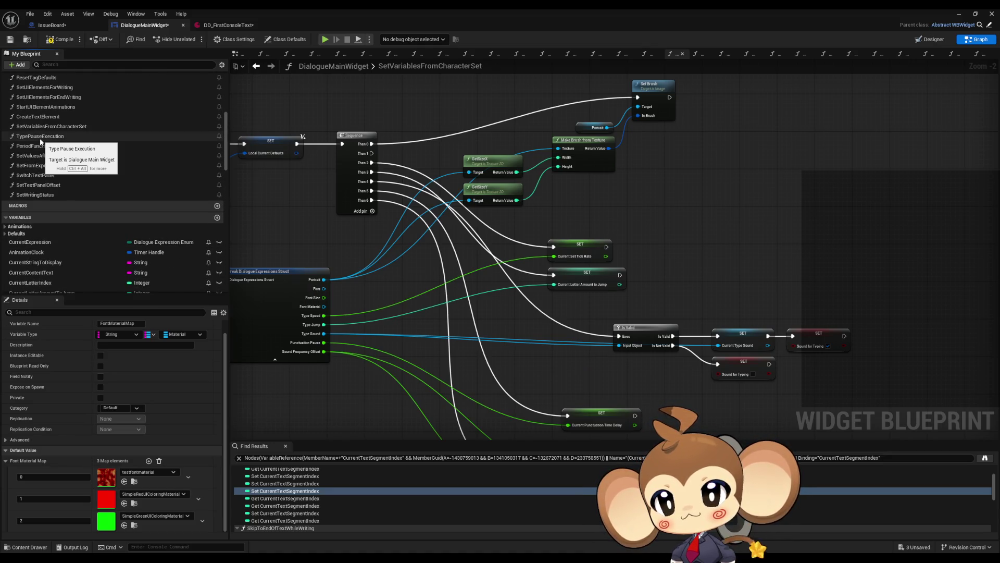
{"action": "scroll", "coordinate": [40, 140], "scroll_direction": "up", "scroll_amount": 3}
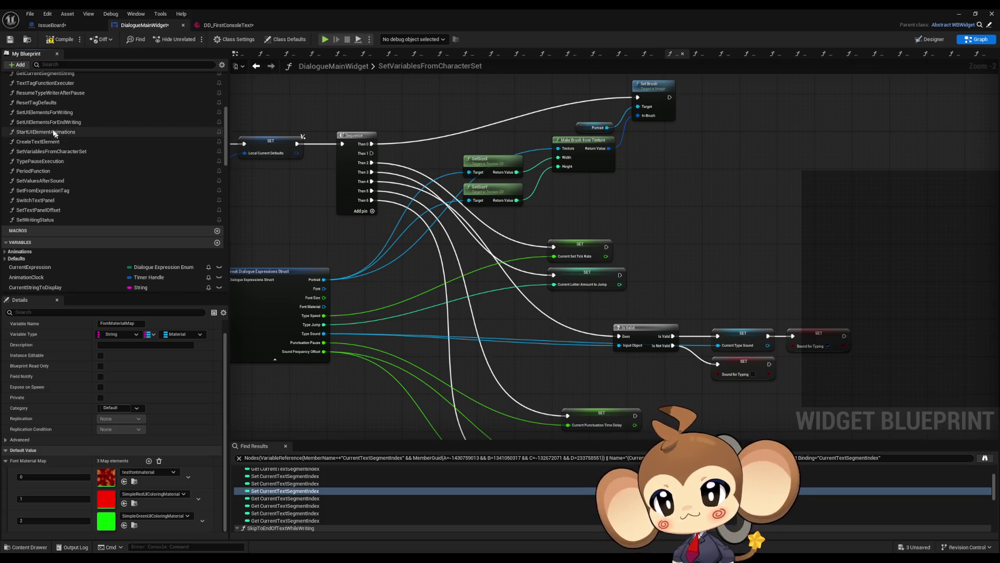
- Open TextTagFunctionExecuter and frame its Switch on String tag cases, then click into Notepad's log
{"action": "double_click", "coordinate": [45, 108]}
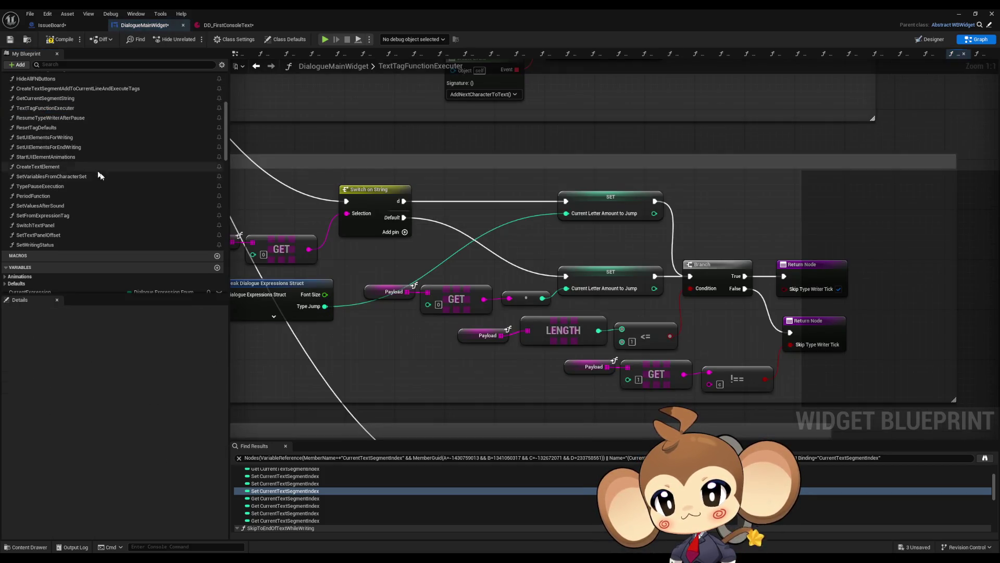
{"action": "scroll", "coordinate": [363, 201], "scroll_direction": "down", "scroll_amount": 10}
{"action": "scroll", "coordinate": [363, 200], "scroll_direction": "up", "scroll_amount": 8}
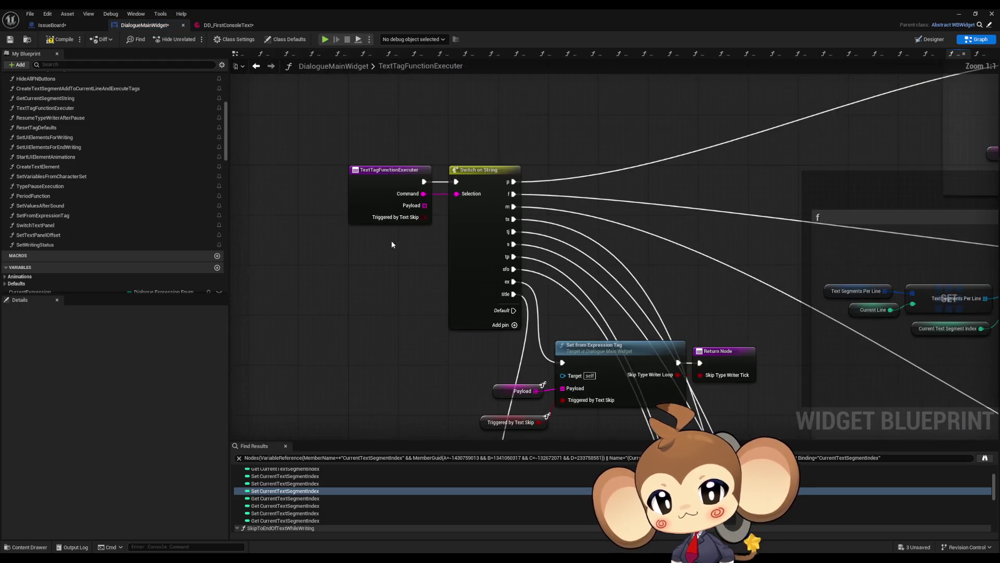
{"action": "scroll", "coordinate": [365, 250], "scroll_direction": "up", "scroll_amount": 4}
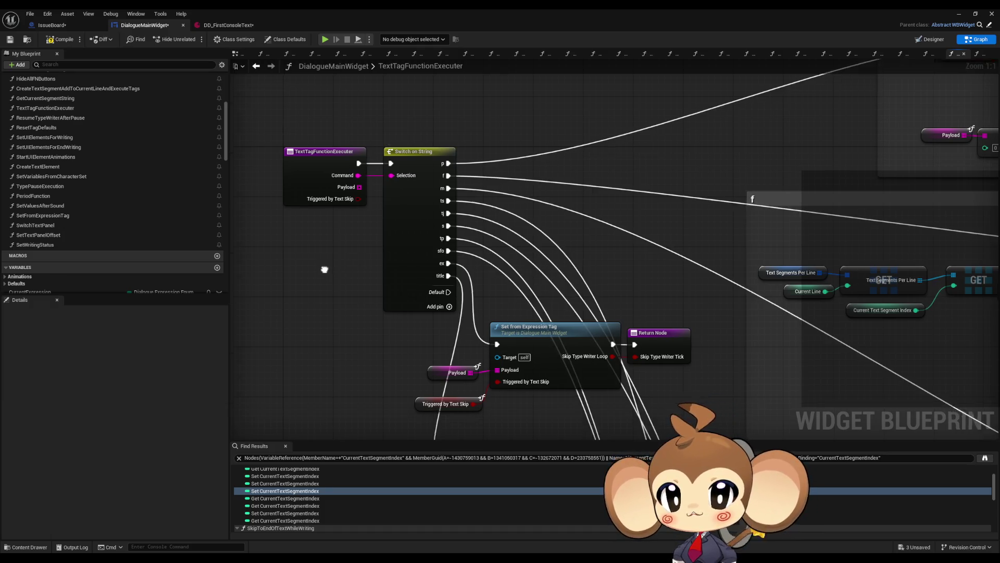
{"action": "left_click_drag", "start_coordinate": [326, 273], "coordinate": [324, 246]}
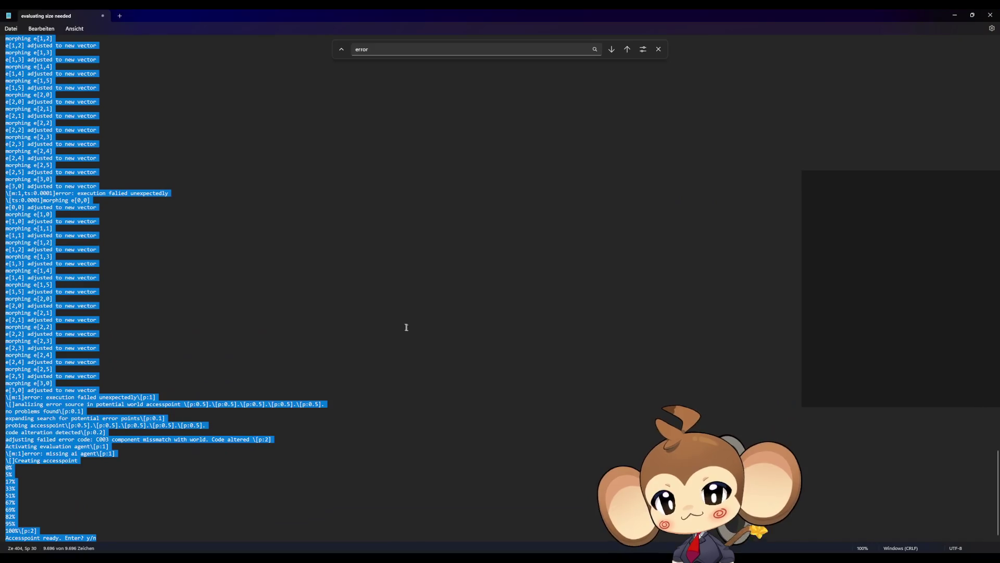
{"action": "left_click", "coordinate": [387, 317]}
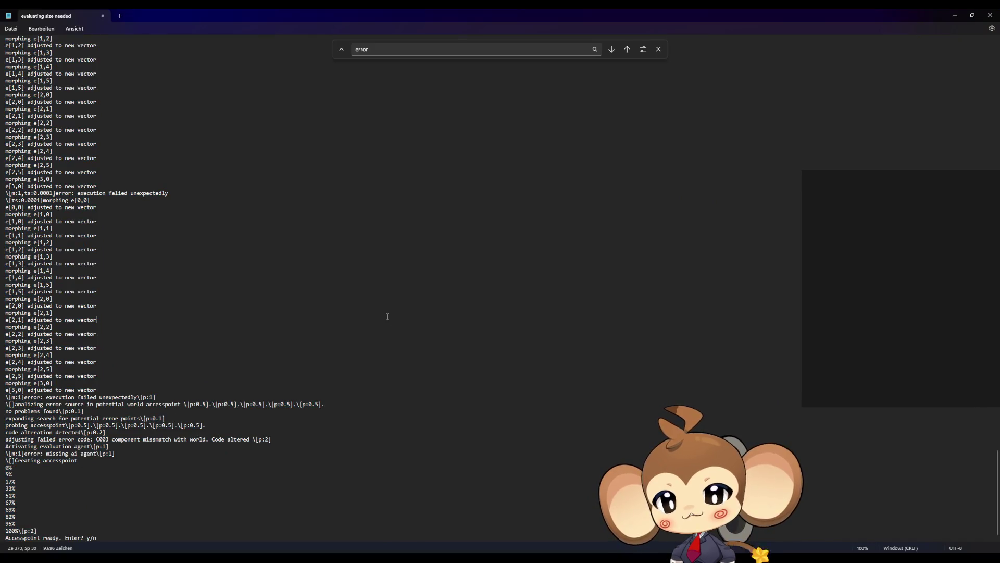
- Replace all Notepad log text with the tag \[so:console:0] at 500% zoom, then return to Unreal
{"action": "key", "text": "ctrl+a"}
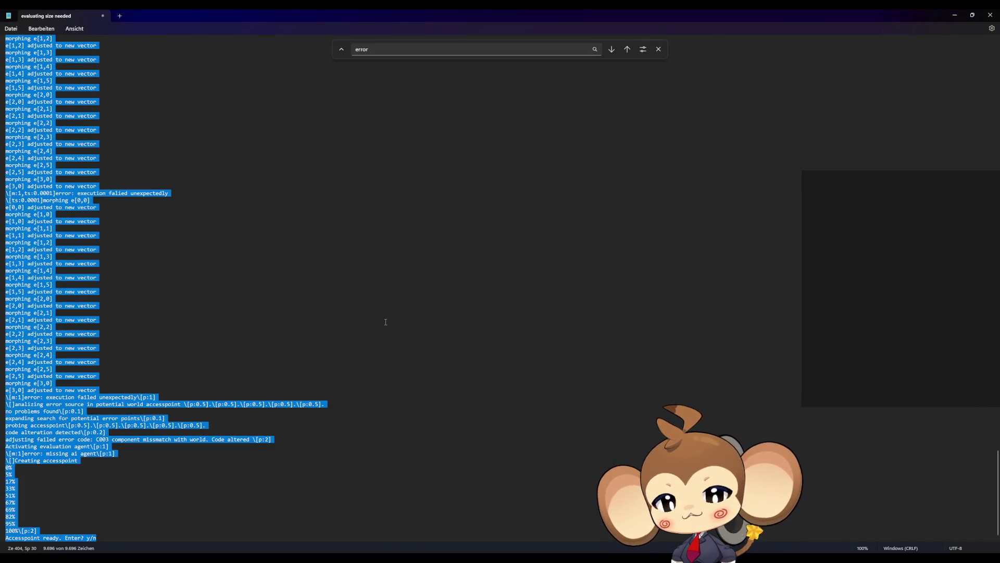
{"action": "type", "text": "\\[]"}
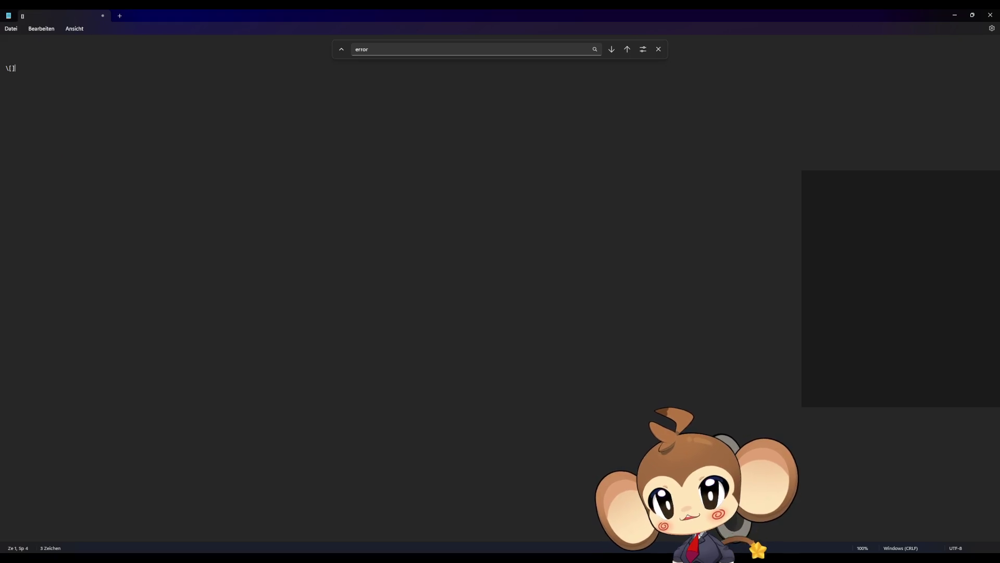
{"action": "scroll", "coordinate": [28, 96], "scroll_direction": "up", "scroll_amount": 20, "text": "ctrl"}
{"action": "scroll", "coordinate": [28, 96], "scroll_direction": "up", "scroll_amount": 8, "text": "ctrl"}
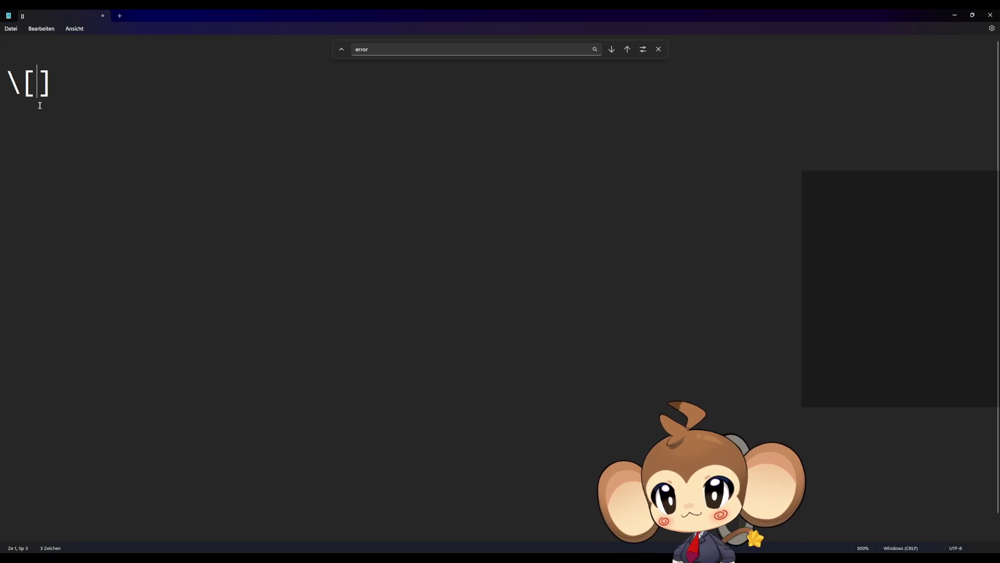
{"action": "type", "text": "so:"}
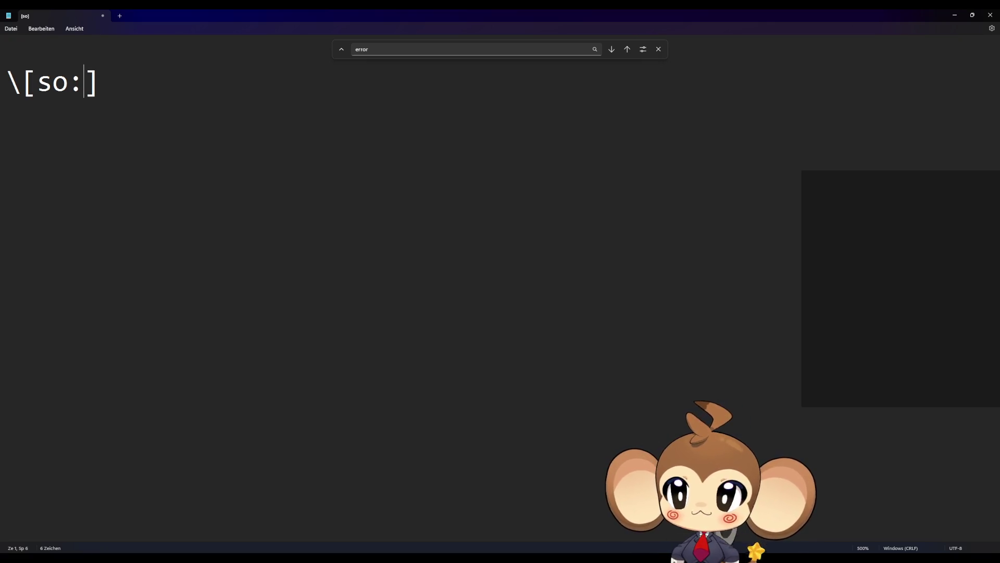
{"action": "type", "text": "console:"}
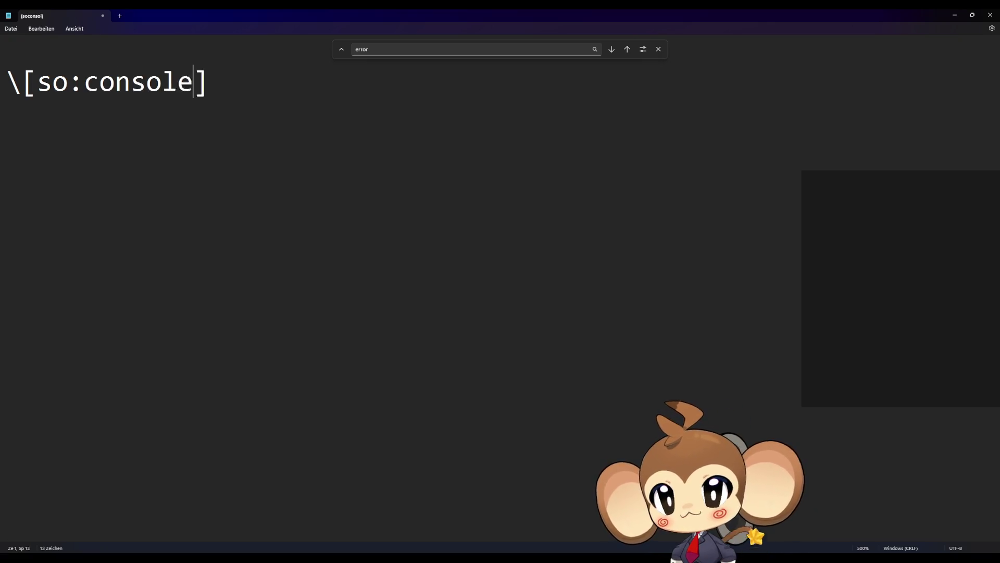
{"action": "type", "text": "0"}
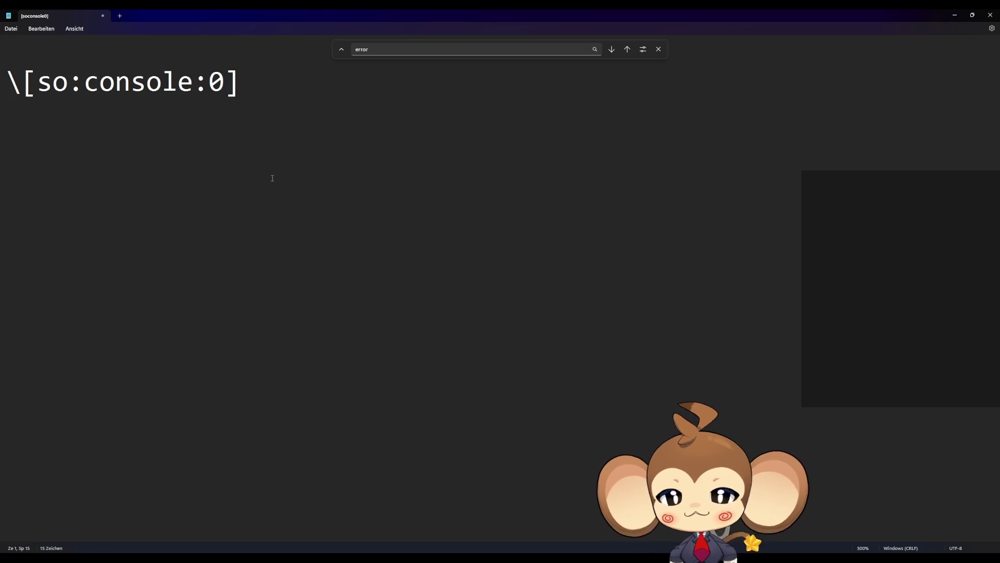
{"action": "left_click", "coordinate": [946, 14]}
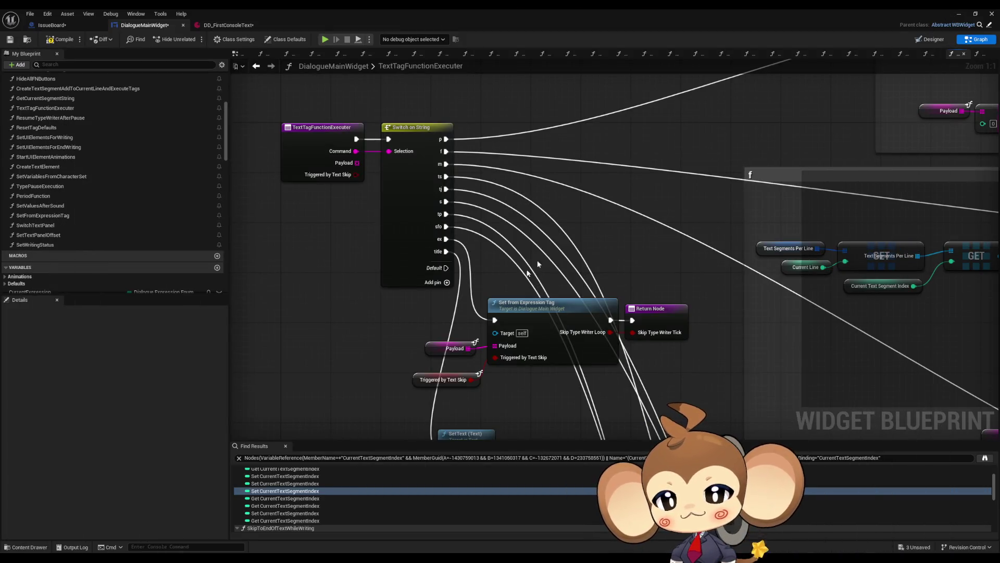
- Open the AnimateDialogueText graph, then the ResetTagDefaults function graph from My Blueprint
{"action": "scroll", "coordinate": [106, 198], "scroll_direction": "up", "scroll_amount": 2}
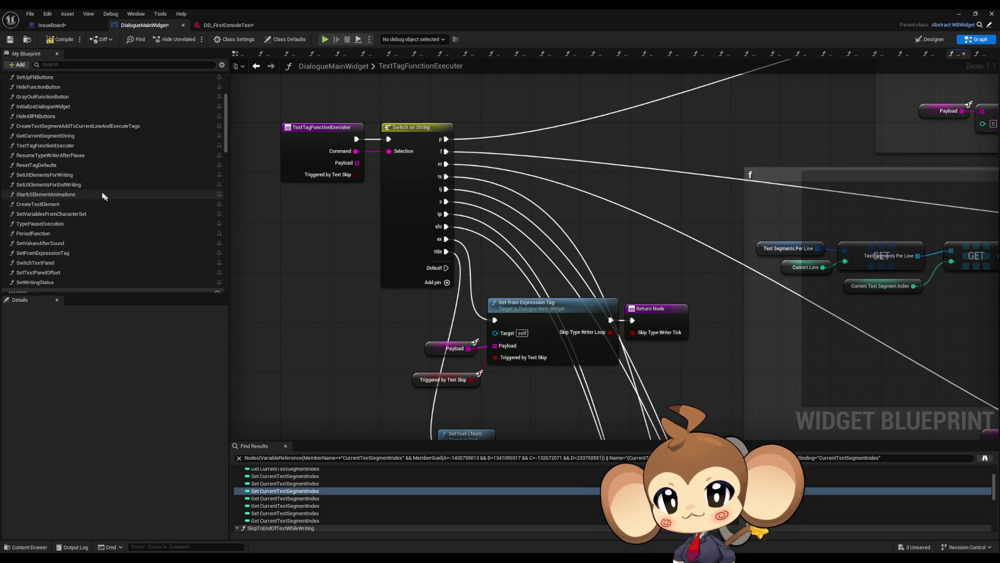
{"action": "scroll", "coordinate": [106, 198], "scroll_direction": "up", "scroll_amount": 5}
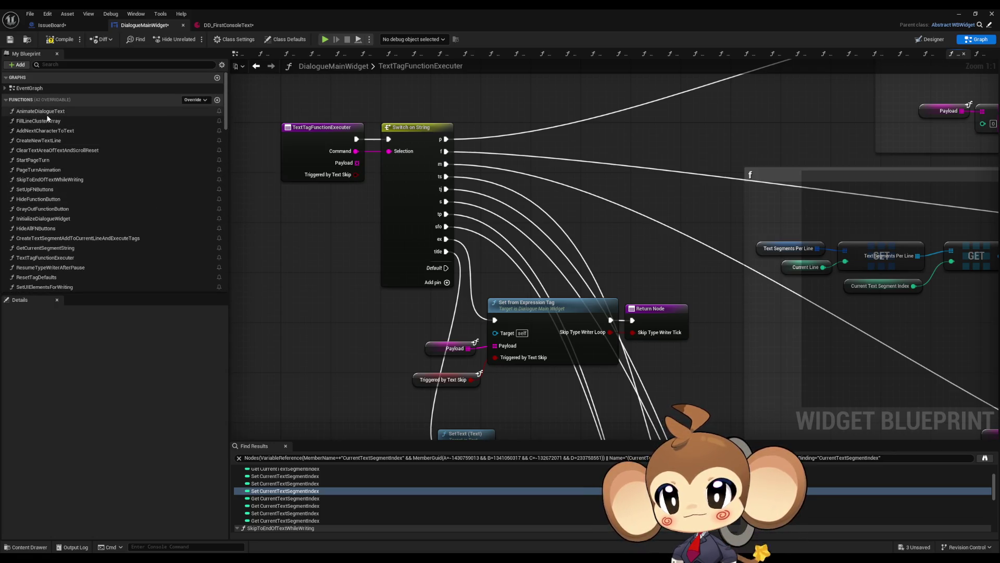
{"action": "double_click", "coordinate": [47, 112]}
{"action": "scroll", "coordinate": [101, 175], "scroll_direction": "down", "scroll_amount": 5}
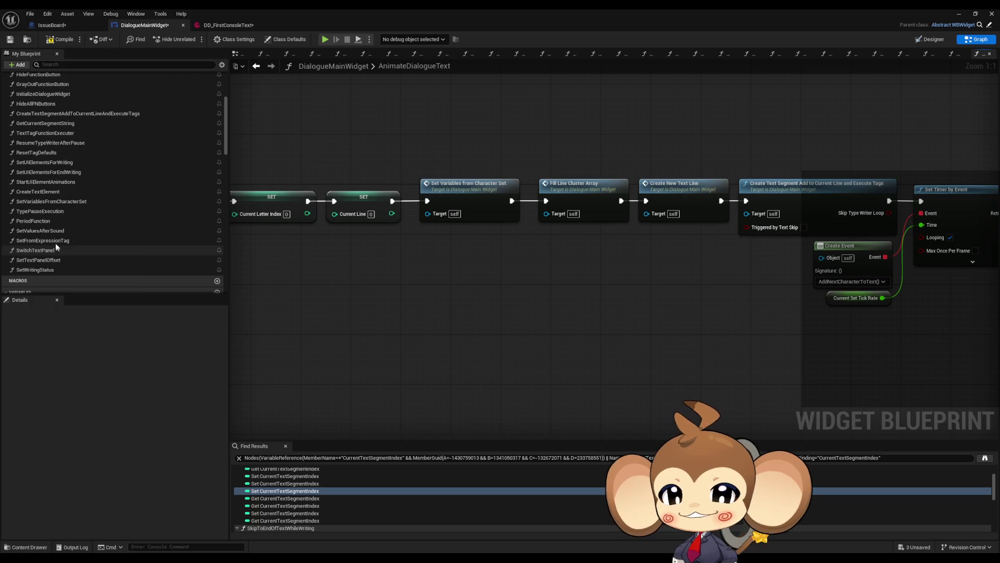
{"action": "double_click", "coordinate": [43, 152]}
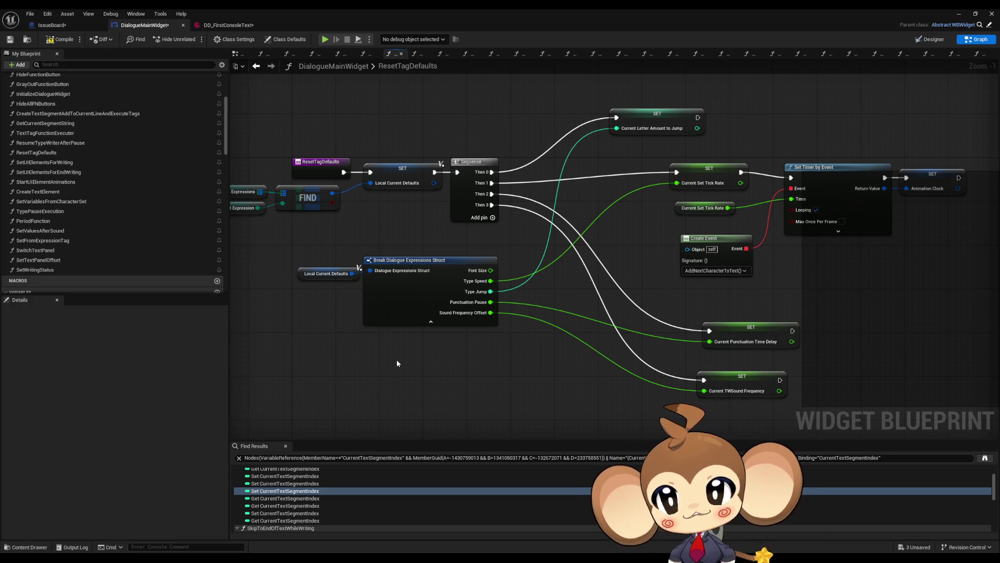
- Switch to the DD_FirstConsoleText asset and shrink its window to reveal the Content Browser
{"action": "left_click", "coordinate": [218, 27]}
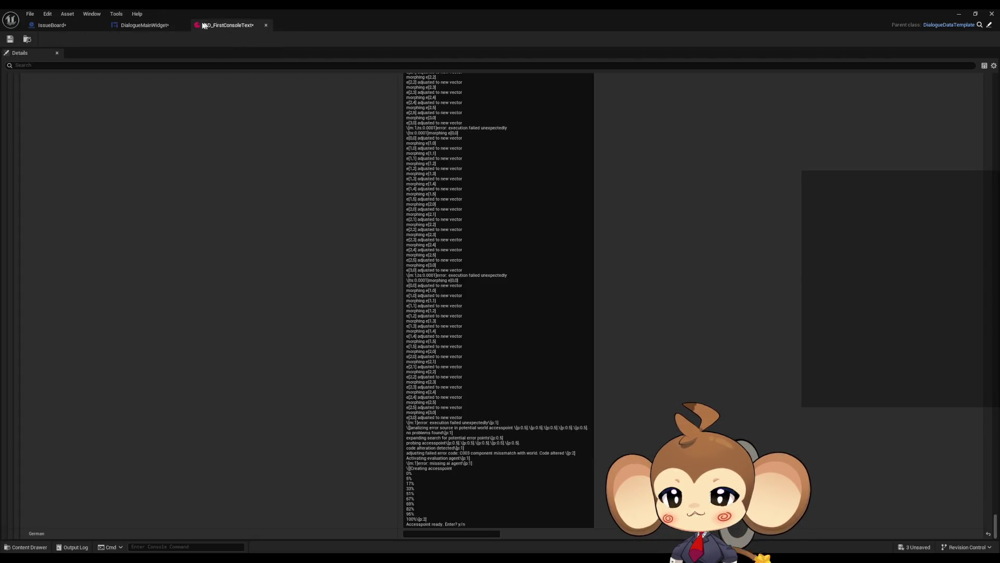
{"action": "double_click", "coordinate": [311, 8]}
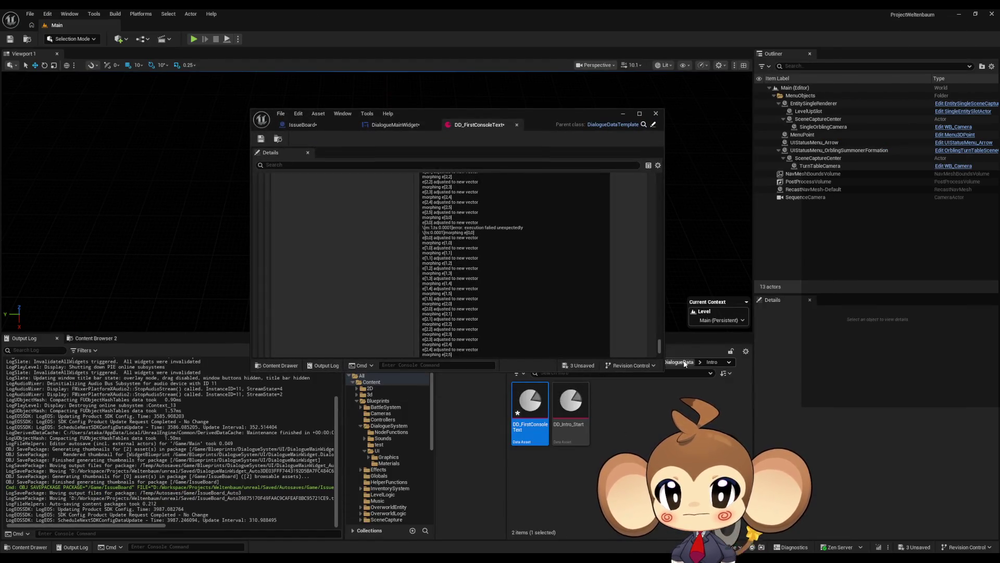
{"action": "left_click", "coordinate": [680, 362]}
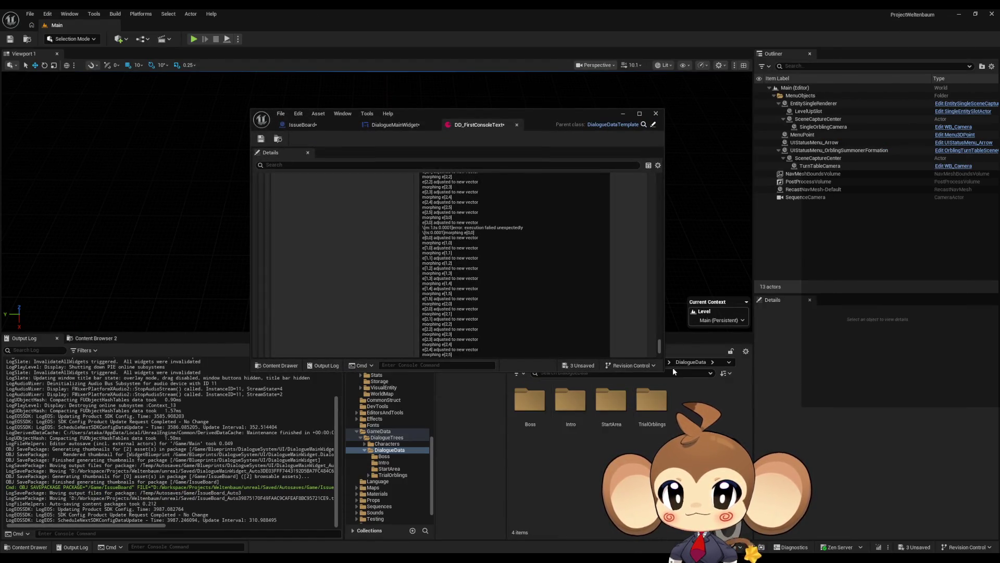
{"action": "left_click_drag", "start_coordinate": [573, 114], "coordinate": [553, 87]}
- Open DiCh_Console from DialogueData > Characters to check its defaults, then return to DialogueMainWidget
{"action": "left_click", "coordinate": [646, 362]}
{"action": "left_click", "coordinate": [530, 404]}
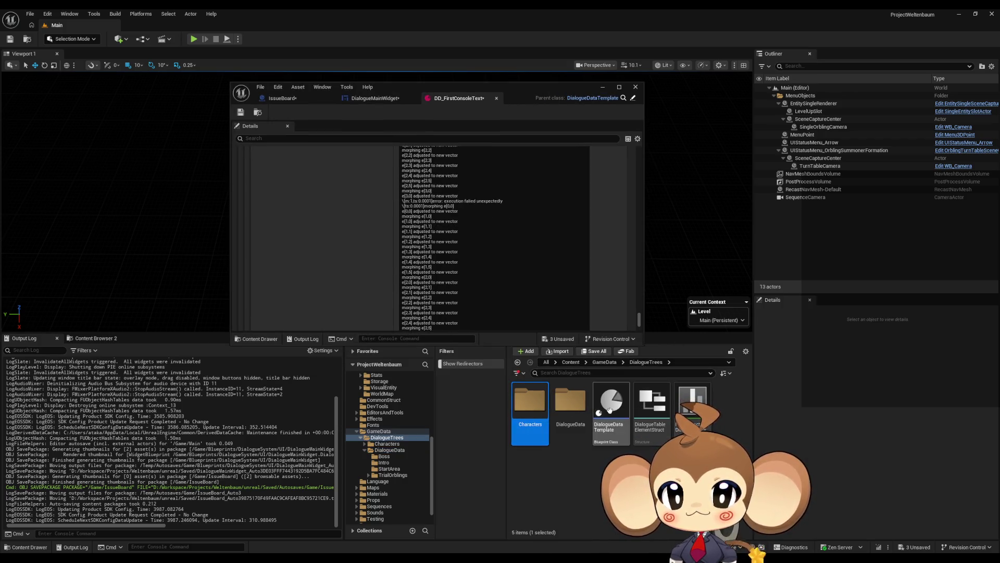
{"action": "left_click", "coordinate": [570, 403]}
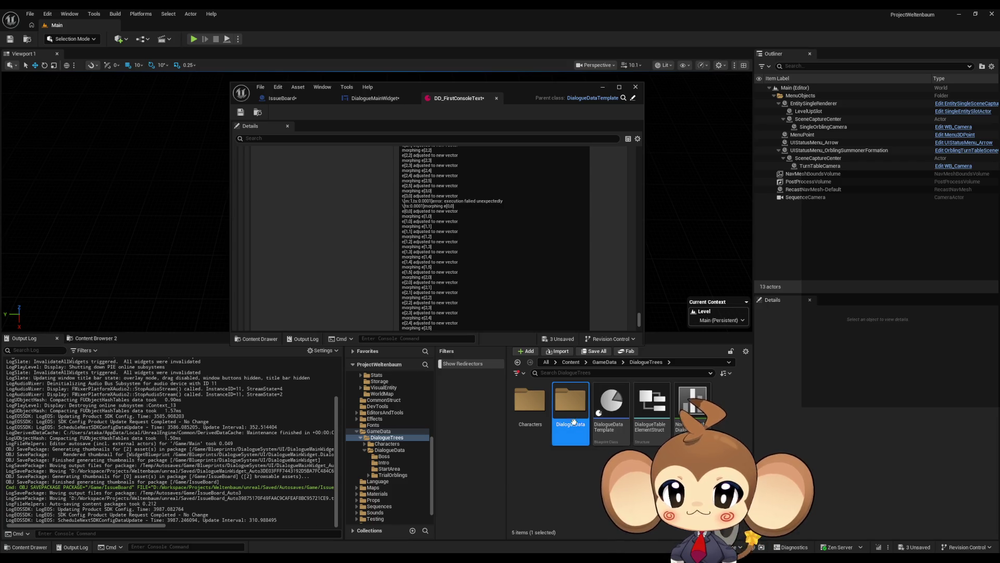
{"action": "double_click", "coordinate": [563, 432]}
{"action": "key", "text": "alt+Left"}
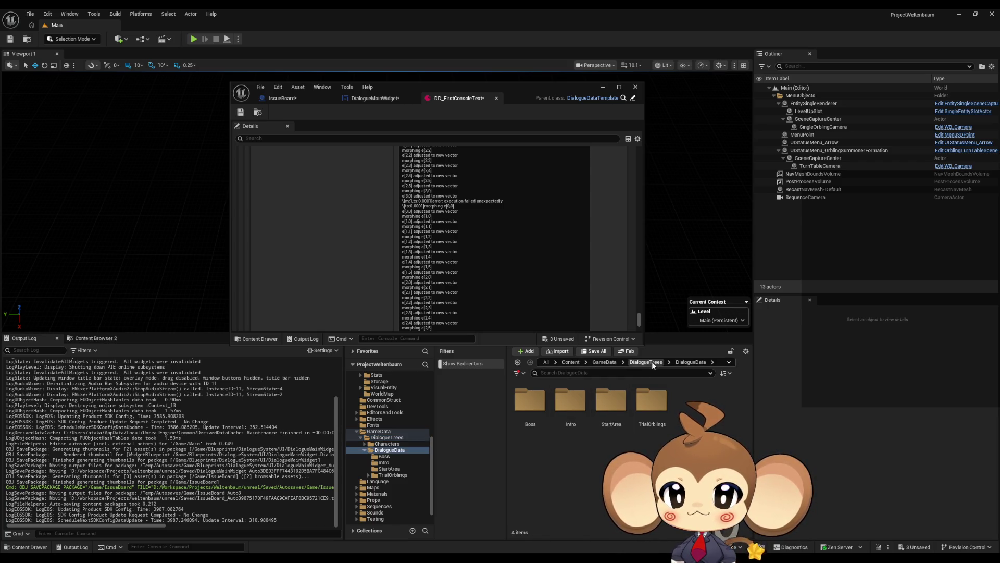
{"action": "double_click", "coordinate": [530, 471]}
{"action": "double_click", "coordinate": [471, 85]}
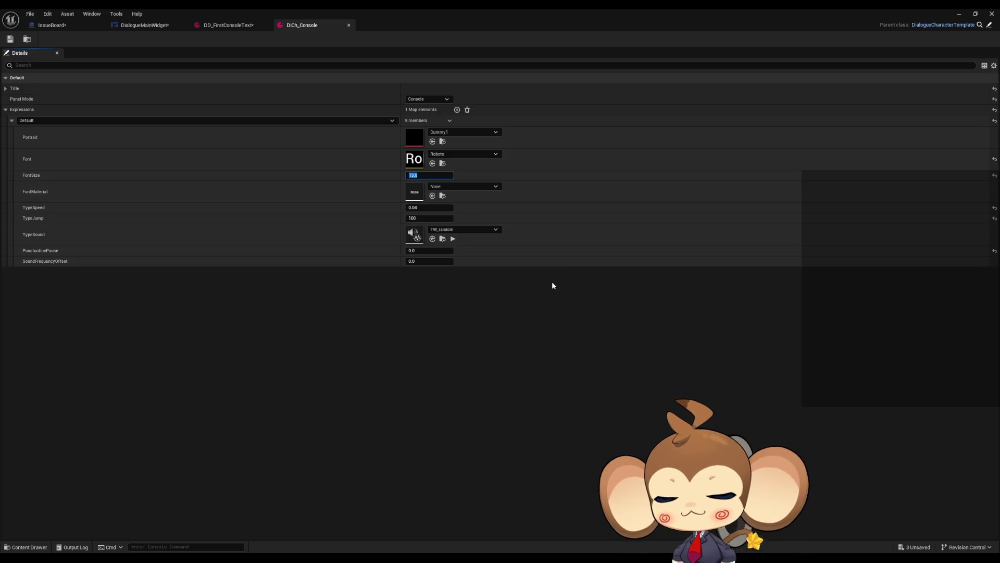
{"action": "left_click", "coordinate": [152, 28]}
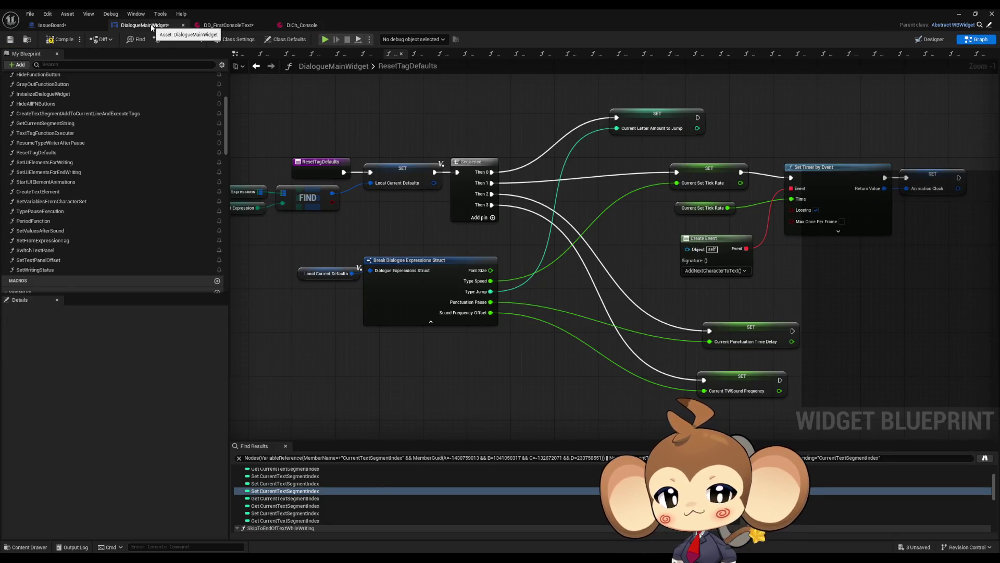
- Hide the unused Font Size pin on the Break Dialogue Expressions Struct node
{"action": "left_click_drag", "start_coordinate": [332, 277], "coordinate": [441, 324]}
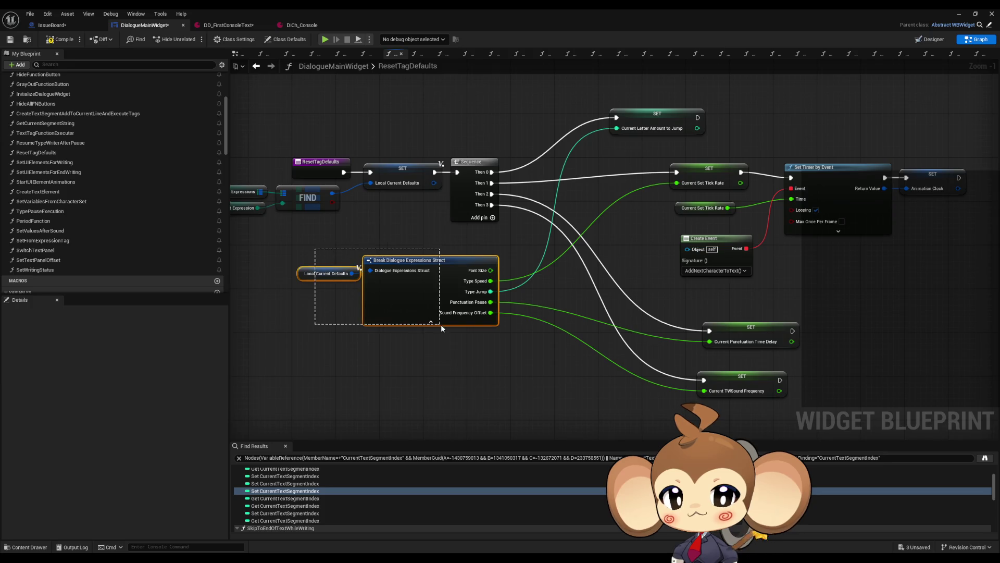
{"action": "left_click", "coordinate": [471, 309]}
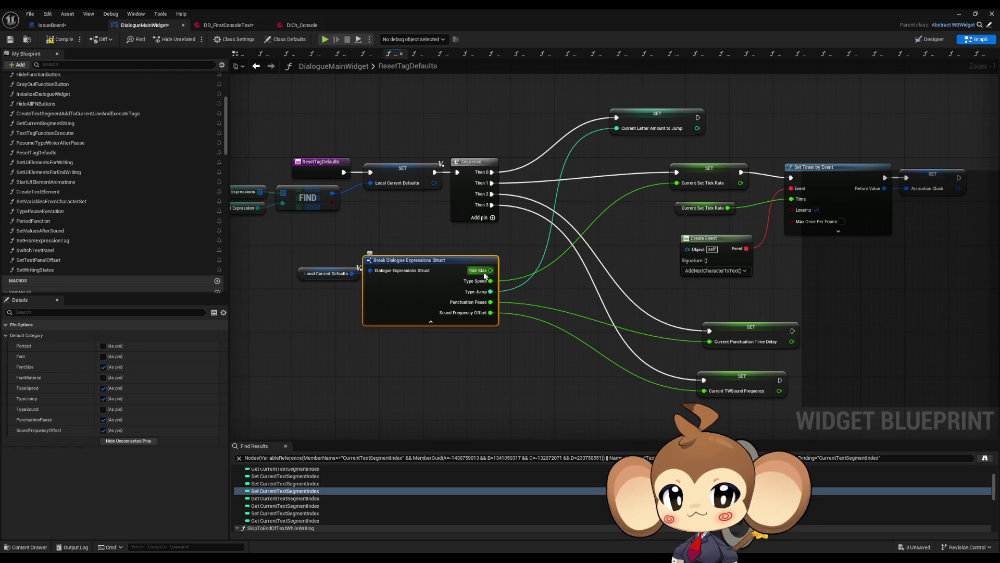
{"action": "left_click", "coordinate": [124, 442]}
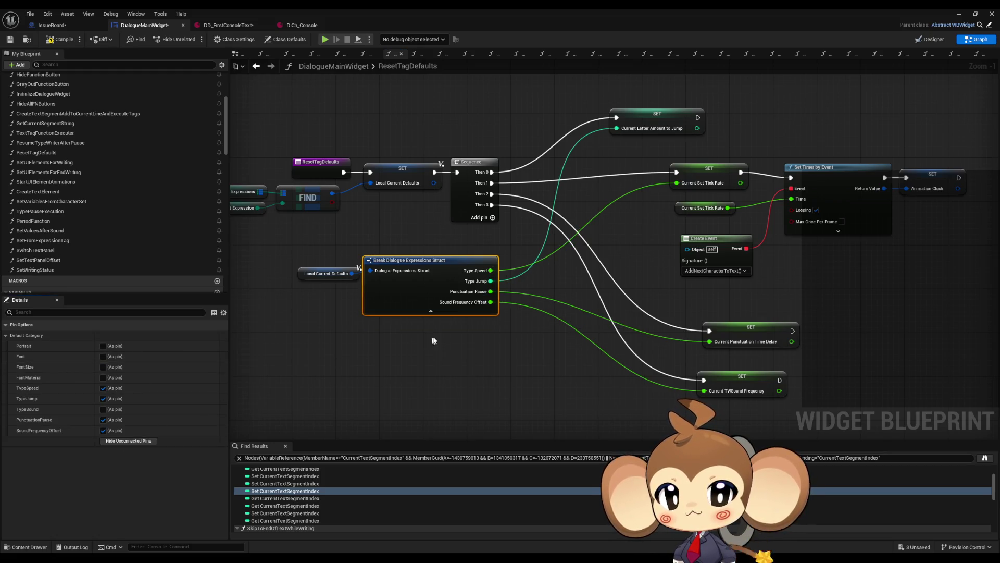
- Search the blueprint's Find Results for 'fontsize'
{"action": "left_click", "coordinate": [286, 457]}
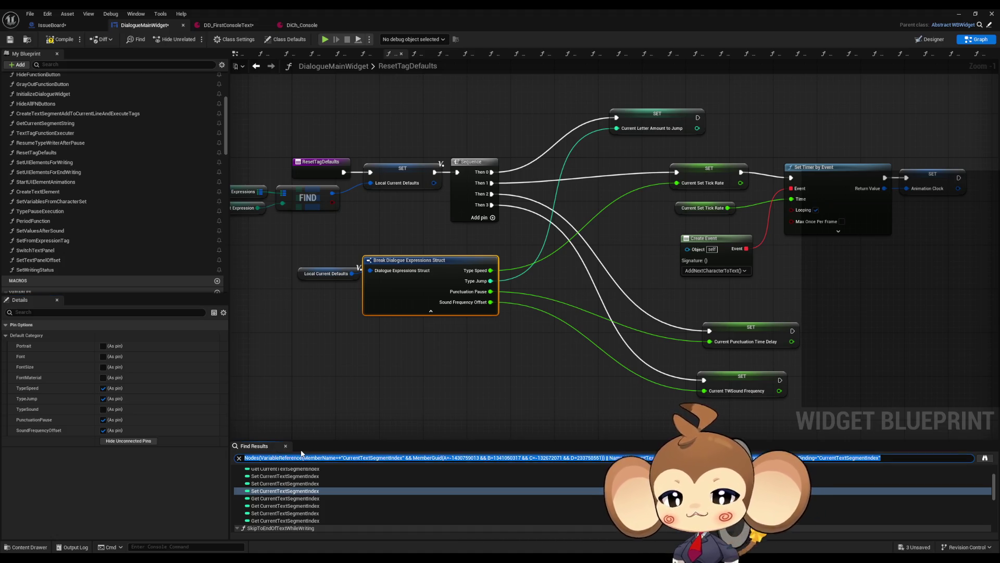
{"action": "type", "text": "fontsize"}
{"action": "key", "text": "Return"}
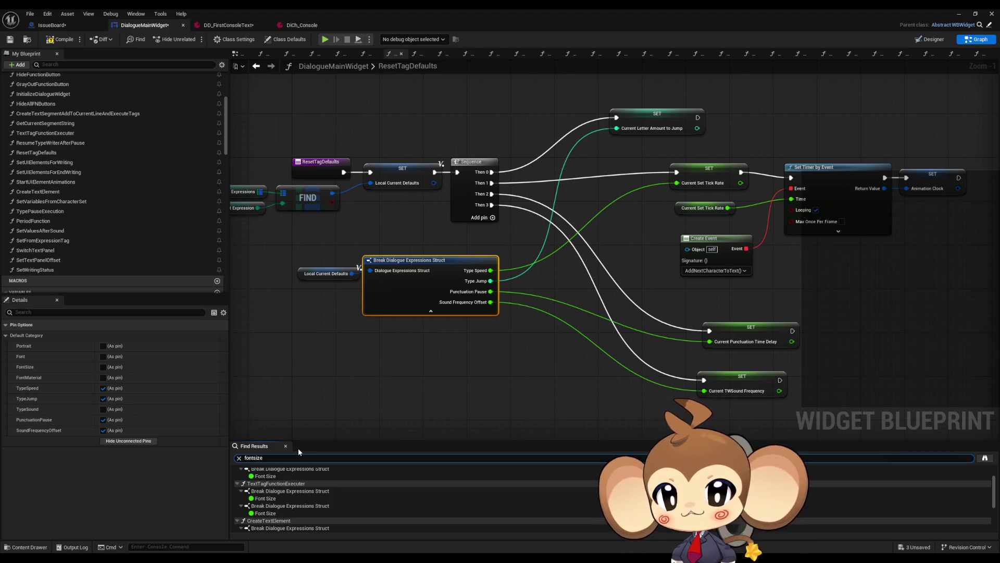
- Remove Font Size outputs from break nodes in AnimateDialogueText and TextTagFunctionExecuter
{"action": "double_click", "coordinate": [270, 501]}
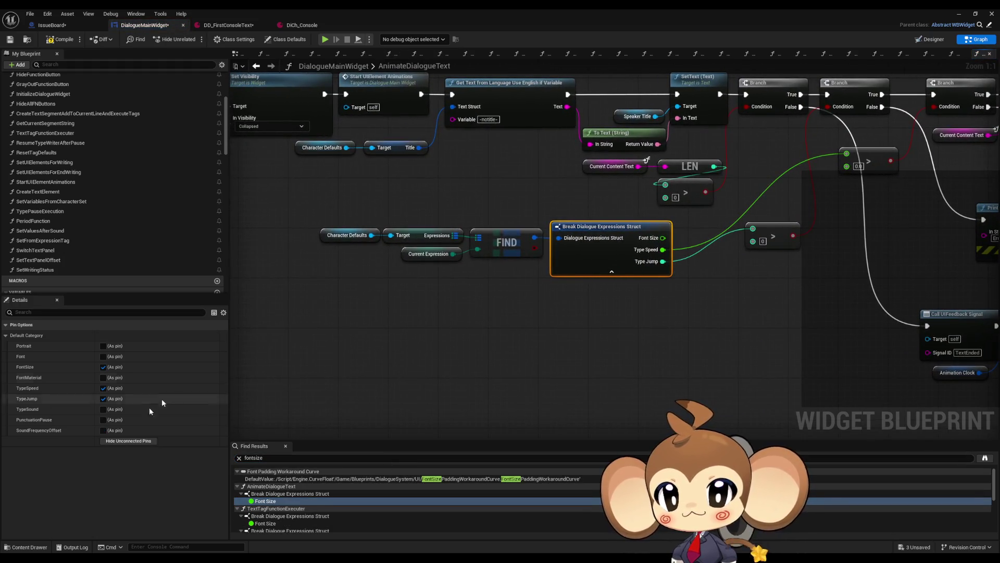
{"action": "left_click", "coordinate": [103, 367]}
{"action": "double_click", "coordinate": [265, 524]}
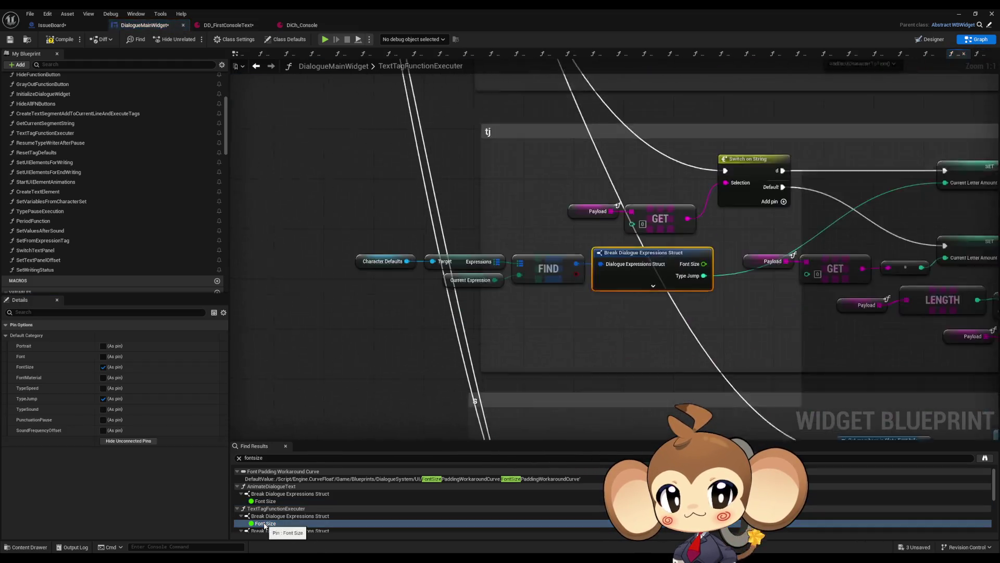
{"action": "left_click", "coordinate": [129, 440]}
{"action": "scroll", "coordinate": [266, 500], "scroll_direction": "down", "scroll_amount": 2}
{"action": "left_click", "coordinate": [270, 476]}
{"action": "double_click", "coordinate": [270, 475]}
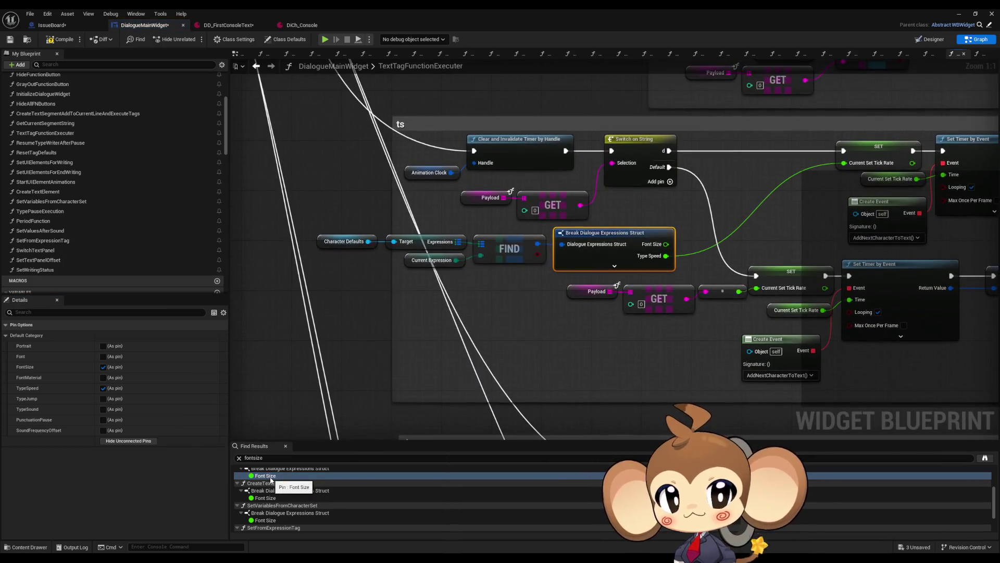
- Jump to the Font Size use in CreateTextElement and inspect its Character Defaults lookup
{"action": "double_click", "coordinate": [273, 497]}
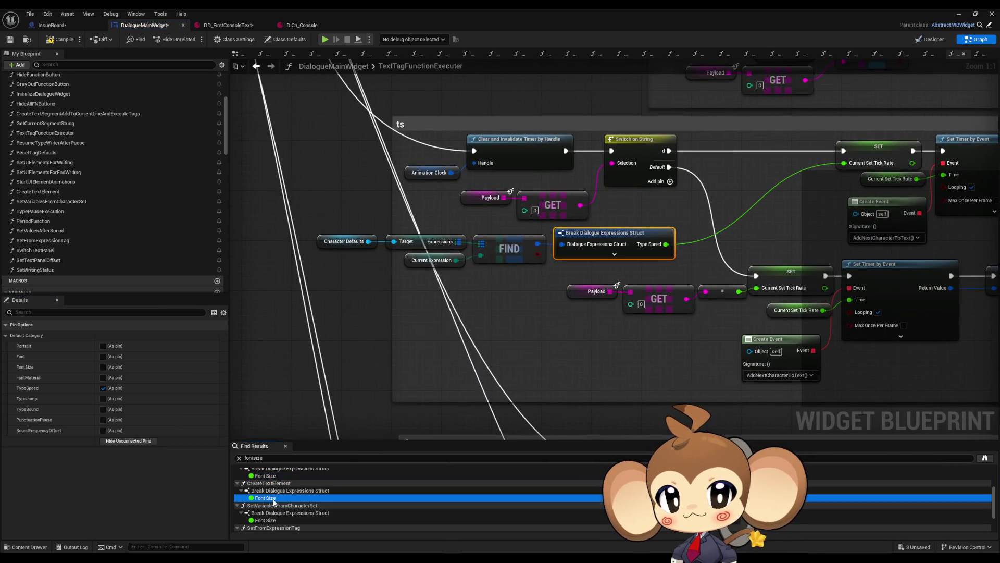
{"action": "mouse_move", "coordinate": [625, 357]}
{"action": "left_mouse_down"}
{"action": "mouse_move", "coordinate": [469, 290]}
{"action": "mouse_move", "coordinate": [351, 223]}
{"action": "left_mouse_up"}
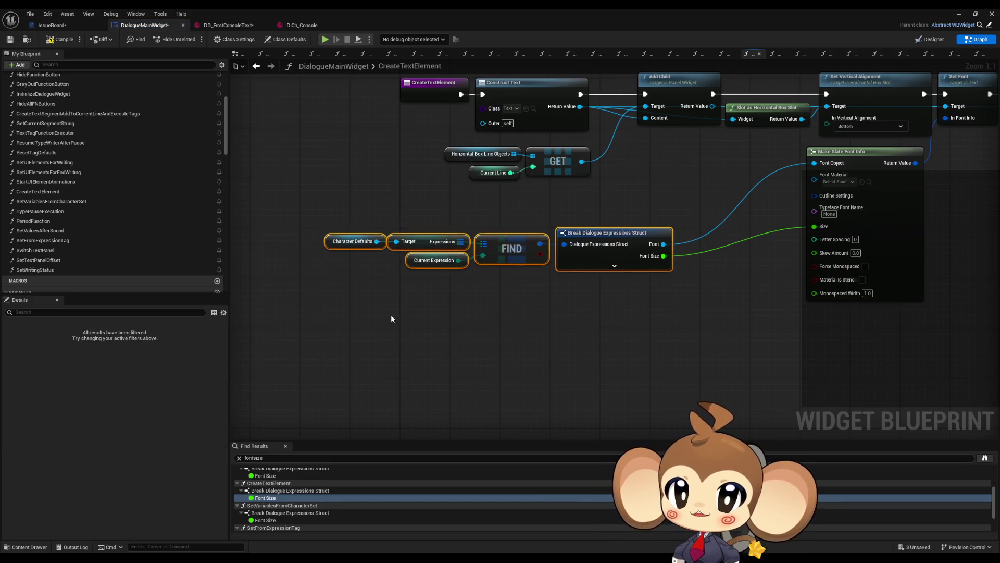
{"action": "left_click", "coordinate": [256, 65]}
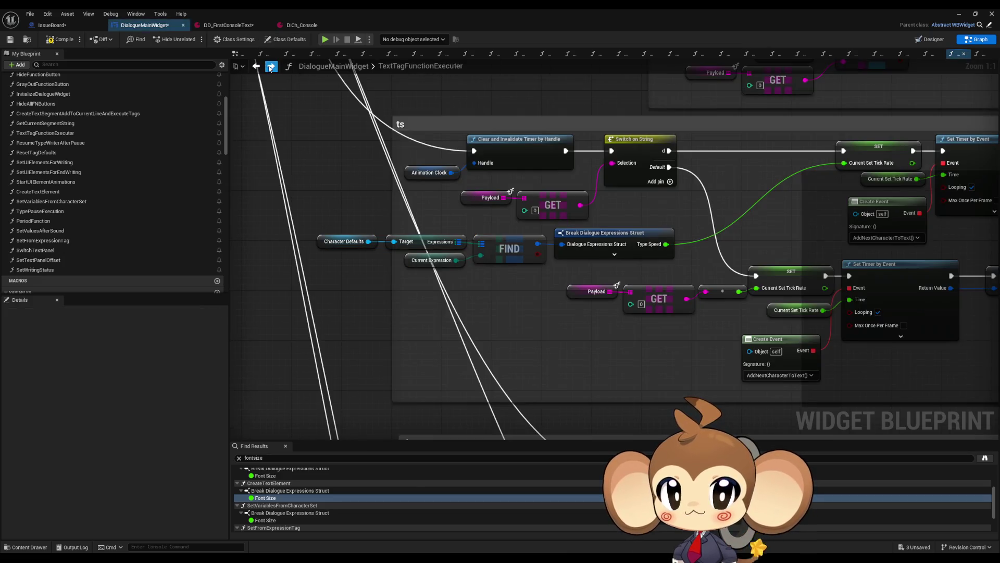
{"action": "left_click", "coordinate": [270, 69]}
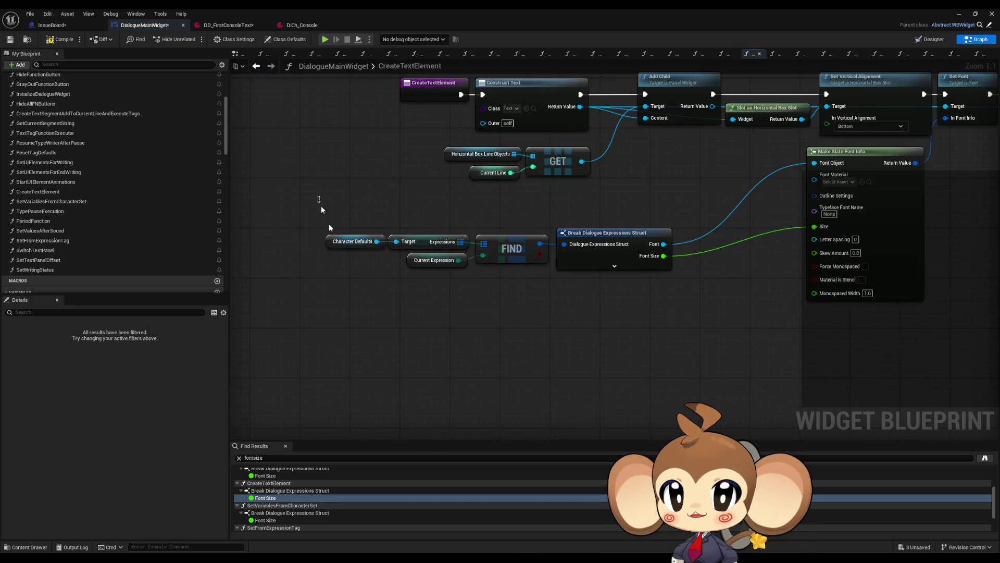
- Review the Character Defaults to Make Slate Font Info node chain in CreateTextElement
{"action": "left_click_drag", "start_coordinate": [317, 196], "coordinate": [360, 306]}
{"action": "left_click_drag", "start_coordinate": [460, 308], "coordinate": [454, 374]}
{"action": "left_click_drag", "start_coordinate": [545, 376], "coordinate": [437, 370]}
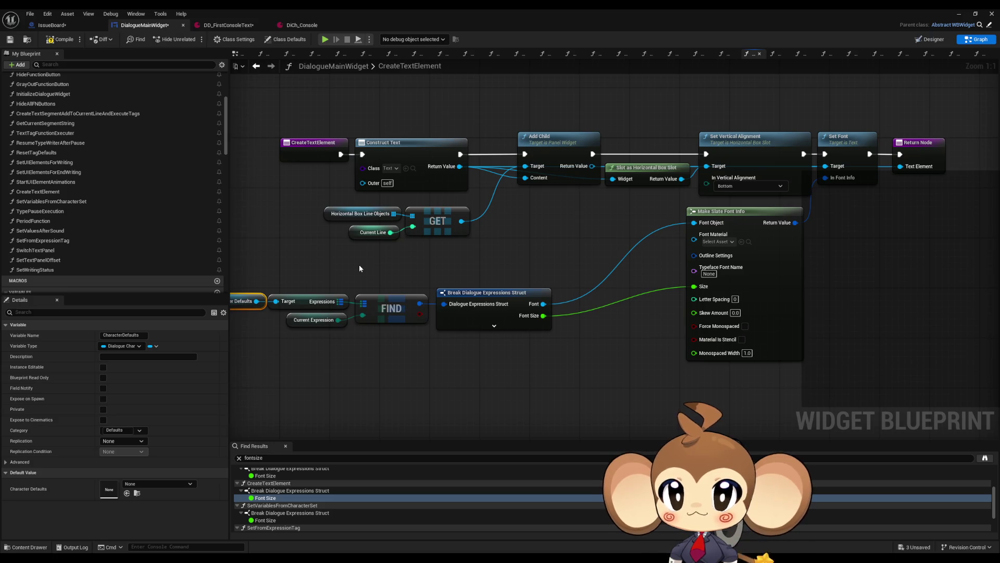
{"action": "left_click_drag", "start_coordinate": [263, 307], "coordinate": [340, 295]}
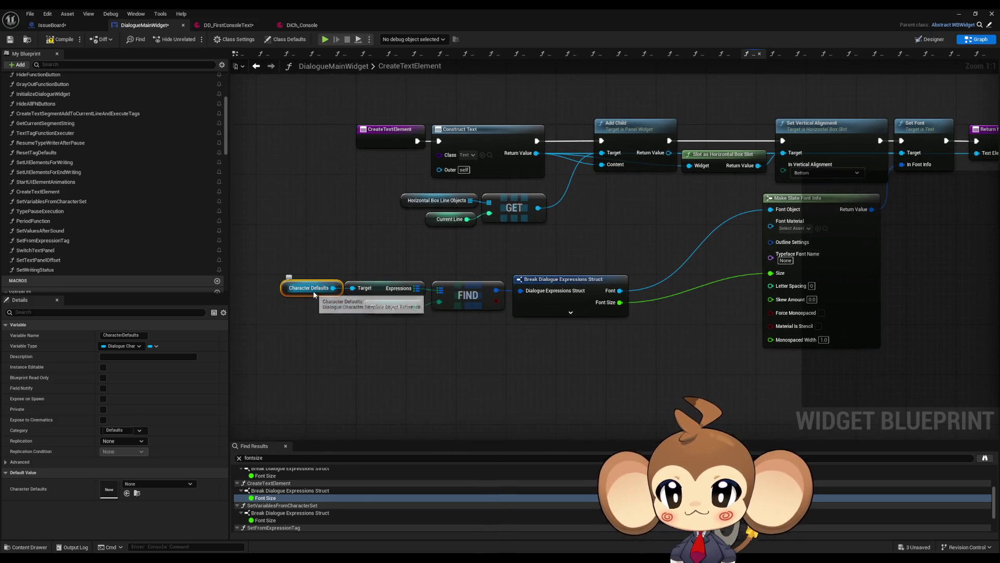
{"action": "mouse_move", "coordinate": [284, 251]}
{"action": "left_mouse_down"}
{"action": "mouse_move", "coordinate": [476, 329]}
{"action": "mouse_move", "coordinate": [608, 364]}
{"action": "left_mouse_up"}
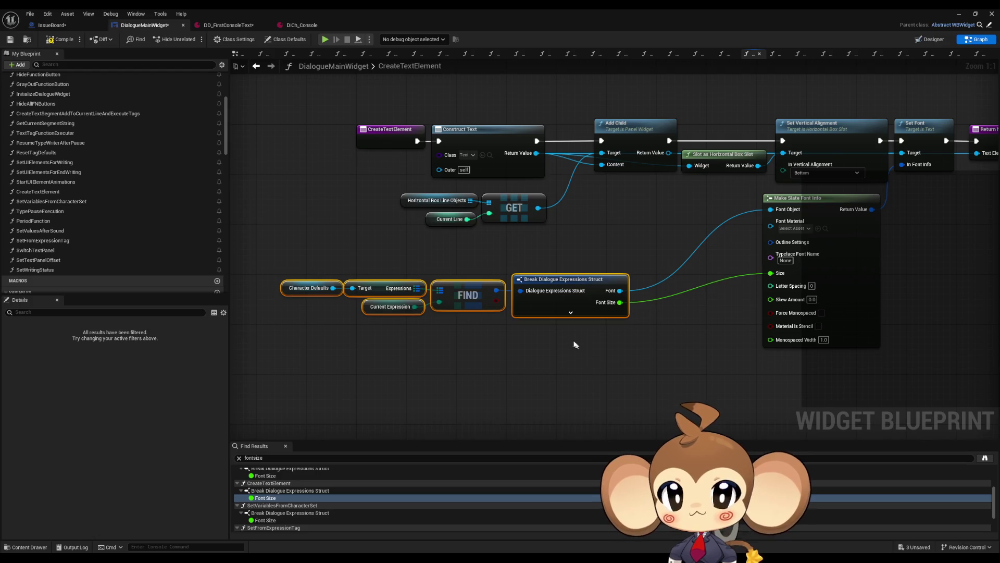
{"action": "left_click", "coordinate": [834, 334]}
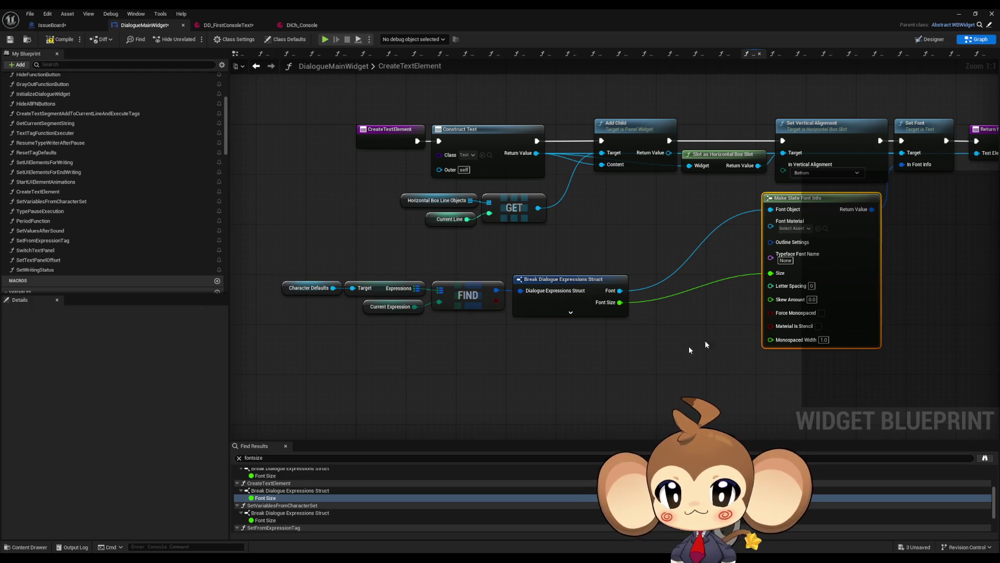
{"action": "left_click", "coordinate": [474, 373]}
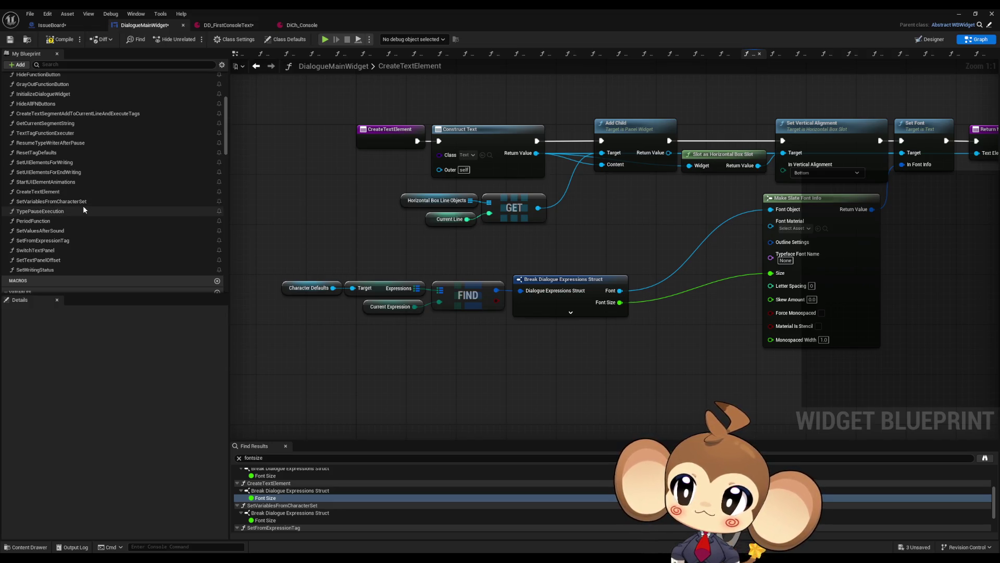
- Reopen the ResetTagDefaults function graph and recenter its nodes
{"action": "scroll", "coordinate": [84, 203], "scroll_direction": "down", "scroll_amount": 1}
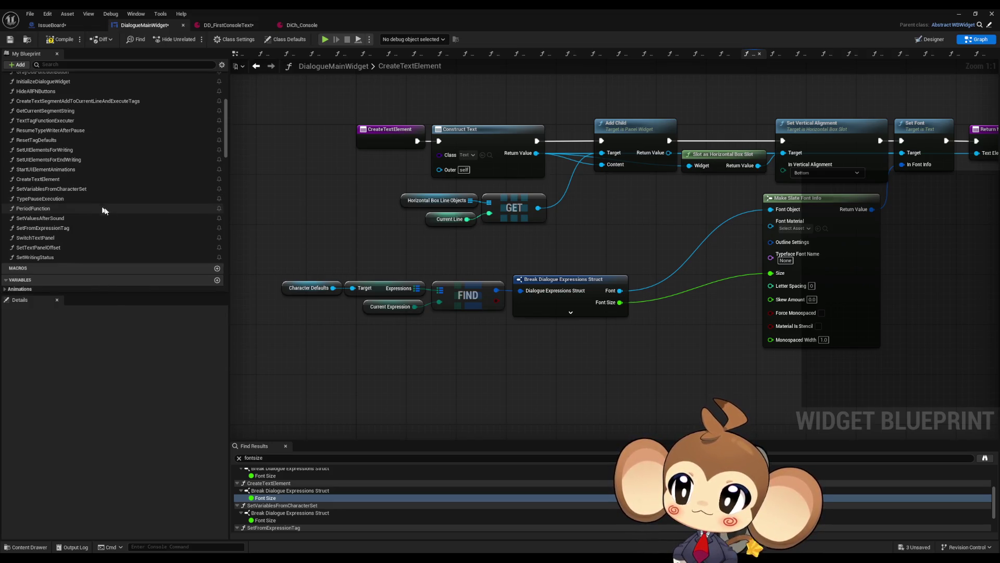
{"action": "double_click", "coordinate": [52, 140]}
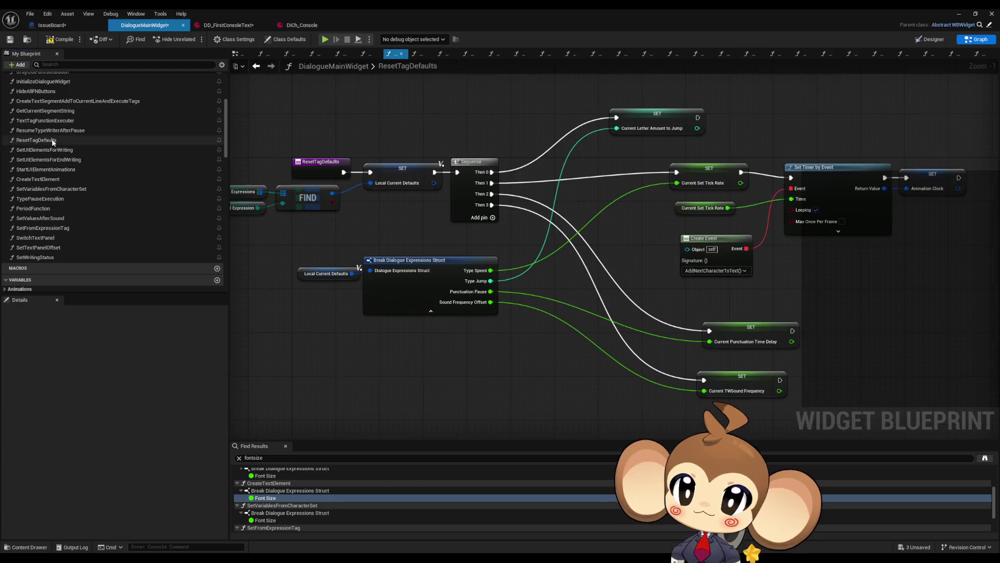
{"action": "mouse_move", "coordinate": [424, 351]}
{"action": "left_mouse_down"}
{"action": "mouse_move", "coordinate": [415, 337]}
{"action": "mouse_move", "coordinate": [510, 319]}
{"action": "mouse_move", "coordinate": [530, 376]}
{"action": "left_mouse_up"}
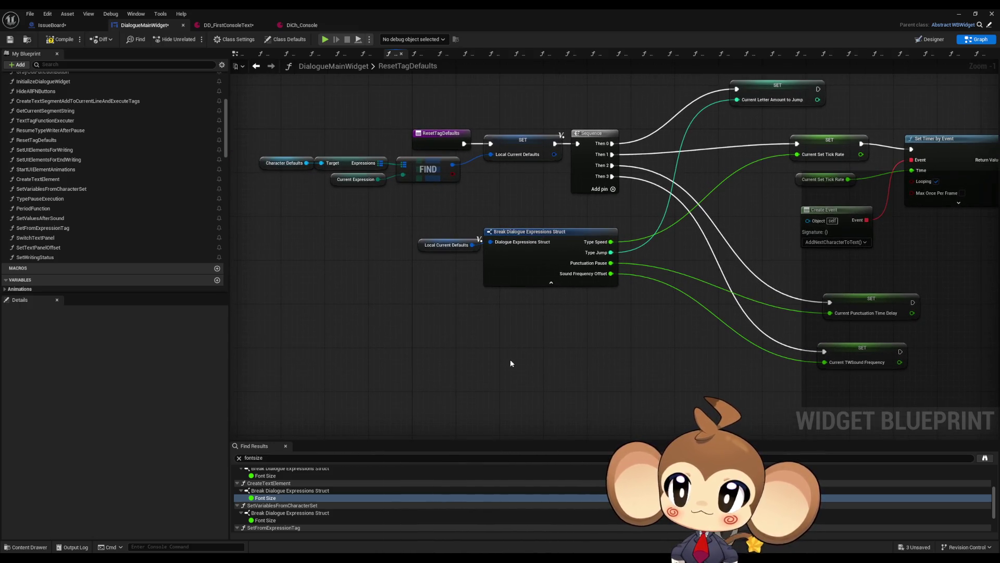
- Tick TypeSound as a pin on ResetTagDefaults' Break Dialogue Expressions Struct node
{"action": "left_click_drag", "start_coordinate": [362, 222], "coordinate": [386, 213]}
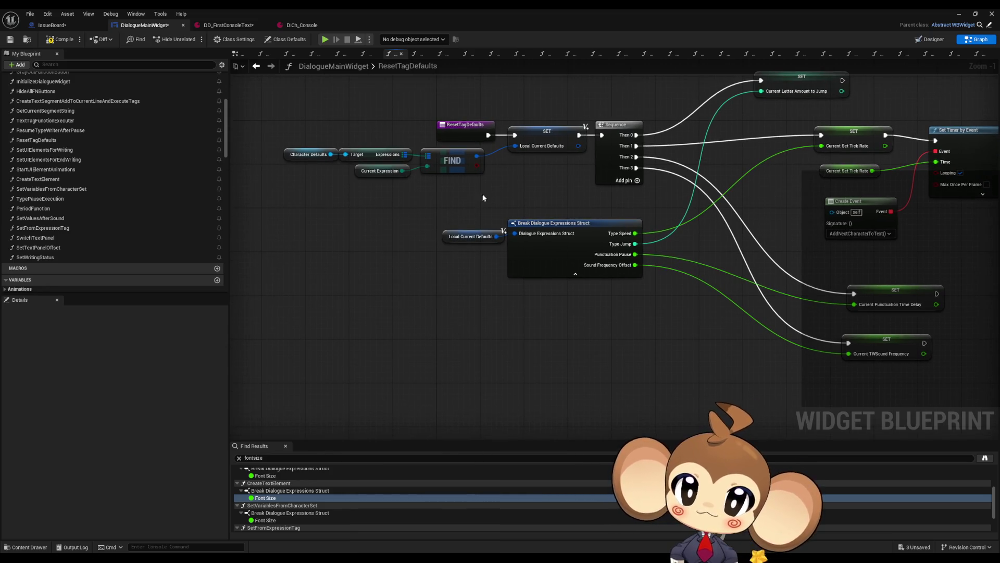
{"action": "left_click", "coordinate": [555, 256]}
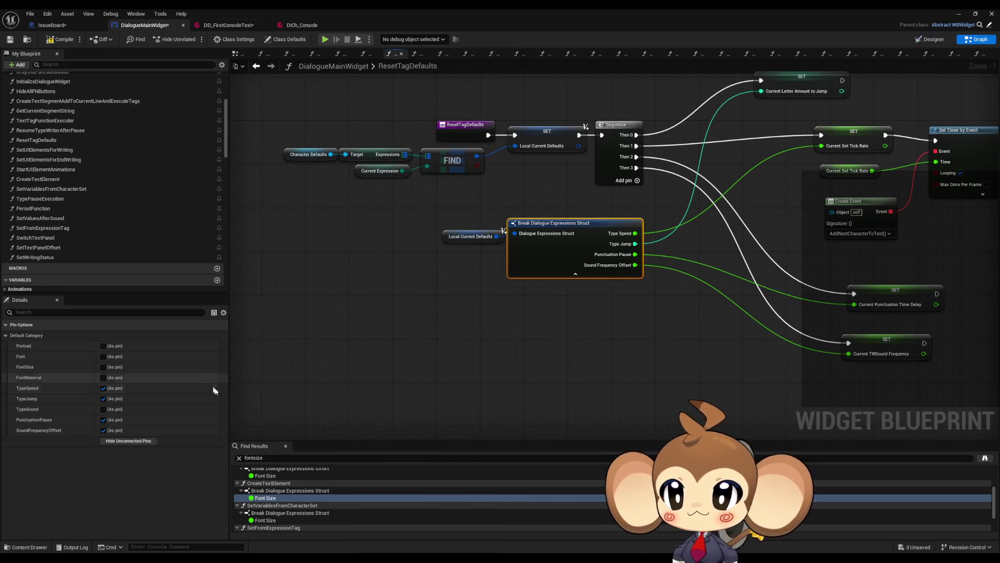
{"action": "left_click", "coordinate": [103, 410]}
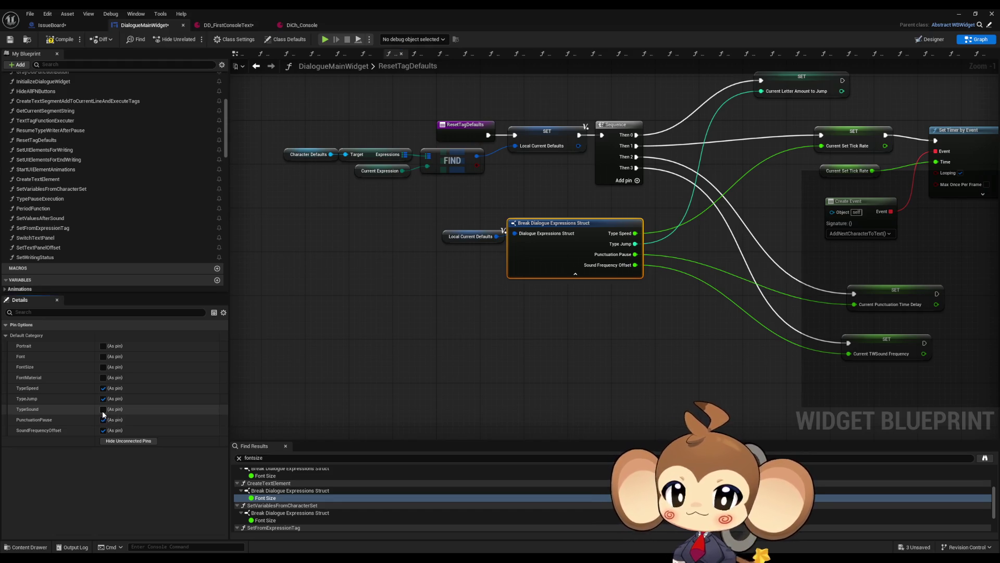
{"action": "mouse_move", "coordinate": [641, 258]}
{"action": "left_mouse_down"}
{"action": "mouse_move", "coordinate": [571, 370]}
{"action": "mouse_move", "coordinate": [558, 285]}
{"action": "left_mouse_up"}
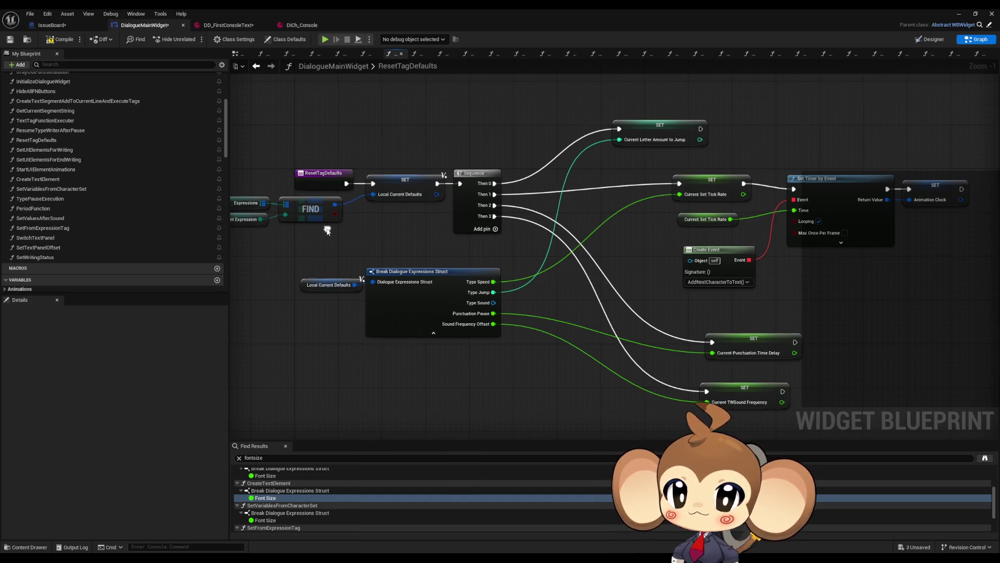
{"action": "left_click_drag", "start_coordinate": [326, 227], "coordinate": [345, 213]}
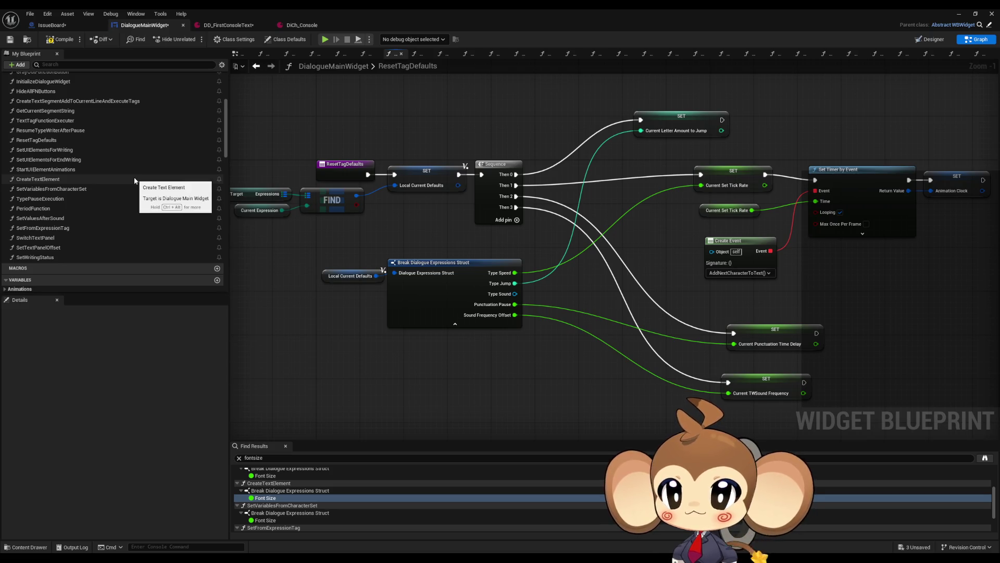
{"action": "scroll", "coordinate": [134, 176], "scroll_direction": "up", "scroll_amount": 3}
{"action": "scroll", "coordinate": [133, 176], "scroll_direction": "down", "scroll_amount": 6}
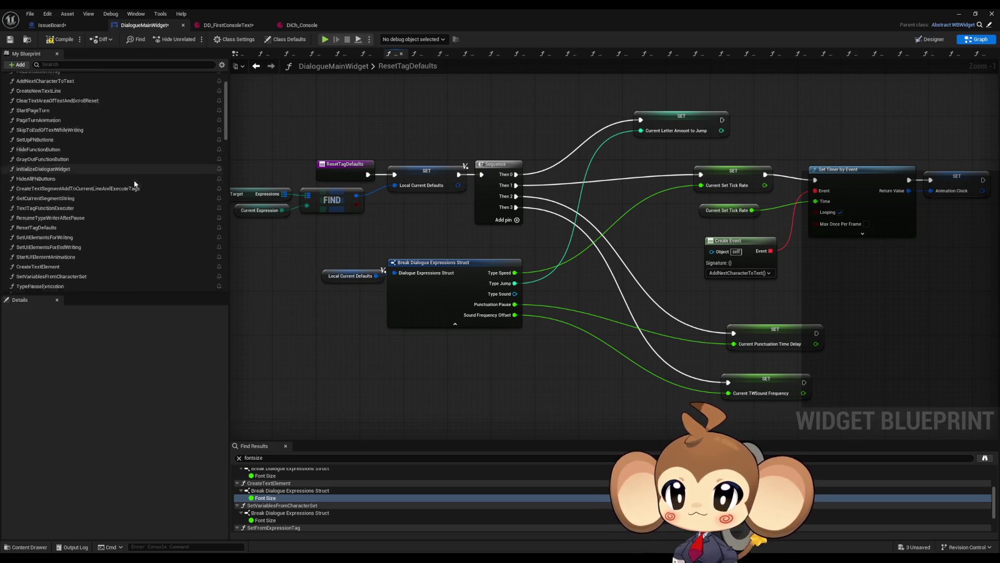
{"action": "scroll", "coordinate": [140, 188], "scroll_direction": "up", "scroll_amount": 10}
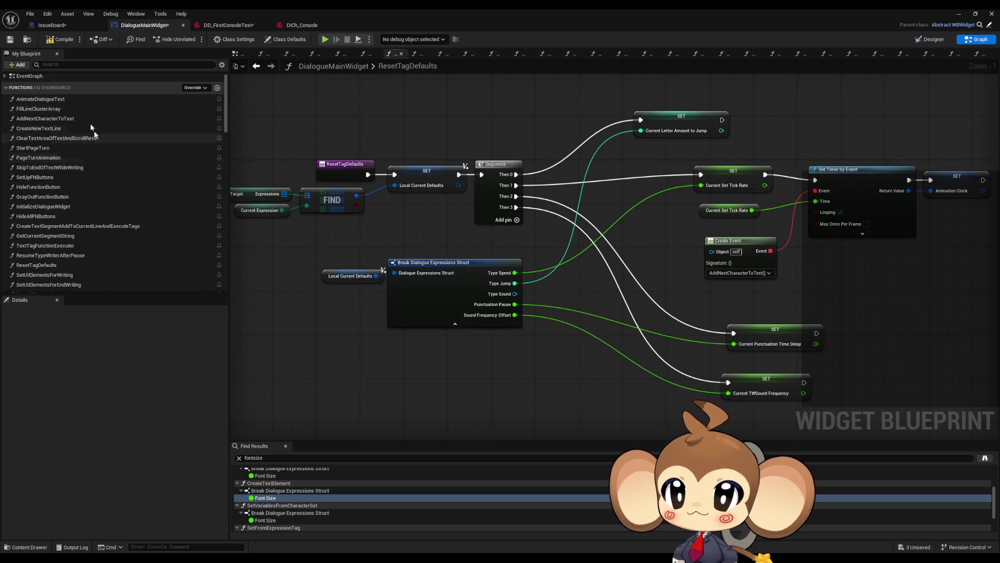
- Open SetVariablesFromCharacterSet and copy its Is Valid check and typing-sound SET nodes
{"action": "left_click", "coordinate": [51, 101]}
{"action": "double_click", "coordinate": [51, 102]}
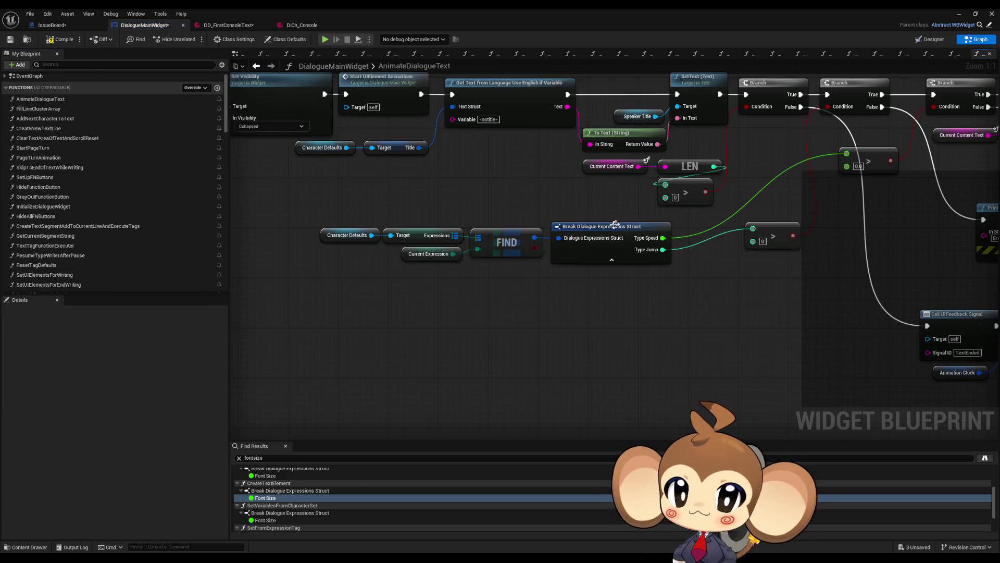
{"action": "scroll", "coordinate": [636, 244], "scroll_direction": "down", "scroll_amount": 4}
{"action": "scroll", "coordinate": [620, 219], "scroll_direction": "up", "scroll_amount": 6}
{"action": "left_click", "coordinate": [732, 216]}
{"action": "double_click", "coordinate": [731, 219]}
{"action": "scroll", "coordinate": [642, 286], "scroll_direction": "up", "scroll_amount": 2}
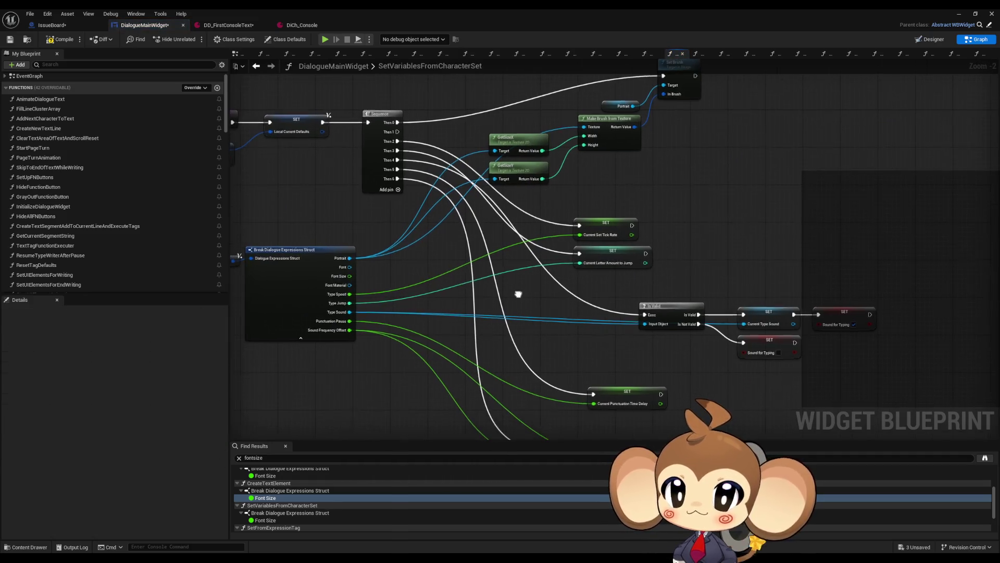
{"action": "left_click_drag", "start_coordinate": [722, 306], "coordinate": [635, 287]}
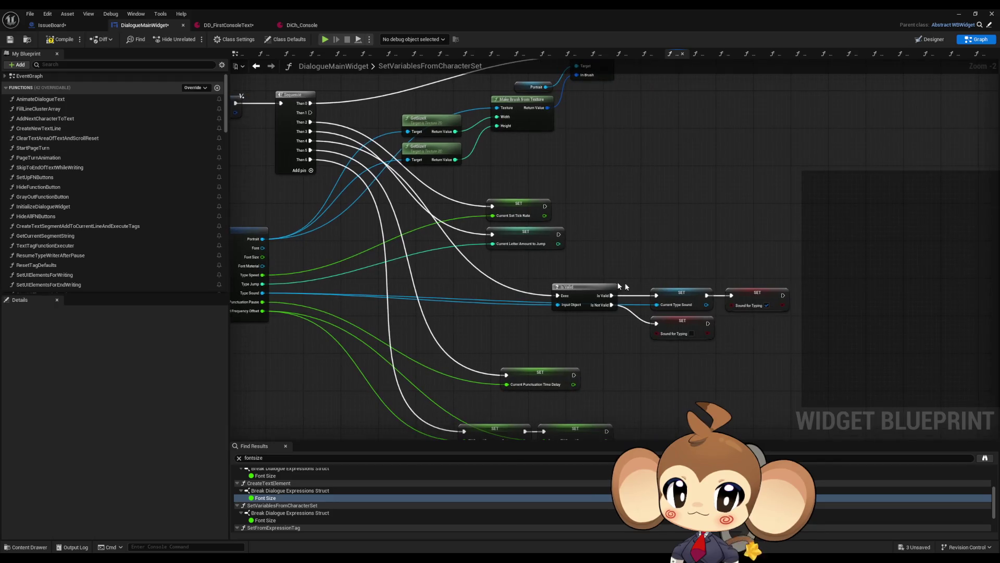
{"action": "left_click_drag", "start_coordinate": [544, 281], "coordinate": [746, 334]}
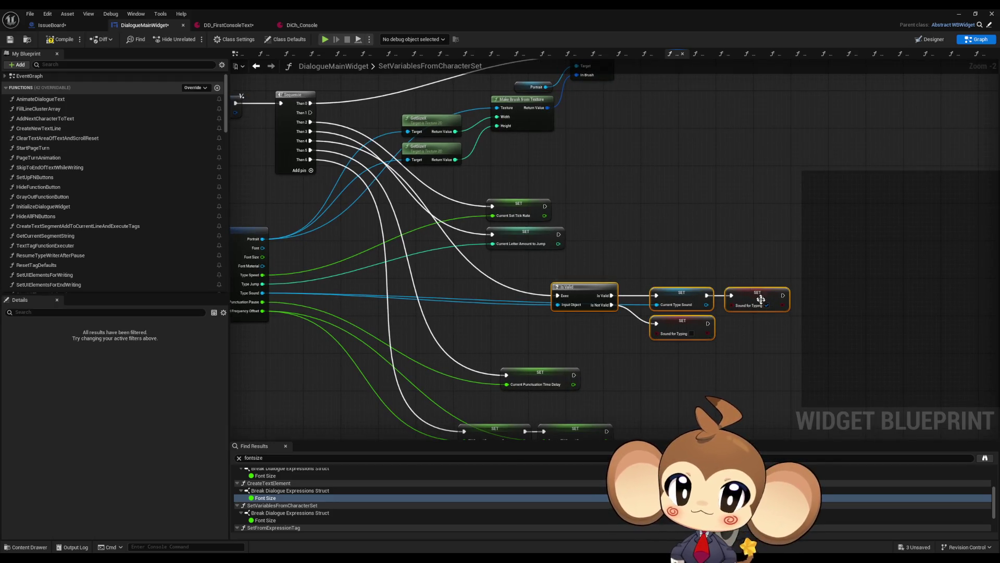
{"action": "mouse_move", "coordinate": [696, 355]}
{"action": "left_mouse_down"}
{"action": "mouse_move", "coordinate": [729, 349]}
{"action": "mouse_move", "coordinate": [705, 336]}
{"action": "left_mouse_up"}
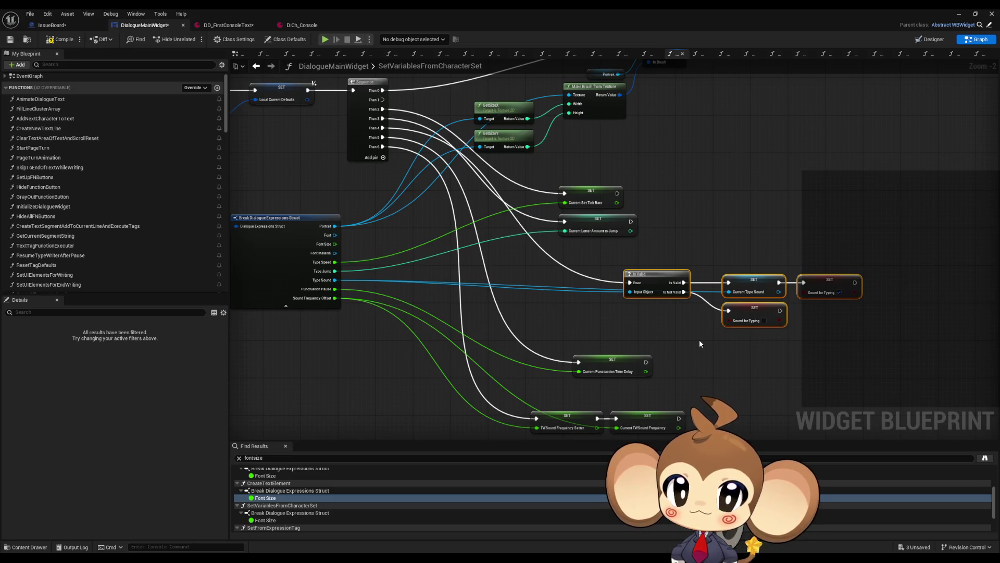
- Paste the copied typing-sound nodes into the ResetTagDefaults graph
{"action": "left_click", "coordinate": [256, 68]}
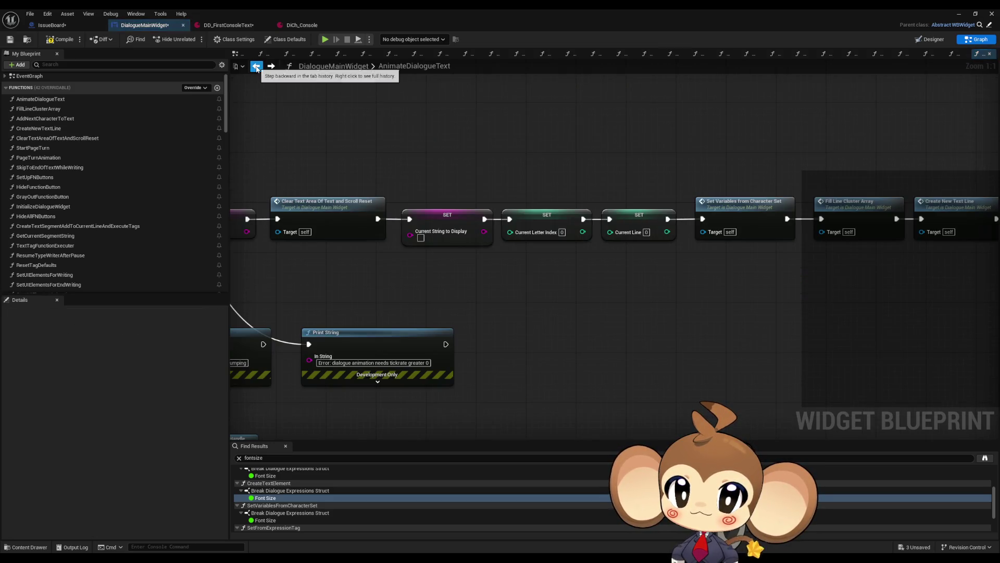
{"action": "scroll", "coordinate": [420, 247], "scroll_direction": "down", "scroll_amount": 2}
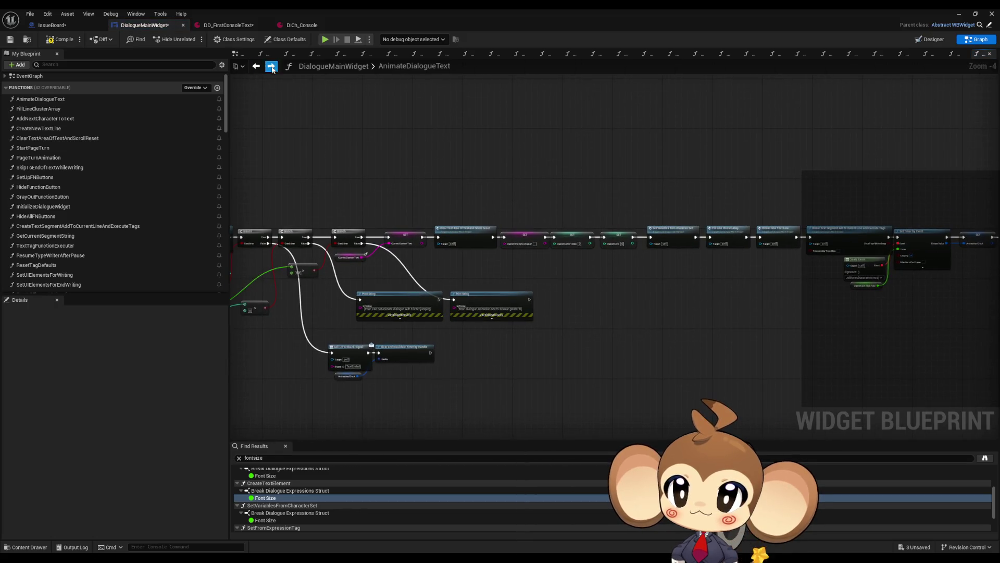
{"action": "left_click", "coordinate": [390, 54]}
{"action": "key", "text": "ctrl+v"}
{"action": "left_click", "coordinate": [519, 305]}
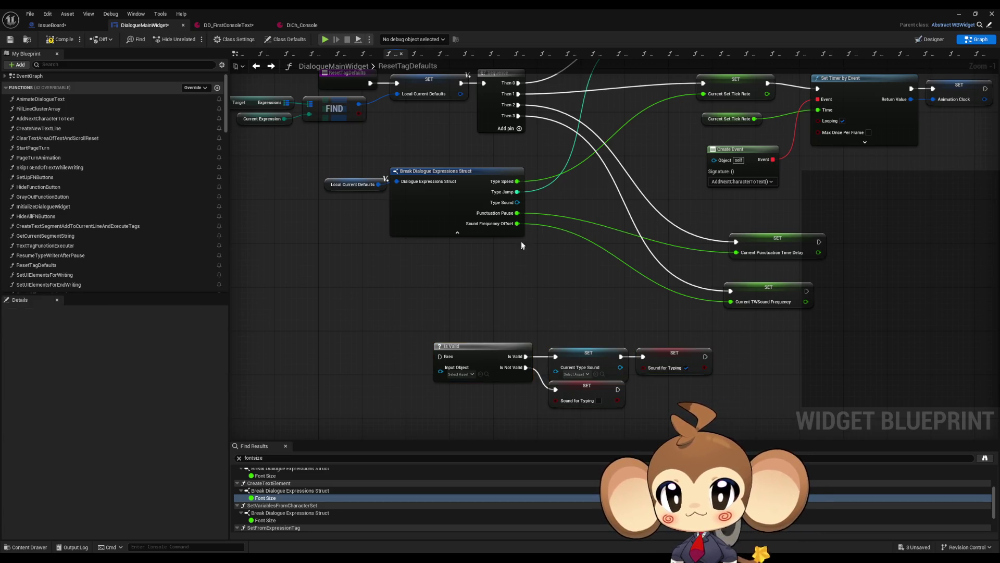
- Wire the default Type Sound into the Is Valid check and Current Type Sound setter
{"action": "left_click_drag", "start_coordinate": [518, 202], "coordinate": [442, 370]}
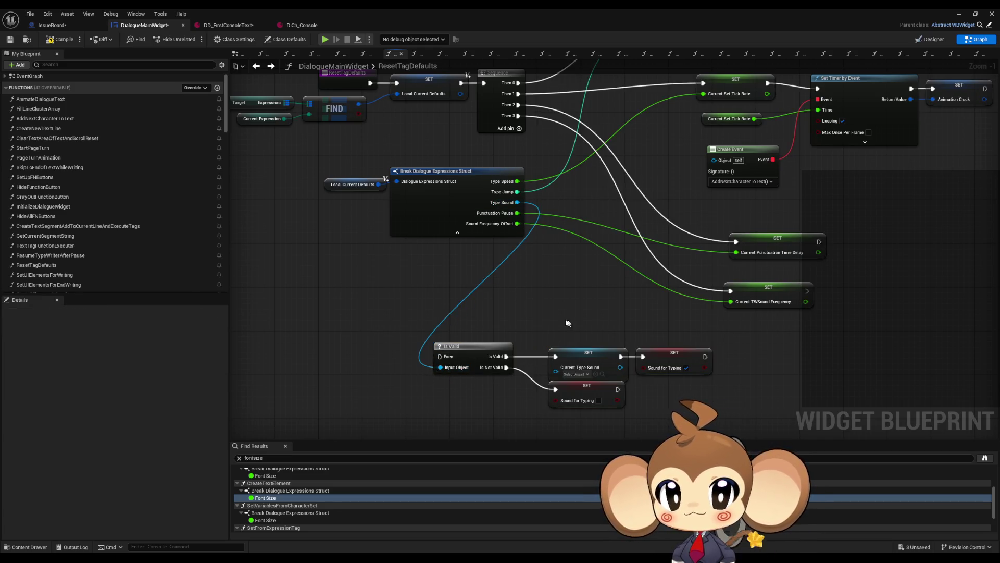
{"action": "left_click", "coordinate": [589, 364]}
{"action": "scroll", "coordinate": [599, 392], "scroll_direction": "up", "scroll_amount": 1}
{"action": "mouse_move", "coordinate": [550, 368]}
{"action": "left_mouse_down"}
{"action": "mouse_move", "coordinate": [521, 207]}
{"action": "mouse_move", "coordinate": [496, 179]}
{"action": "left_mouse_up"}
{"action": "left_click_drag", "start_coordinate": [485, 443], "coordinate": [485, 370]}
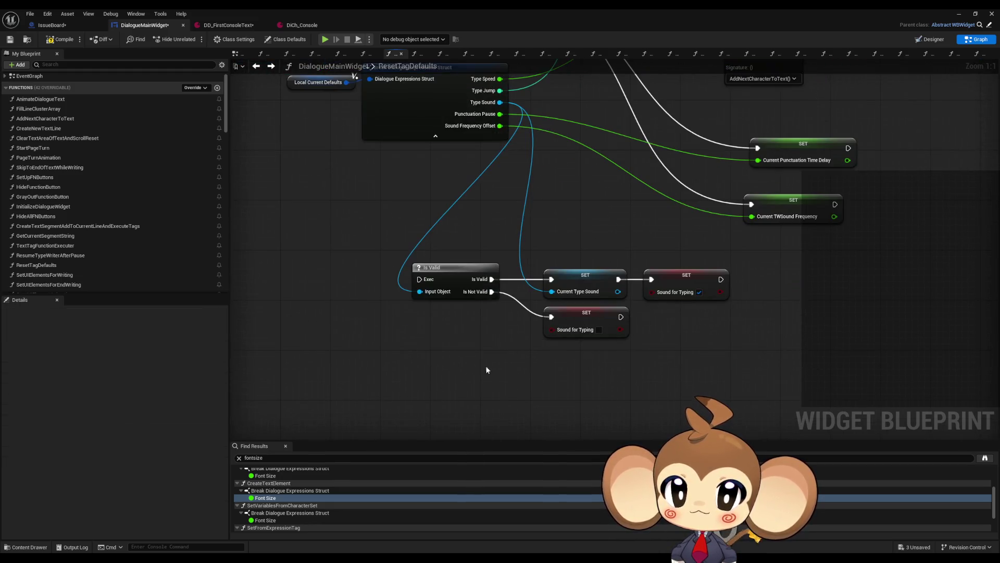
- Duplicate the Current Type Sound setter for the Is Not Valid branch, chained into Sound for Typing
{"action": "left_click", "coordinate": [589, 284]}
{"action": "key", "text": "ctrl+c"}
{"action": "key", "text": "ctrl+v"}
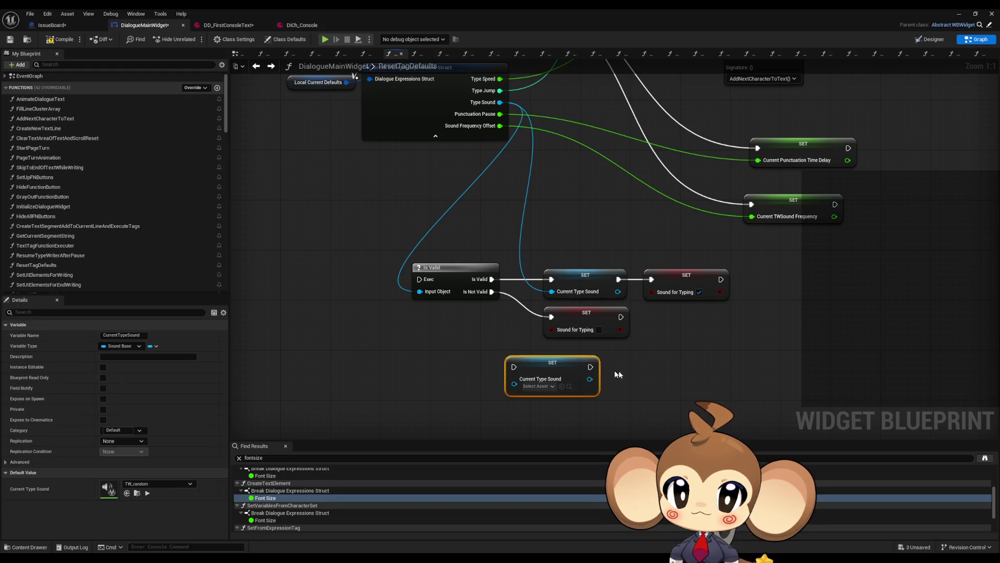
{"action": "left_click_drag", "start_coordinate": [590, 366], "coordinate": [554, 318]}
{"action": "left_click_drag", "start_coordinate": [491, 293], "coordinate": [513, 366]}
{"action": "left_click_drag", "start_coordinate": [586, 313], "coordinate": [647, 362]}
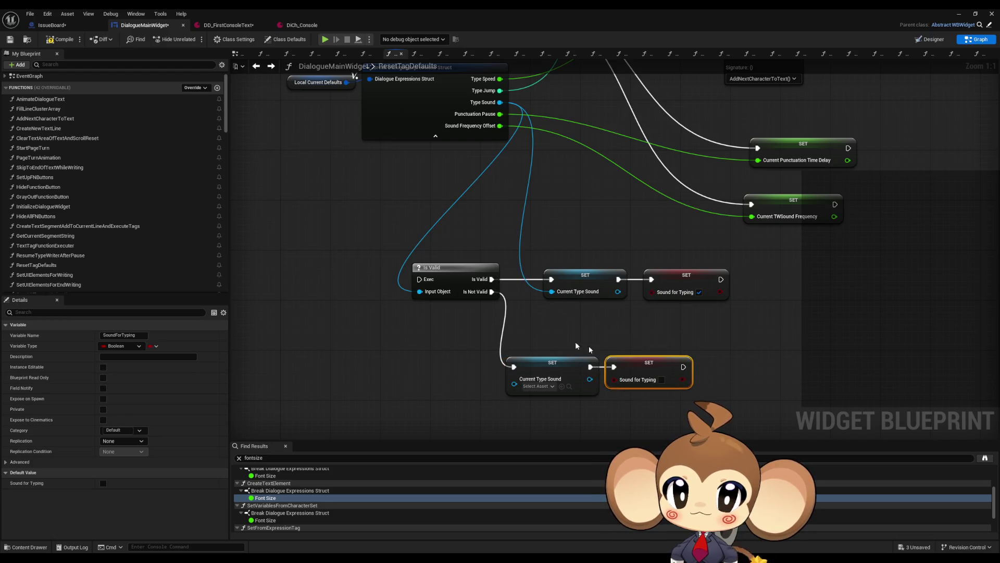
{"action": "left_click", "coordinate": [560, 359], "text": "ctrl"}
{"action": "left_click_drag", "start_coordinate": [560, 359], "coordinate": [596, 309]}
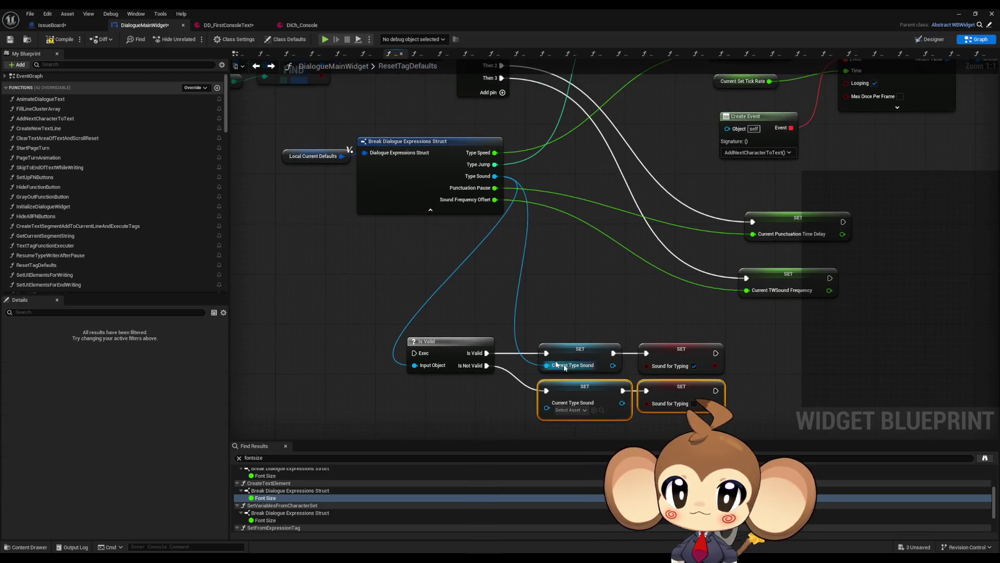
- Add a sequence output and wire Then 2–4 to the sound check, punctuation and frequency setters
{"action": "left_click_drag", "start_coordinate": [405, 319], "coordinate": [727, 408]}
{"action": "scroll", "coordinate": [649, 370], "scroll_direction": "down", "scroll_amount": 3}
{"action": "left_click_drag", "start_coordinate": [657, 356], "coordinate": [851, 351]}
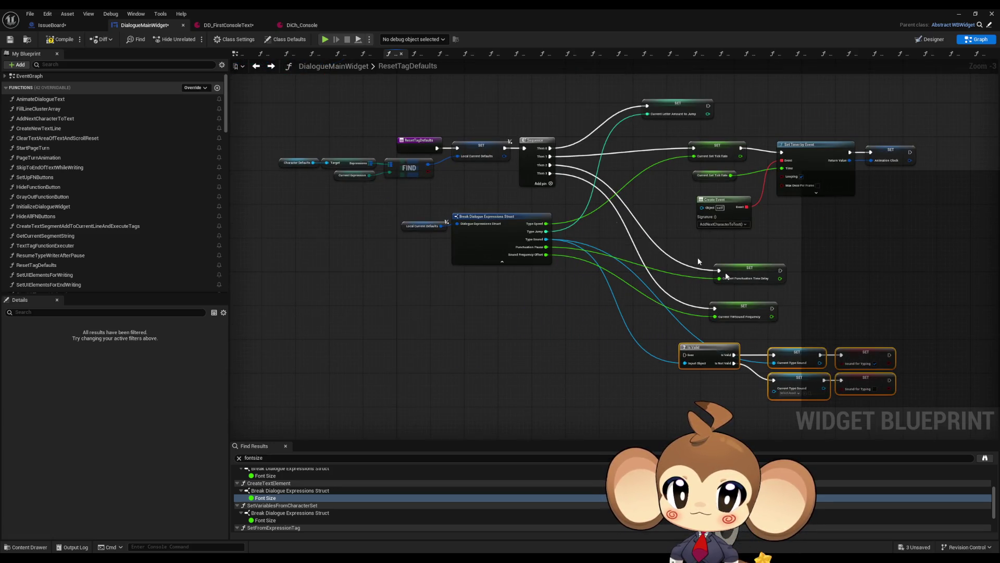
{"action": "left_click", "coordinate": [550, 184]}
{"action": "scroll", "coordinate": [723, 305], "scroll_direction": "up", "scroll_amount": 3}
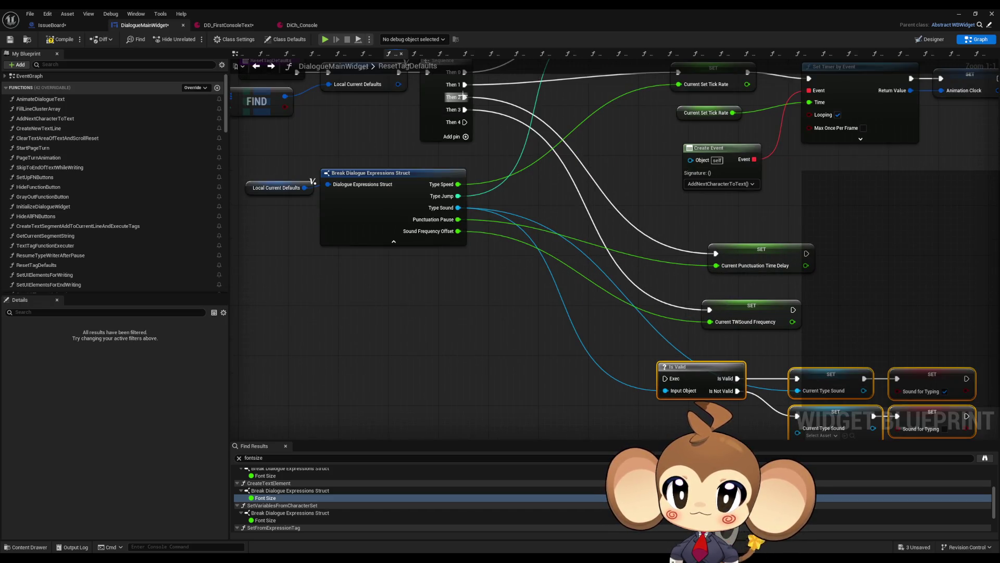
{"action": "left_click_drag", "start_coordinate": [463, 97], "coordinate": [665, 379]}
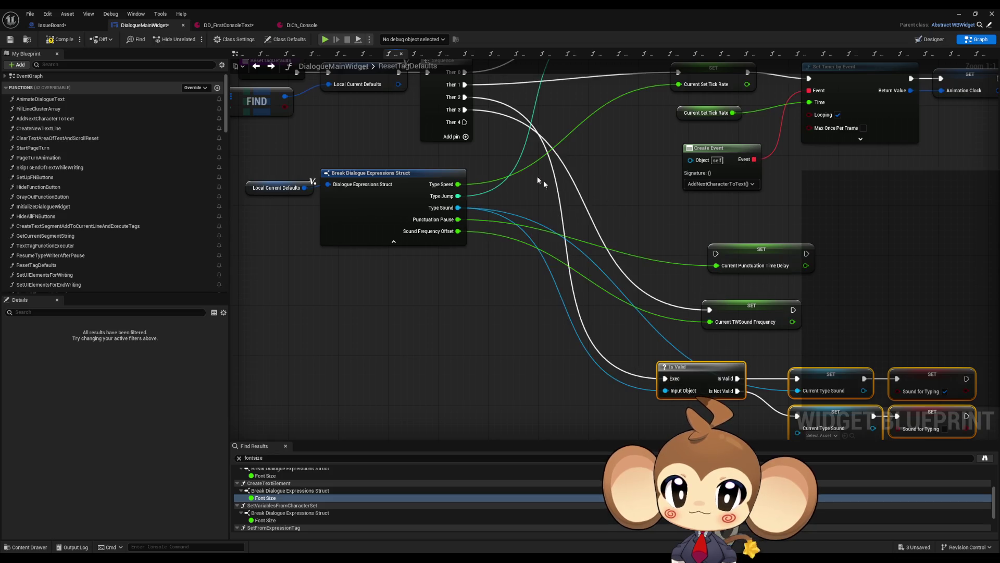
{"action": "left_click_drag", "start_coordinate": [462, 111], "coordinate": [715, 254]}
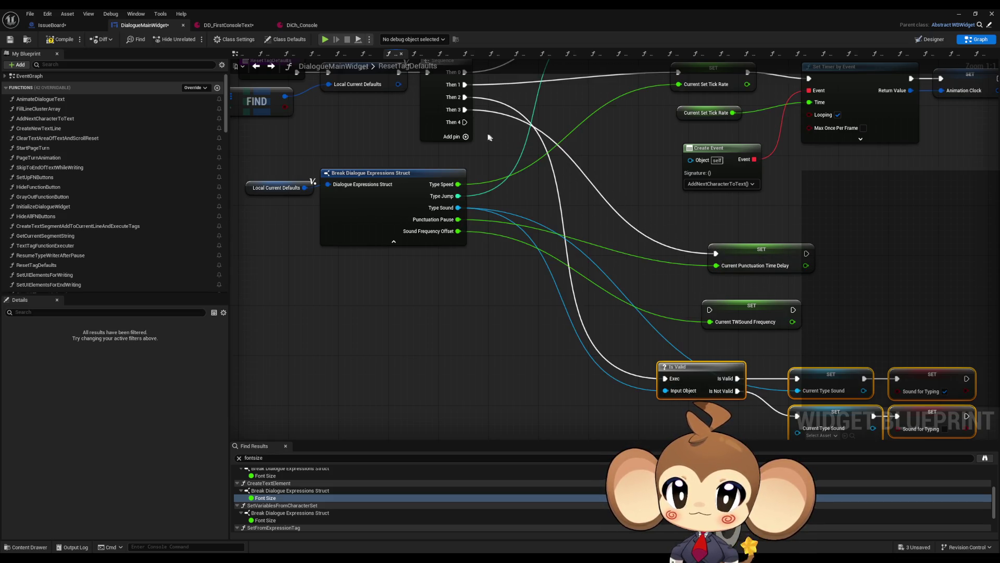
{"action": "mouse_move", "coordinate": [464, 123]}
{"action": "left_mouse_down"}
{"action": "mouse_move", "coordinate": [720, 305]}
{"action": "mouse_move", "coordinate": [710, 309]}
{"action": "left_mouse_up"}
- Arrange the punctuation and frequency setters below the raised sound-check group
{"action": "scroll", "coordinate": [604, 86], "scroll_direction": "down", "scroll_amount": 2}
{"action": "mouse_move", "coordinate": [672, 198]}
{"action": "left_mouse_down"}
{"action": "mouse_move", "coordinate": [735, 249]}
{"action": "mouse_move", "coordinate": [698, 404]}
{"action": "left_mouse_up"}
{"action": "mouse_move", "coordinate": [609, 267]}
{"action": "left_mouse_down"}
{"action": "mouse_move", "coordinate": [726, 348]}
{"action": "mouse_move", "coordinate": [880, 409]}
{"action": "left_mouse_up"}
{"action": "mouse_move", "coordinate": [670, 301]}
{"action": "left_mouse_down"}
{"action": "mouse_move", "coordinate": [672, 230]}
{"action": "mouse_move", "coordinate": [689, 193]}
{"action": "left_mouse_up"}
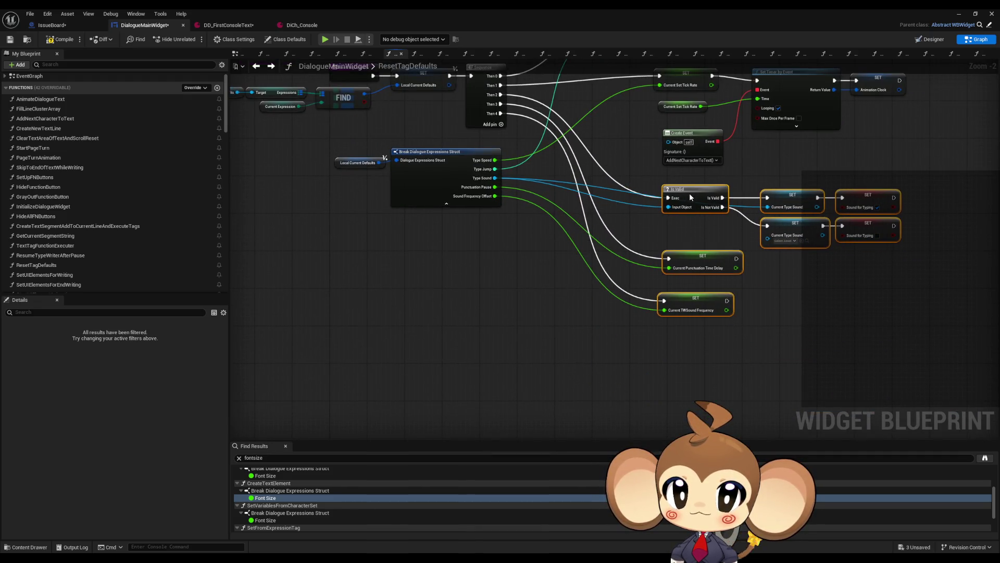
{"action": "left_click", "coordinate": [857, 328]}
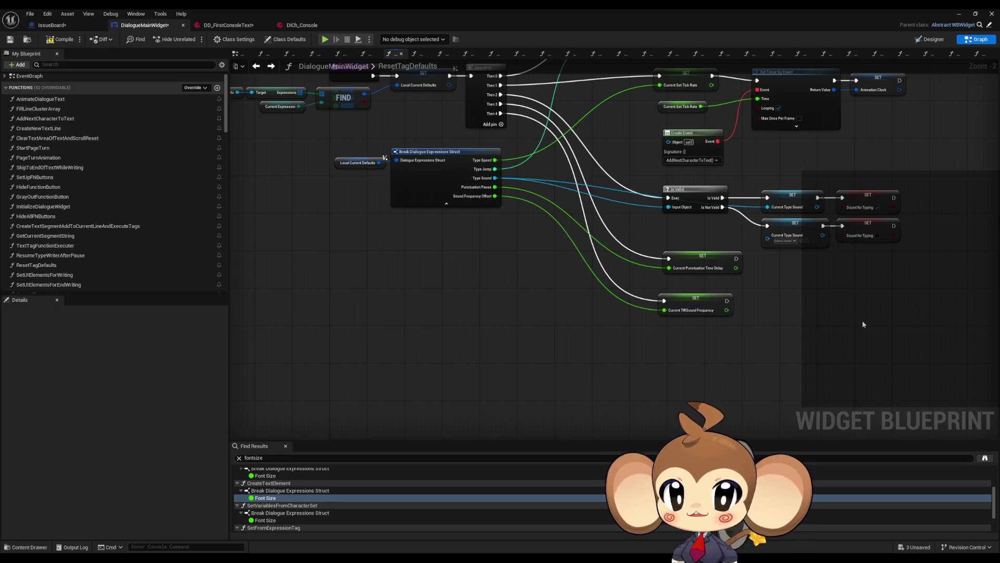
{"action": "scroll", "coordinate": [862, 322], "scroll_direction": "down", "scroll_amount": 3}
{"action": "scroll", "coordinate": [714, 292], "scroll_direction": "up", "scroll_amount": 3}
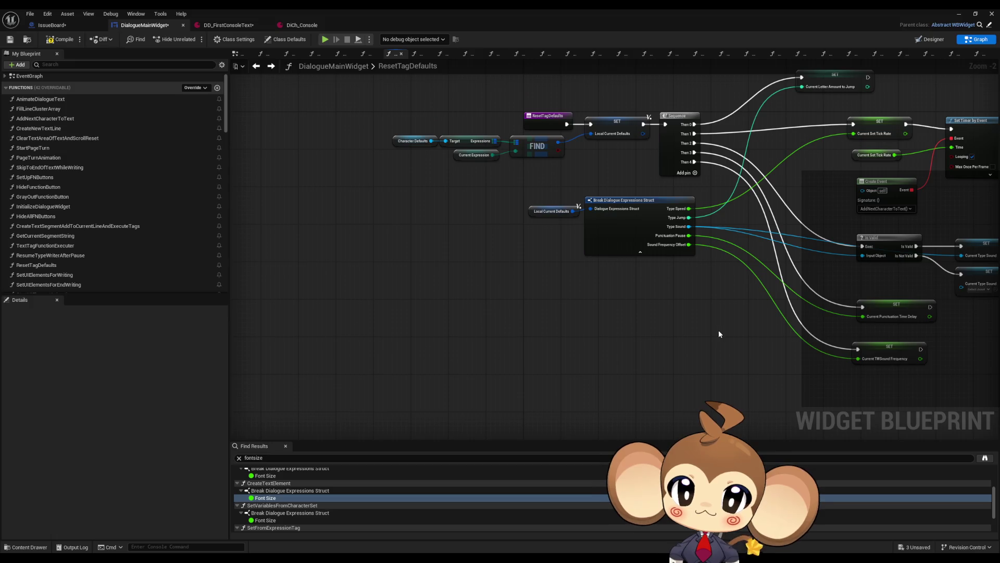
{"action": "mouse_move", "coordinate": [717, 335]}
{"action": "left_mouse_down"}
{"action": "mouse_move", "coordinate": [693, 355]}
{"action": "mouse_move", "coordinate": [509, 354]}
{"action": "left_mouse_up"}
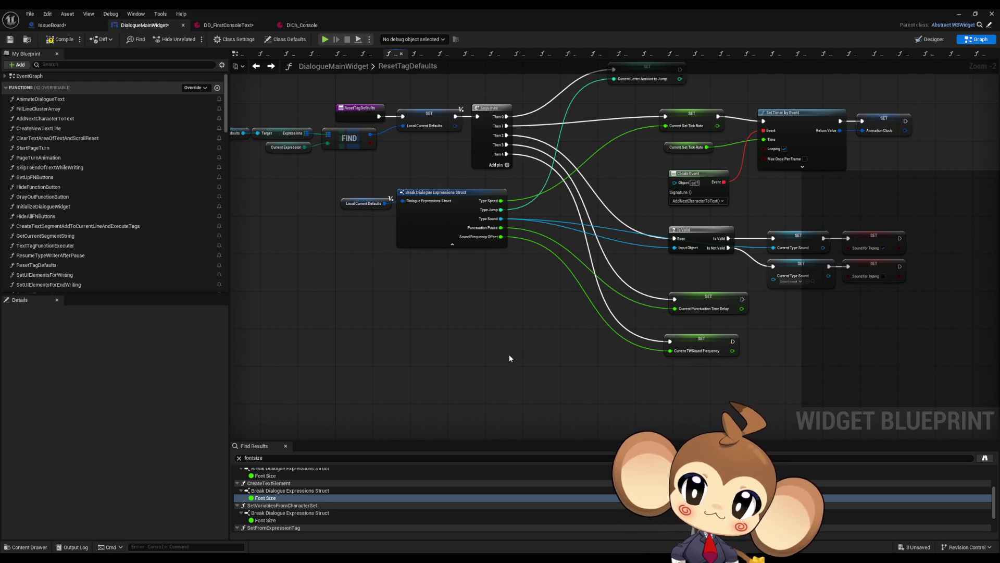
{"action": "left_click", "coordinate": [31, 245]}
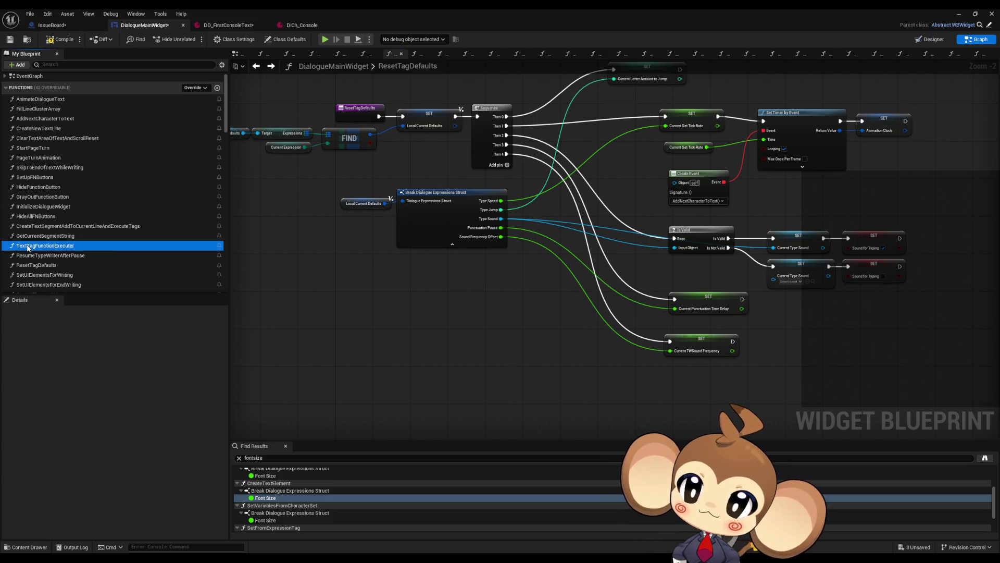
- Find TextTagFunctionExecuter's references by name, jump to its call, and launch Paint
{"action": "right_click", "coordinate": [46, 247]}
{"action": "mouse_move", "coordinate": [74, 289]}
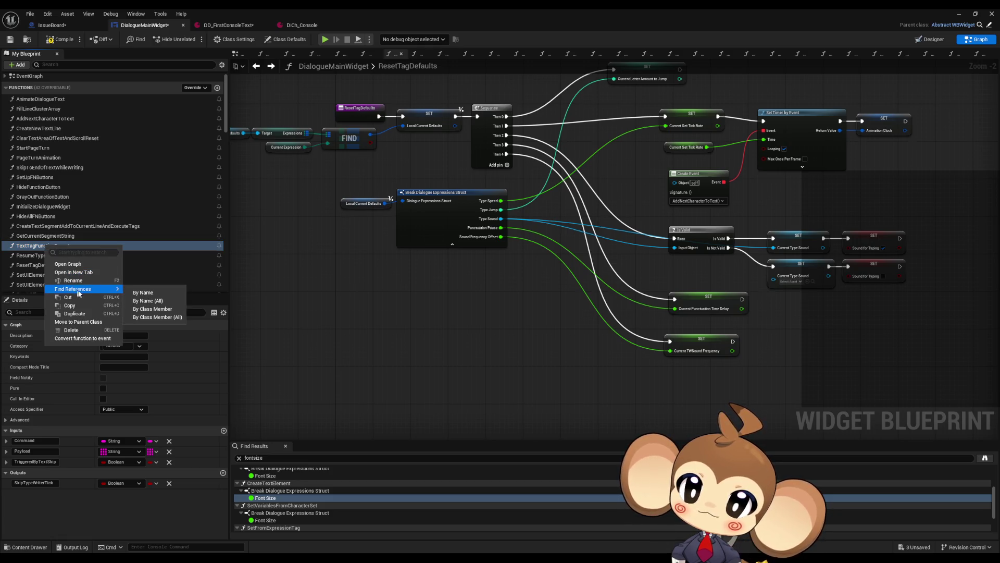
{"action": "left_click", "coordinate": [146, 305]}
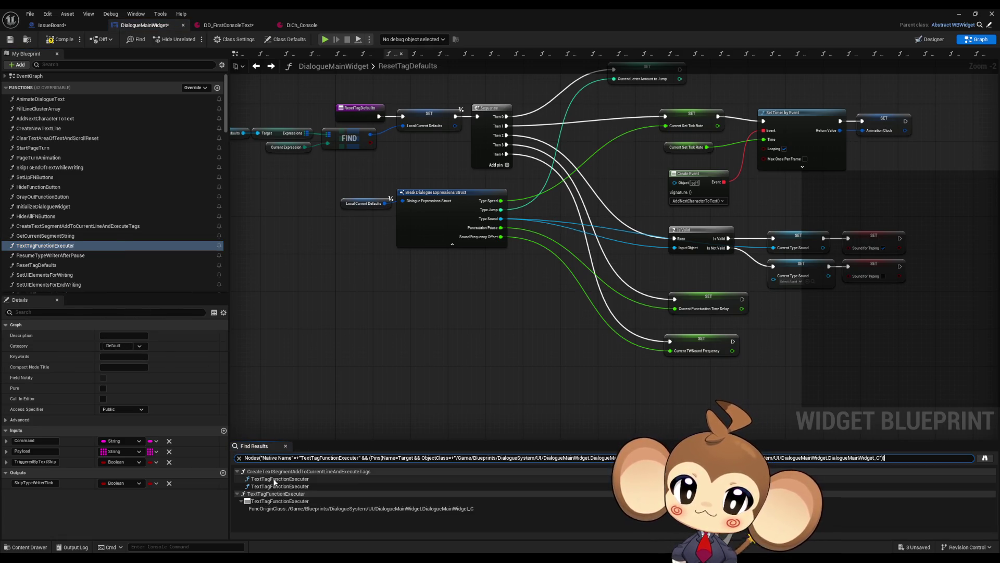
{"action": "left_click", "coordinate": [279, 479]}
{"action": "left_click", "coordinate": [530, 203]}
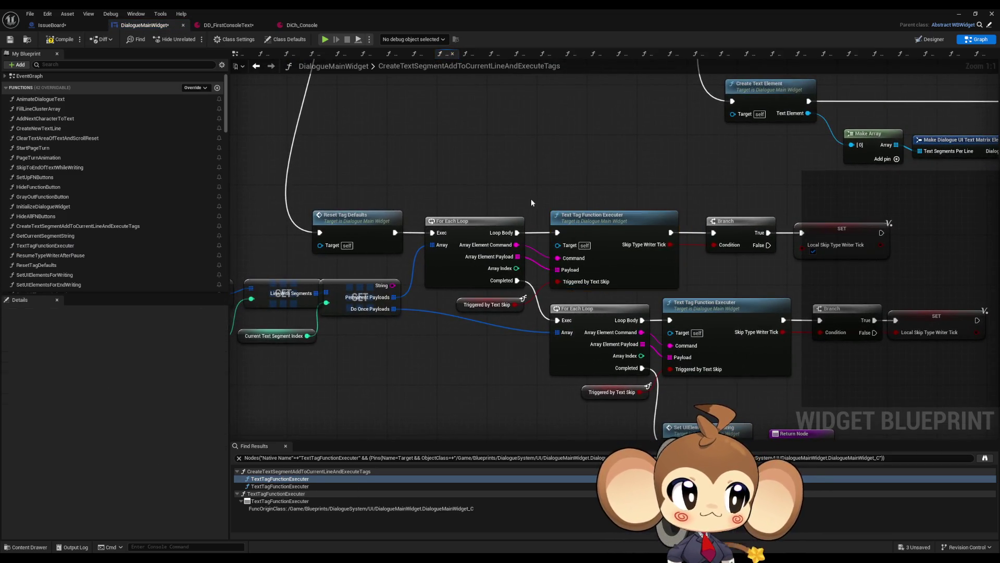
{"action": "scroll", "coordinate": [529, 203], "scroll_direction": "down", "scroll_amount": 3}
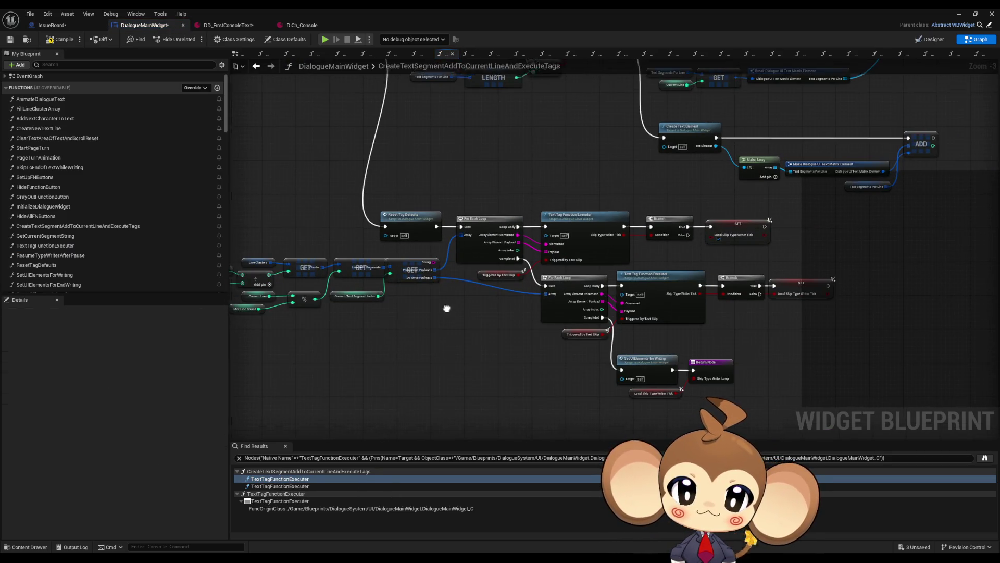
{"action": "left_click_drag", "start_coordinate": [447, 306], "coordinate": [399, 339]}
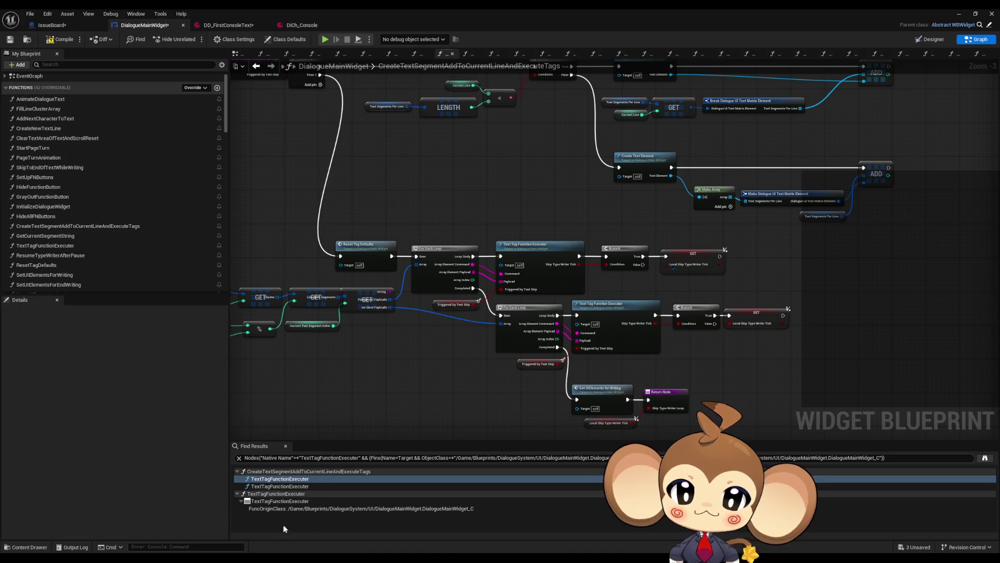
{"action": "key", "text": "super+r"}
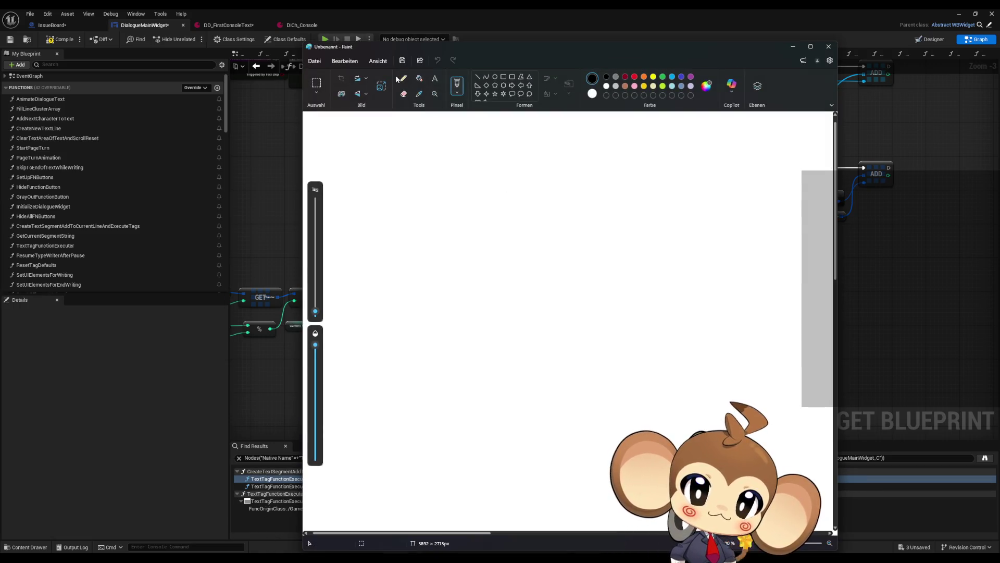
- Pencil-draw the monkey's closed eyes, muzzle, head outline and large ears in black
{"action": "left_click", "coordinate": [403, 78]}
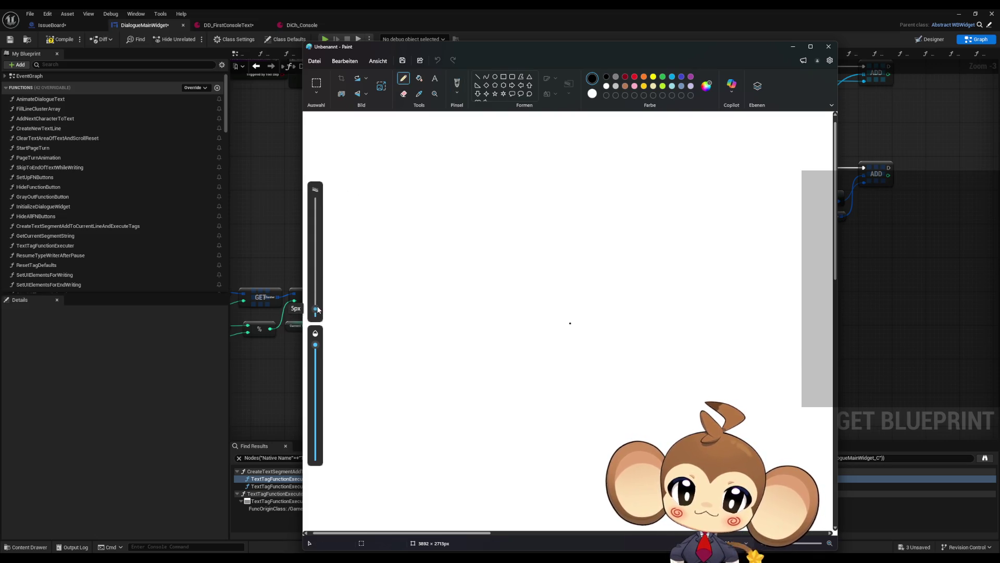
{"action": "mouse_move", "coordinate": [485, 259]}
{"action": "left_mouse_down"}
{"action": "mouse_move", "coordinate": [509, 248]}
{"action": "mouse_move", "coordinate": [517, 264]}
{"action": "mouse_move", "coordinate": [561, 252]}
{"action": "mouse_move", "coordinate": [566, 270]}
{"action": "left_mouse_up"}
{"action": "mouse_move", "coordinate": [481, 287]}
{"action": "left_mouse_down"}
{"action": "mouse_move", "coordinate": [553, 310]}
{"action": "mouse_move", "coordinate": [561, 301]}
{"action": "left_mouse_up"}
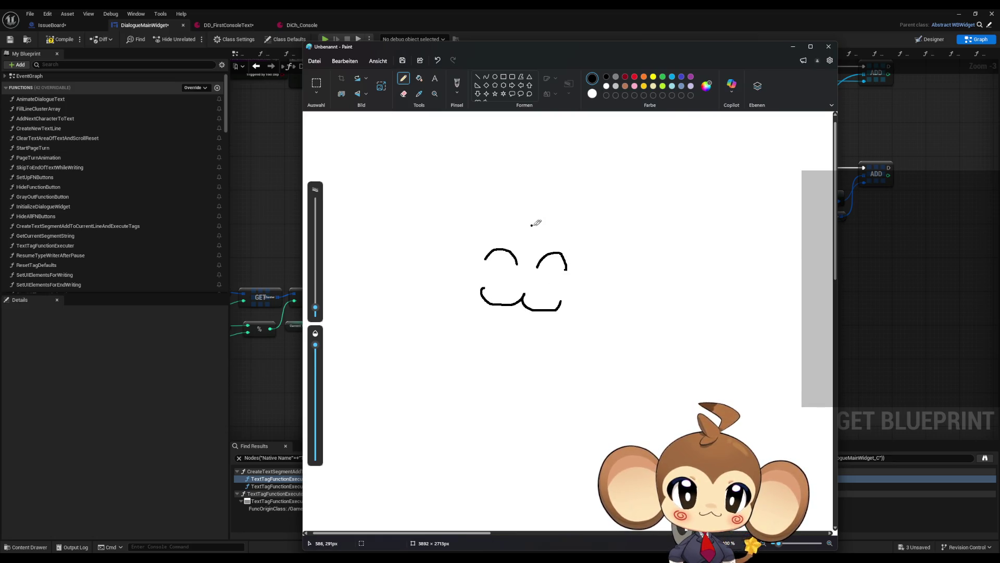
{"action": "mouse_move", "coordinate": [548, 213]}
{"action": "left_mouse_down"}
{"action": "mouse_move", "coordinate": [456, 229]}
{"action": "mouse_move", "coordinate": [460, 314]}
{"action": "mouse_move", "coordinate": [557, 332]}
{"action": "mouse_move", "coordinate": [586, 241]}
{"action": "mouse_move", "coordinate": [524, 208]}
{"action": "left_mouse_up"}
{"action": "mouse_move", "coordinate": [528, 245]}
{"action": "left_mouse_down"}
{"action": "mouse_move", "coordinate": [521, 235]}
{"action": "mouse_move", "coordinate": [478, 232]}
{"action": "mouse_move", "coordinate": [482, 271]}
{"action": "mouse_move", "coordinate": [451, 286]}
{"action": "left_mouse_up"}
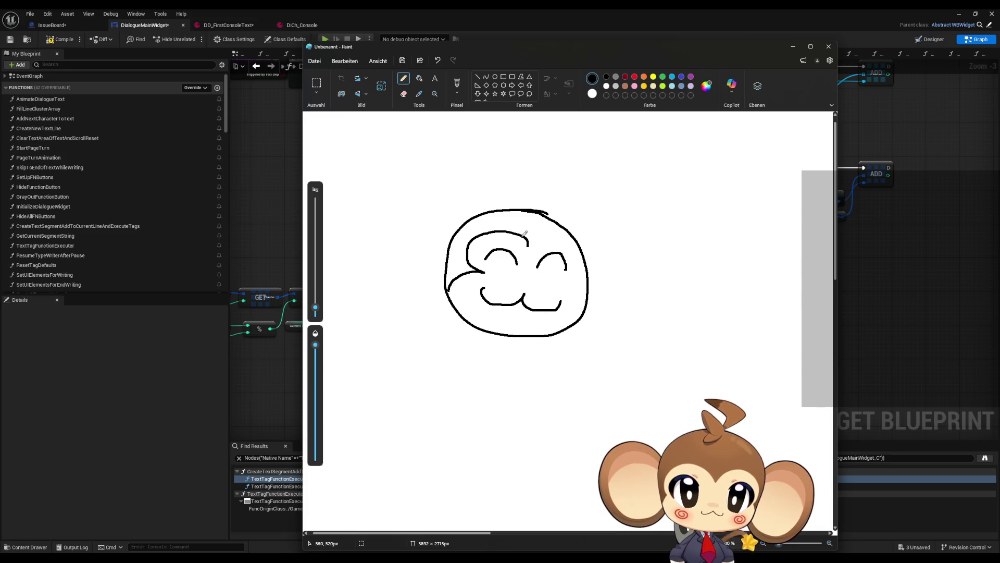
{"action": "mouse_move", "coordinate": [529, 244]}
{"action": "left_mouse_down"}
{"action": "mouse_move", "coordinate": [570, 241]}
{"action": "mouse_move", "coordinate": [572, 279]}
{"action": "mouse_move", "coordinate": [590, 296]}
{"action": "left_mouse_up"}
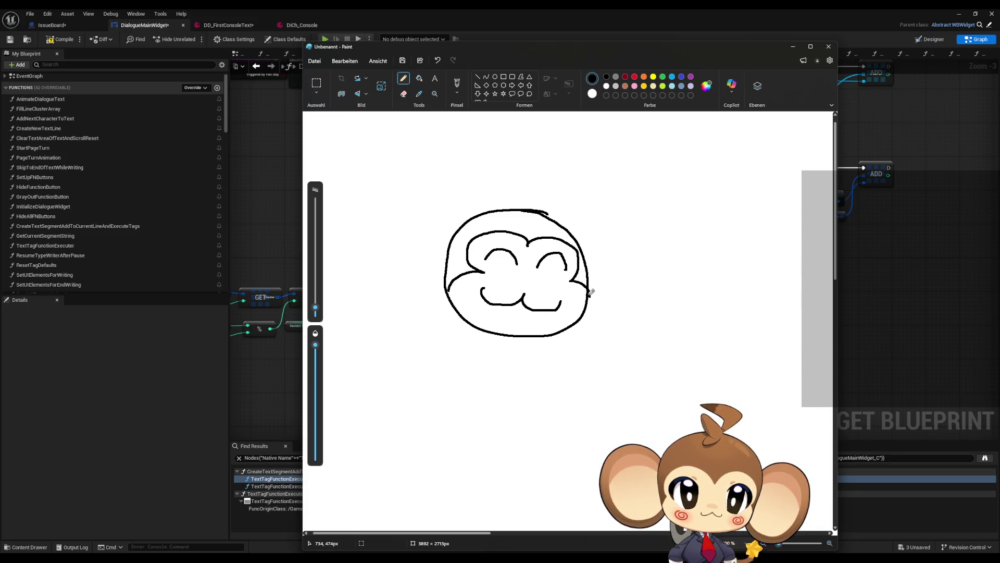
{"action": "mouse_move", "coordinate": [582, 249]}
{"action": "left_mouse_down"}
{"action": "mouse_move", "coordinate": [617, 266]}
{"action": "mouse_move", "coordinate": [583, 281]}
{"action": "mouse_move", "coordinate": [612, 222]}
{"action": "mouse_move", "coordinate": [591, 295]}
{"action": "left_mouse_up"}
{"action": "mouse_move", "coordinate": [452, 237]}
{"action": "left_mouse_down"}
{"action": "mouse_move", "coordinate": [409, 254]}
{"action": "mouse_move", "coordinate": [447, 266]}
{"action": "left_mouse_up"}
{"action": "mouse_move", "coordinate": [456, 230]}
{"action": "left_mouse_down"}
{"action": "mouse_move", "coordinate": [443, 219]}
{"action": "mouse_move", "coordinate": [396, 268]}
{"action": "mouse_move", "coordinate": [446, 279]}
{"action": "left_mouse_up"}
{"action": "key", "text": "ctrl+z"}
{"action": "mouse_move", "coordinate": [453, 229]}
{"action": "left_mouse_down"}
{"action": "mouse_move", "coordinate": [367, 221]}
{"action": "mouse_move", "coordinate": [441, 287]}
{"action": "mouse_move", "coordinate": [457, 288]}
{"action": "left_mouse_up"}
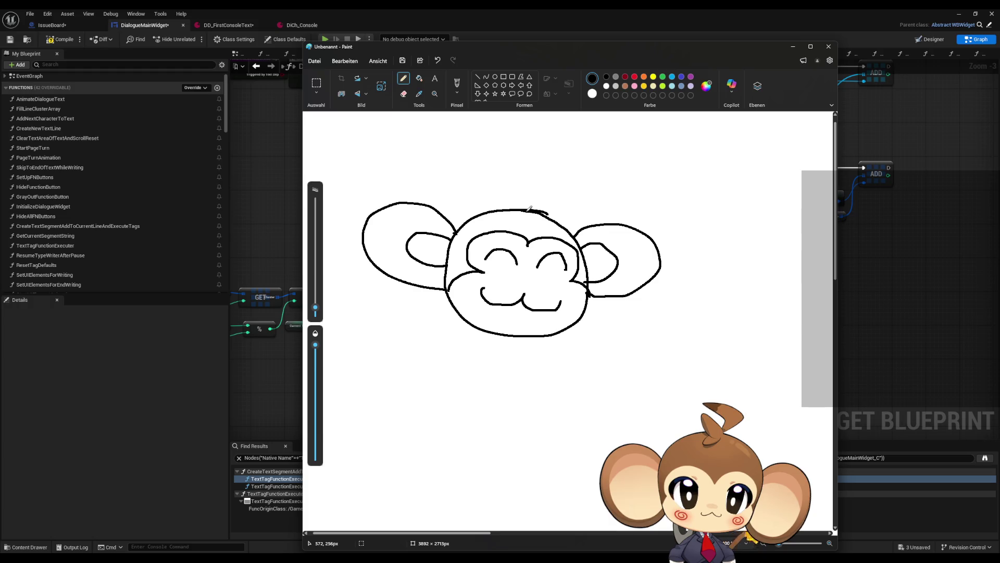
- Add a hair tuft, a shape below the face, and the letters R and B
{"action": "left_click_drag", "start_coordinate": [546, 213], "coordinate": [523, 177]}
{"action": "left_click_drag", "start_coordinate": [402, 348], "coordinate": [401, 380]}
{"action": "mouse_move", "coordinate": [499, 360]}
{"action": "left_mouse_down"}
{"action": "mouse_move", "coordinate": [488, 388]}
{"action": "mouse_move", "coordinate": [517, 395]}
{"action": "left_mouse_up"}
{"action": "left_click_drag", "start_coordinate": [547, 364], "coordinate": [533, 390]}
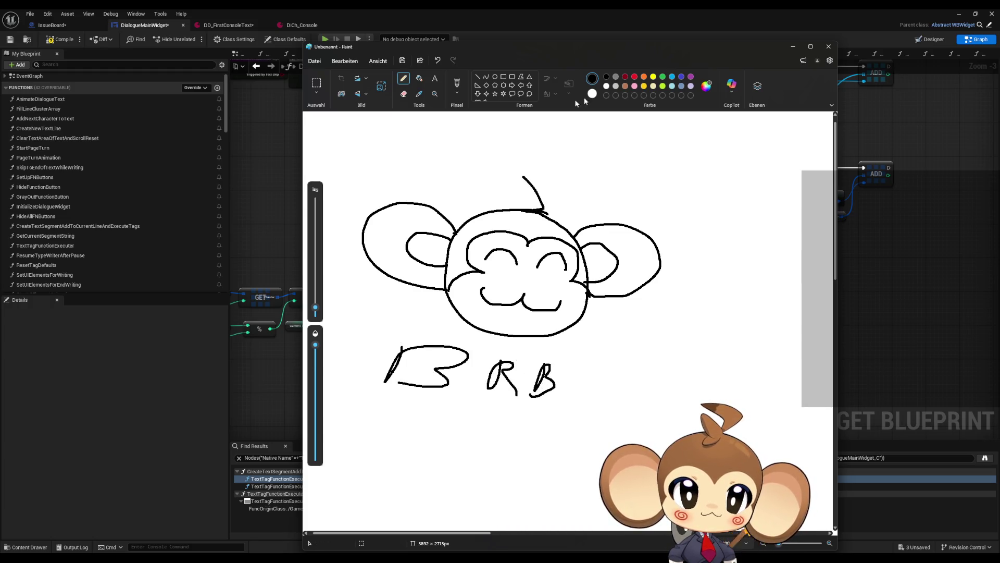
- Draw dark red swirls on both cheeks
{"action": "left_click", "coordinate": [626, 77]}
{"action": "left_click_drag", "start_coordinate": [483, 275], "coordinate": [479, 280]}
{"action": "mouse_move", "coordinate": [557, 285]}
{"action": "left_mouse_down"}
{"action": "mouse_move", "coordinate": [565, 285]}
{"action": "mouse_move", "coordinate": [552, 294]}
{"action": "mouse_move", "coordinate": [562, 293]}
{"action": "left_mouse_up"}
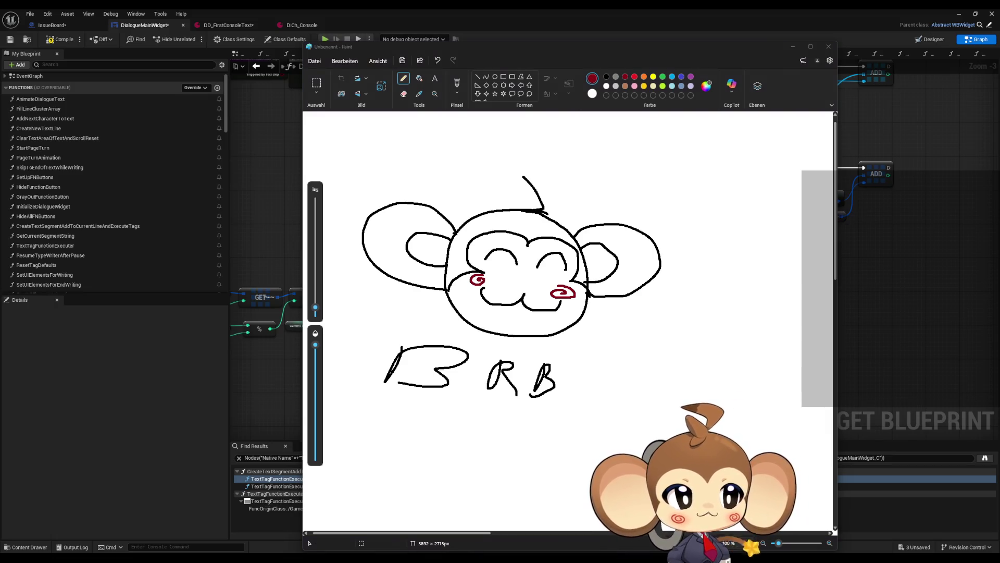
- Close the Paint window so it prompts to save the monkey sketch
{"action": "left_click", "coordinate": [829, 46]}
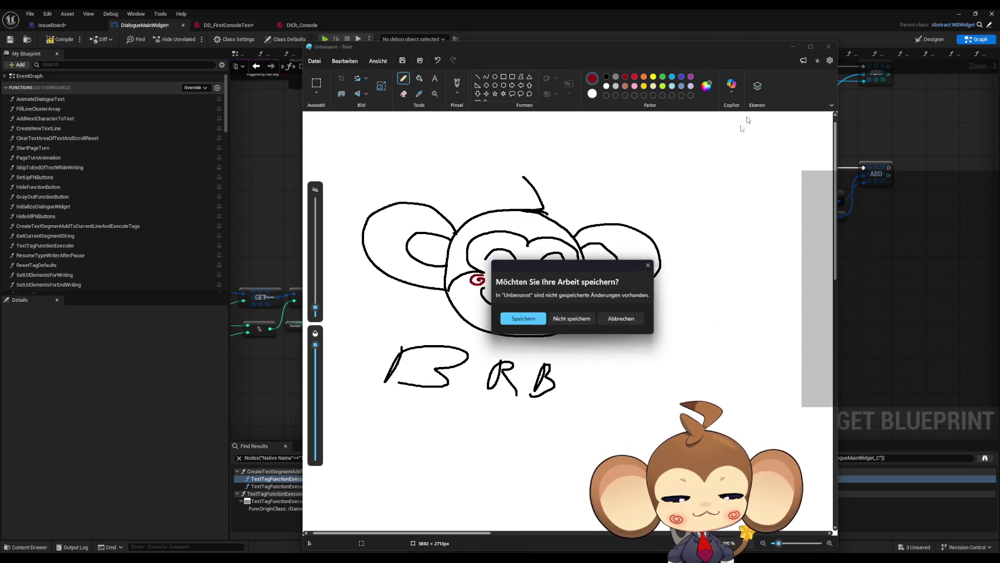
- Discard the Paint drawing and find references to CreateTextSegmentAddToCurrentLineAndExecuteTags
{"action": "left_click", "coordinate": [562, 316]}
{"action": "scroll", "coordinate": [467, 354], "scroll_direction": "down", "scroll_amount": 2}
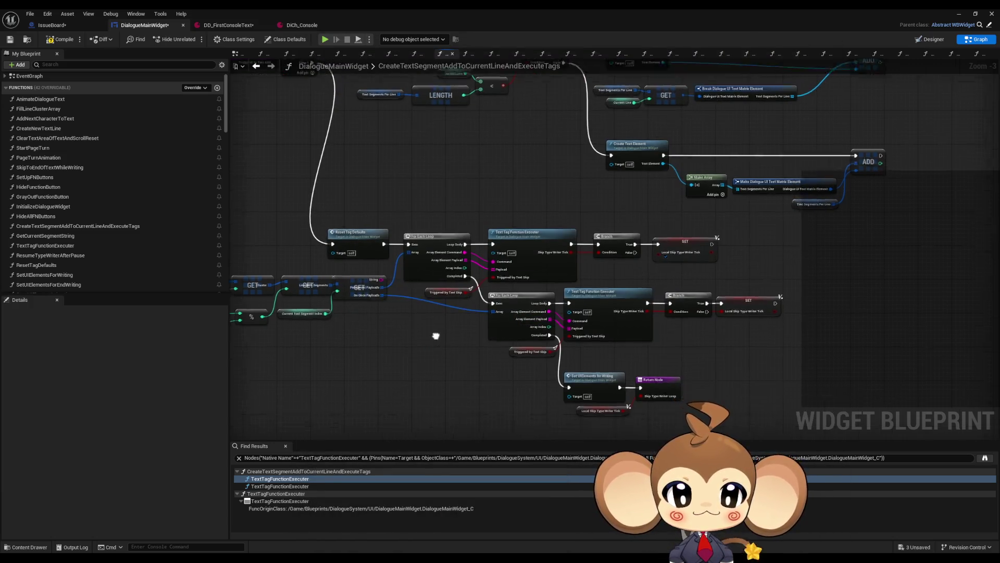
{"action": "scroll", "coordinate": [409, 250], "scroll_direction": "up", "scroll_amount": 5}
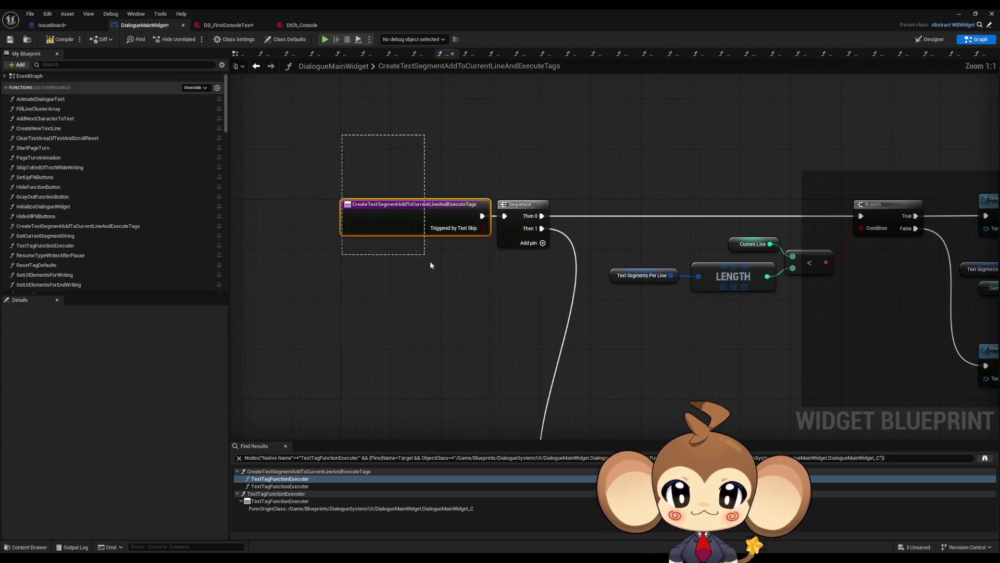
{"action": "right_click", "coordinate": [392, 215]}
{"action": "mouse_move", "coordinate": [428, 298]}
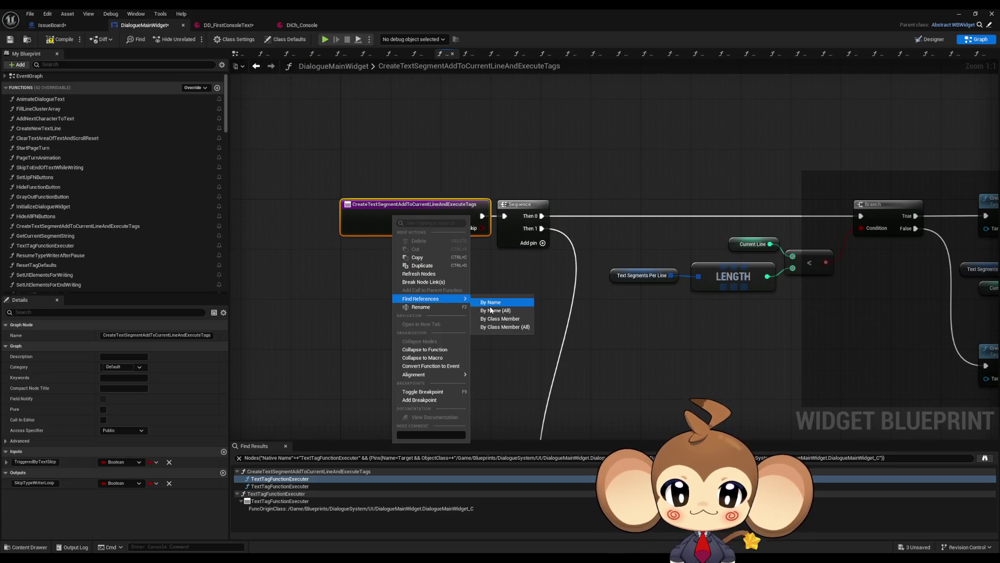
{"action": "left_click", "coordinate": [489, 317]}
- Jump to the calls in AnimateDialogueText, AddNextCharacterToText and SkipToEndOfTextWhileWriting
{"action": "left_click", "coordinate": [267, 479]}
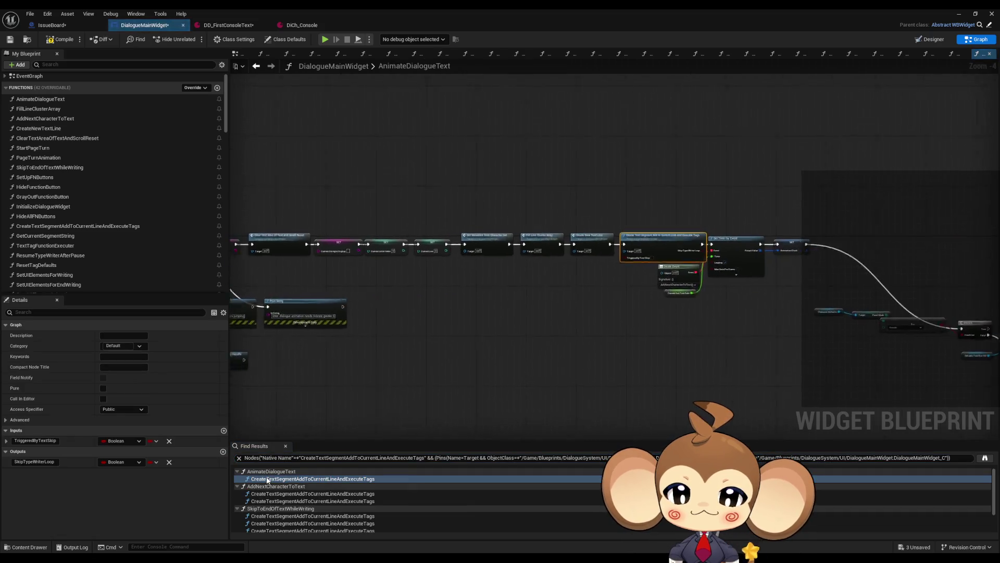
{"action": "scroll", "coordinate": [498, 333], "scroll_direction": "down", "scroll_amount": 5}
{"action": "scroll", "coordinate": [492, 342], "scroll_direction": "up", "scroll_amount": 10}
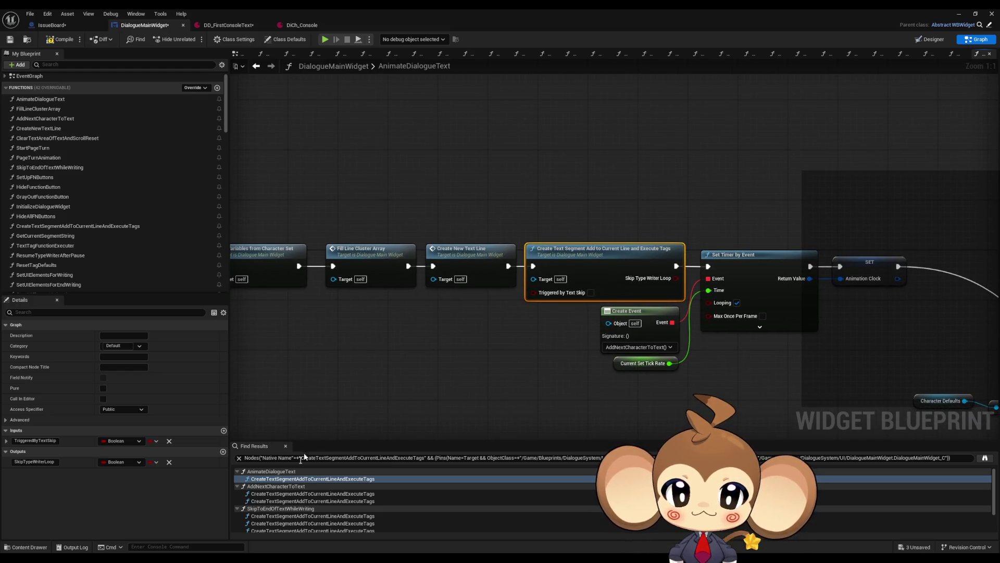
{"action": "left_click", "coordinate": [287, 493]}
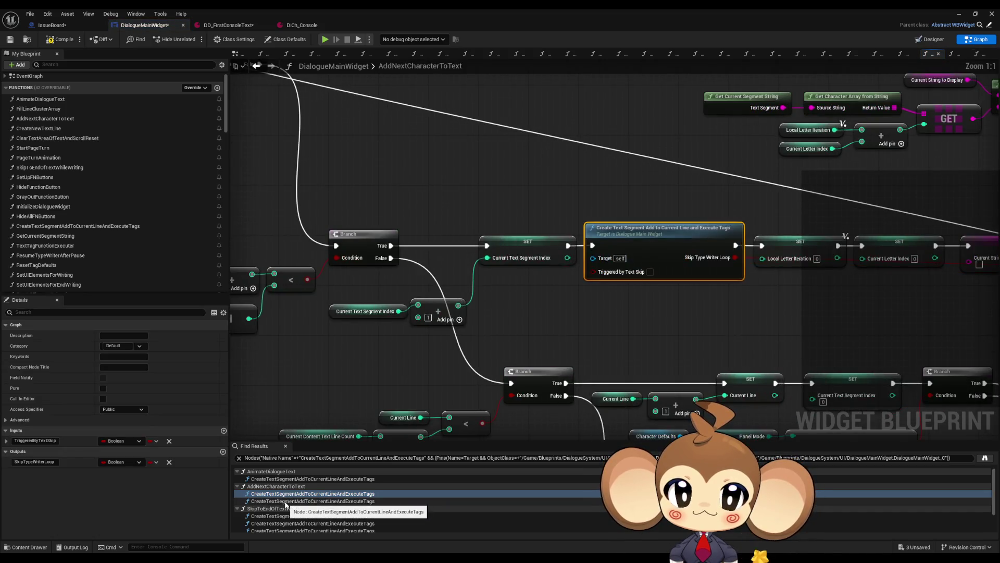
{"action": "left_click", "coordinate": [285, 502]}
{"action": "left_click", "coordinate": [293, 492]}
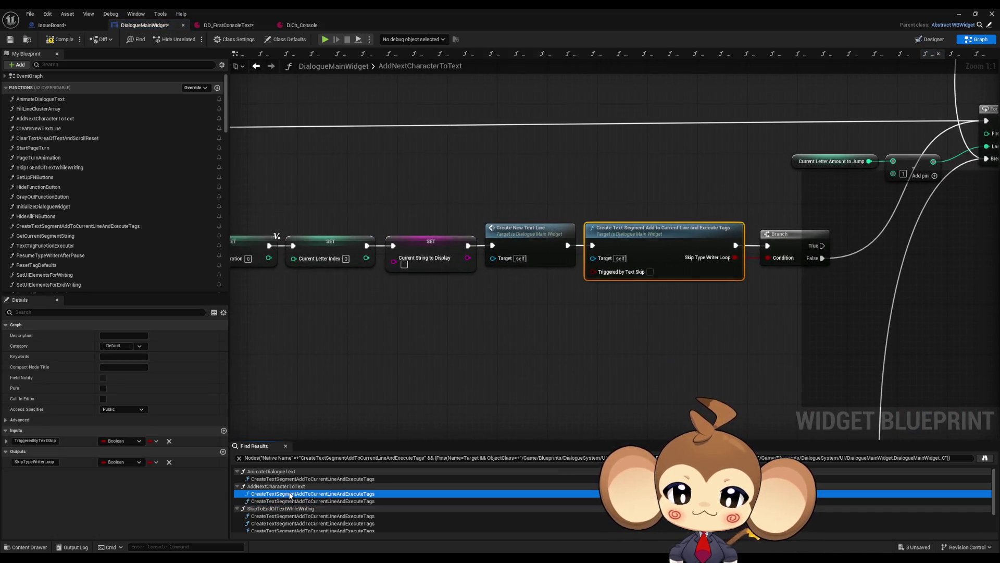
{"action": "left_click", "coordinate": [284, 516]}
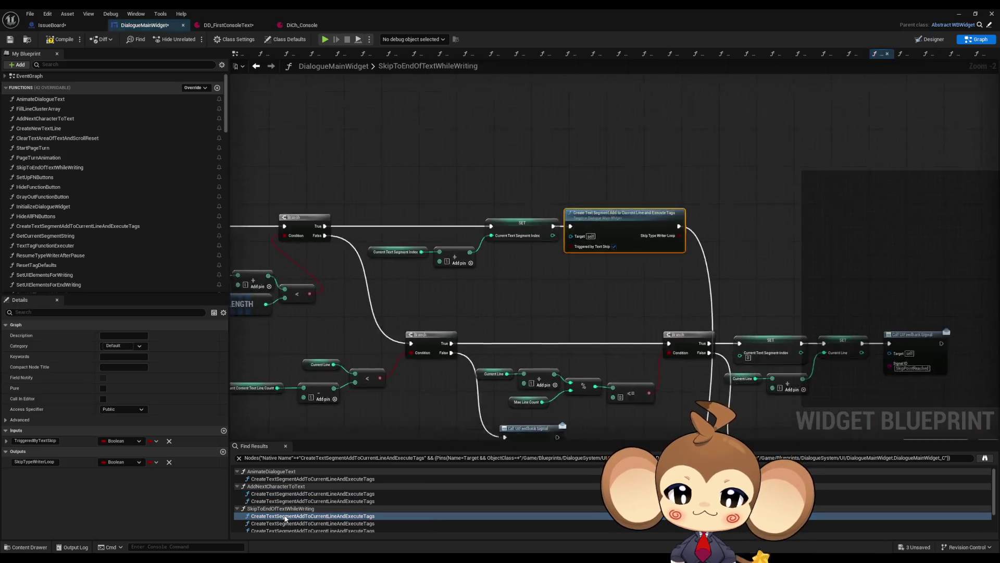
- Show the second SkipToEndOfTextWhileWriting call and pan around its surrounding branch nodes
{"action": "scroll", "coordinate": [445, 394], "scroll_direction": "down", "scroll_amount": 10}
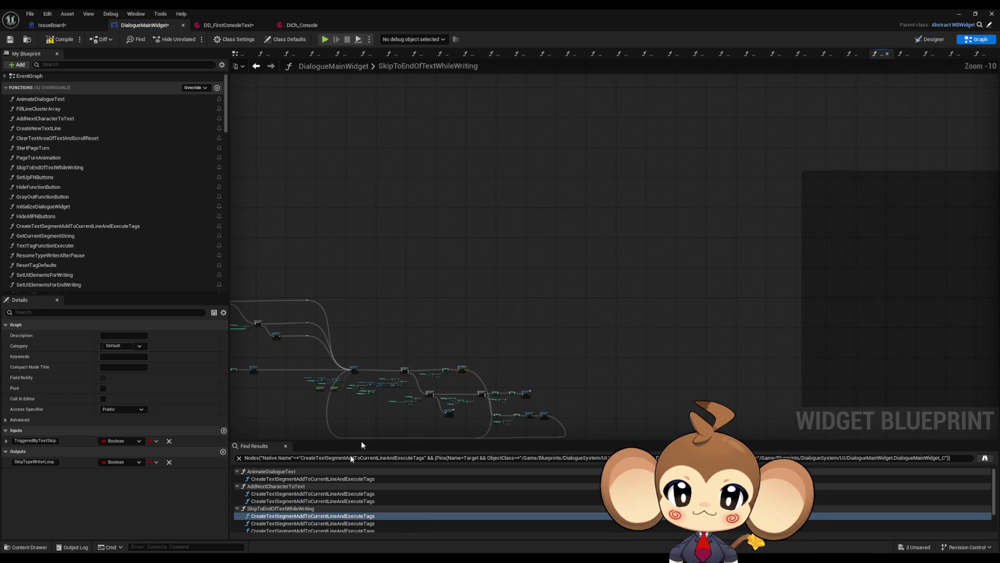
{"action": "scroll", "coordinate": [293, 516], "scroll_direction": "down", "scroll_amount": 2}
{"action": "left_click", "coordinate": [300, 491]}
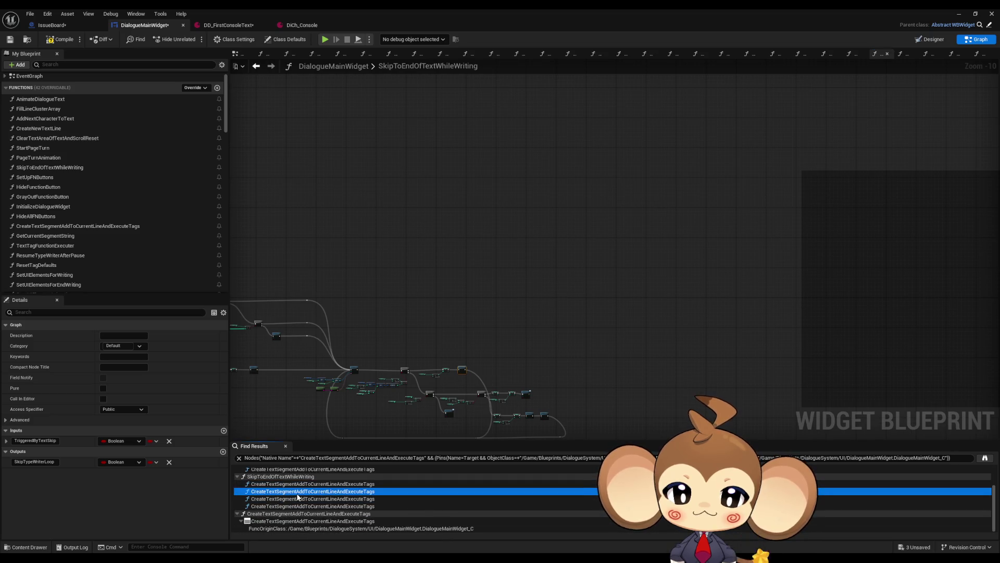
{"action": "scroll", "coordinate": [432, 345], "scroll_direction": "down", "scroll_amount": 1}
{"action": "left_click_drag", "start_coordinate": [442, 339], "coordinate": [600, 363]}
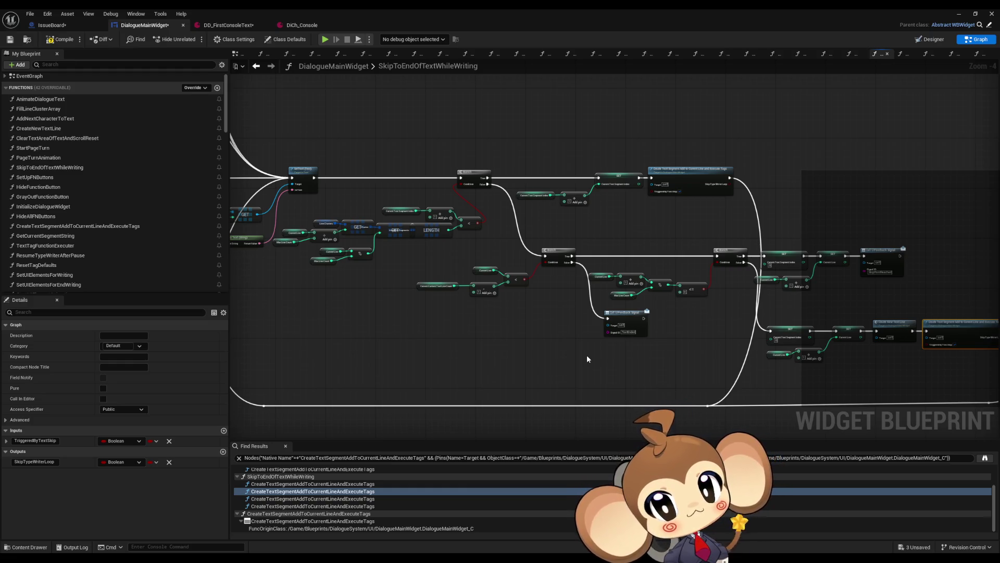
{"action": "mouse_move", "coordinate": [559, 296]}
{"action": "left_mouse_down"}
{"action": "mouse_move", "coordinate": [682, 338]}
{"action": "mouse_move", "coordinate": [823, 346]}
{"action": "left_mouse_up"}
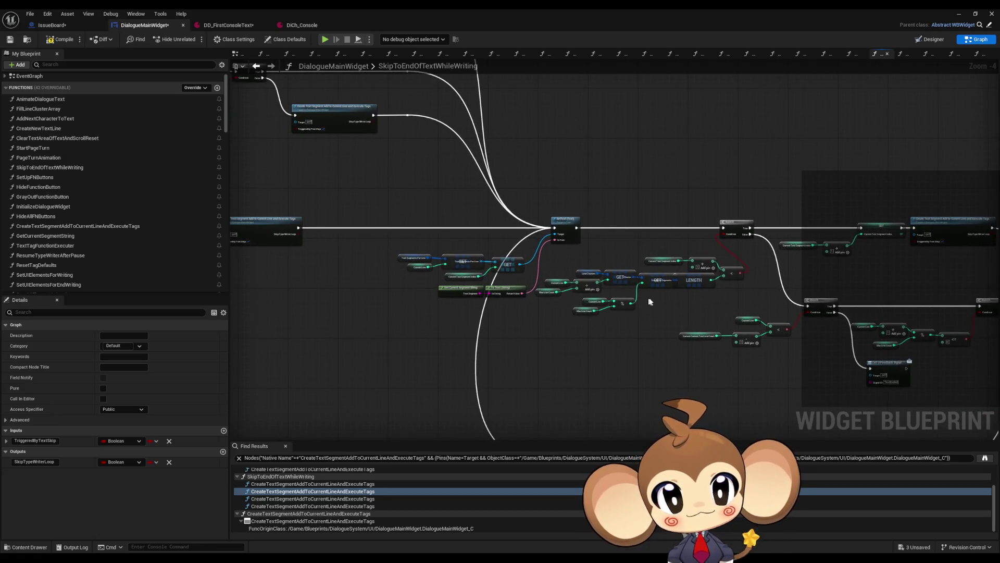
{"action": "scroll", "coordinate": [649, 297], "scroll_direction": "down", "scroll_amount": 2}
{"action": "scroll", "coordinate": [501, 253], "scroll_direction": "up", "scroll_amount": 3}
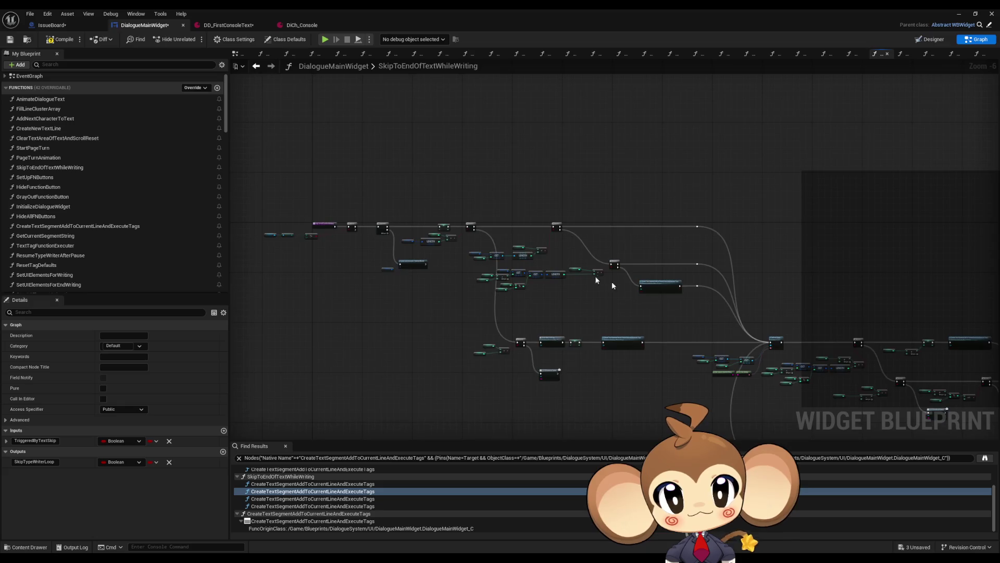
{"action": "mouse_move", "coordinate": [652, 247]}
{"action": "left_mouse_down"}
{"action": "mouse_move", "coordinate": [587, 239]}
{"action": "mouse_move", "coordinate": [609, 237]}
{"action": "mouse_move", "coordinate": [608, 206]}
{"action": "left_mouse_up"}
{"action": "scroll", "coordinate": [609, 258], "scroll_direction": "up", "scroll_amount": 2}
{"action": "scroll", "coordinate": [608, 259], "scroll_direction": "down", "scroll_amount": 3}
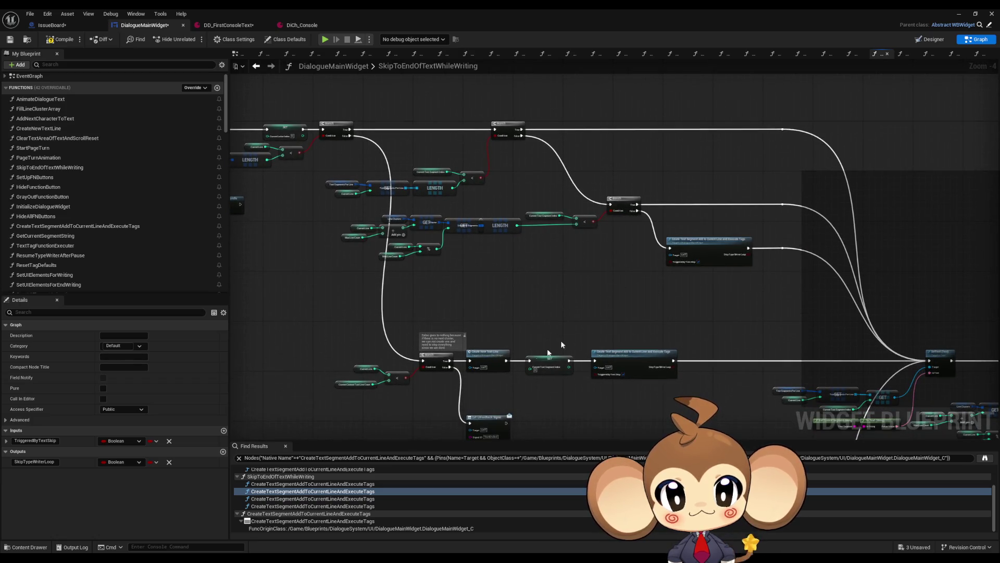
{"action": "scroll", "coordinate": [574, 331], "scroll_direction": "up", "scroll_amount": 2}
{"action": "scroll", "coordinate": [599, 386], "scroll_direction": "down", "scroll_amount": 4}
{"action": "scroll", "coordinate": [558, 331], "scroll_direction": "up", "scroll_amount": 4}
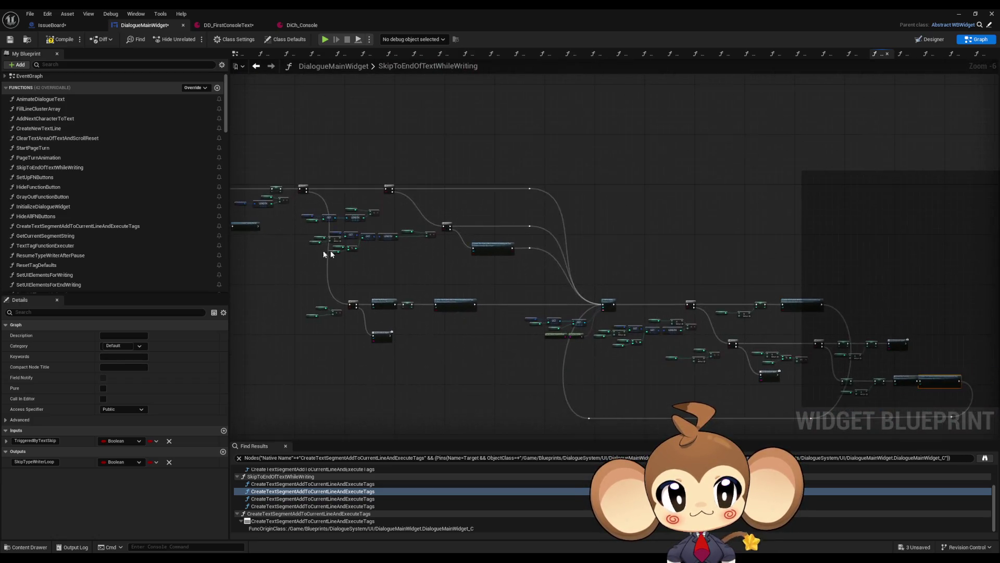
{"action": "mouse_move", "coordinate": [690, 321]}
{"action": "left_mouse_down"}
{"action": "mouse_move", "coordinate": [588, 245]}
{"action": "mouse_move", "coordinate": [518, 244]}
{"action": "left_mouse_up"}
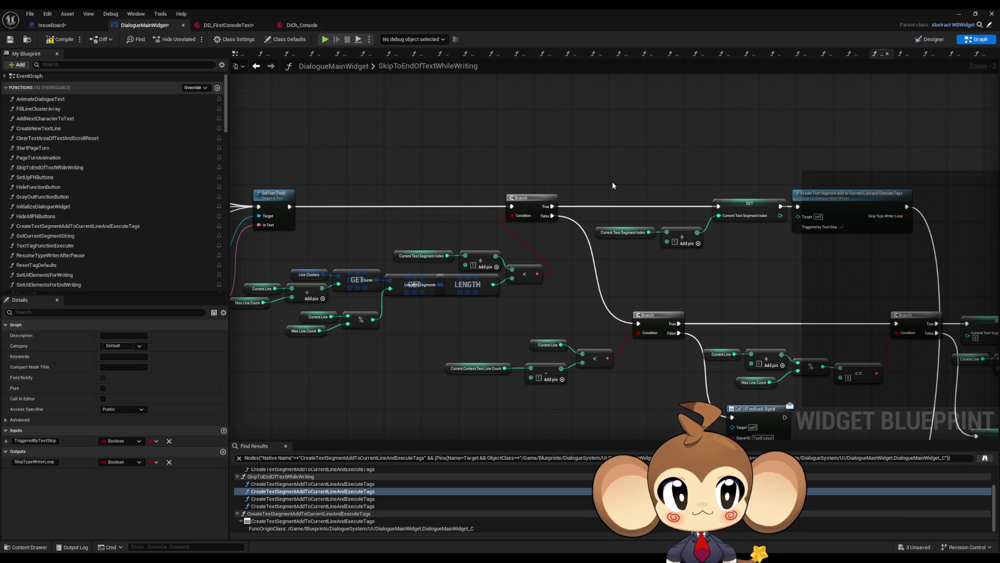
{"action": "mouse_move", "coordinate": [661, 212]}
{"action": "left_mouse_down"}
{"action": "mouse_move", "coordinate": [896, 223]}
{"action": "mouse_move", "coordinate": [672, 306]}
{"action": "mouse_move", "coordinate": [636, 293]}
{"action": "mouse_move", "coordinate": [566, 225]}
{"action": "mouse_move", "coordinate": [541, 223]}
{"action": "left_mouse_up"}
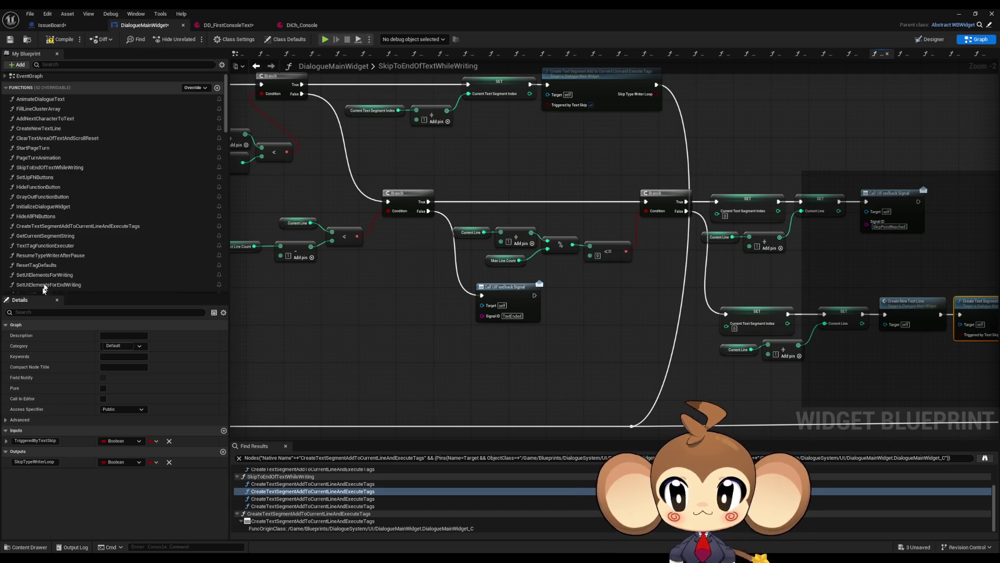
{"action": "scroll", "coordinate": [51, 135], "scroll_direction": "up", "scroll_amount": 1}
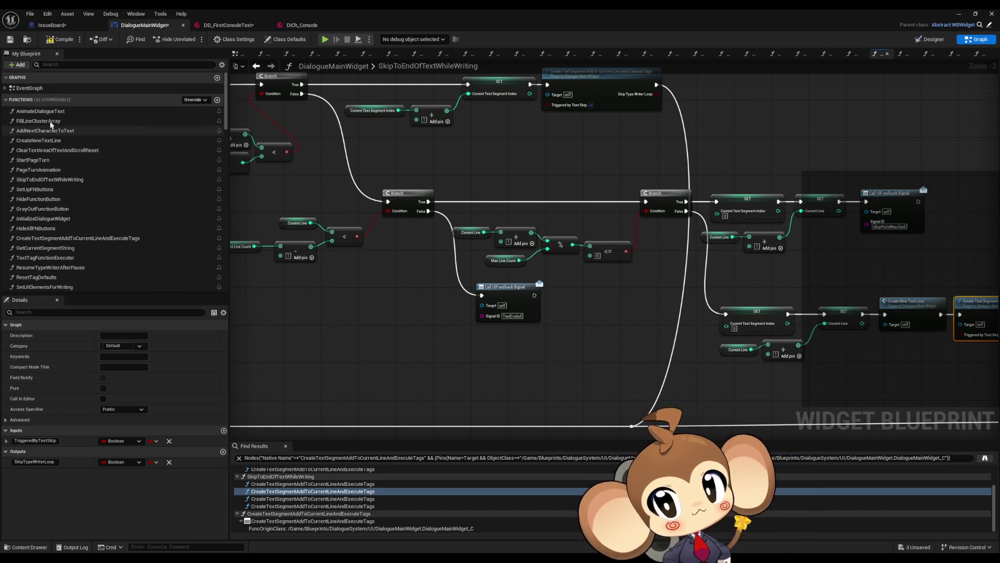
- Open AddNextCharacterToText, then the CreateTextSegmentAddToCurrentLineAndExecuteTags function graph
{"action": "double_click", "coordinate": [50, 132]}
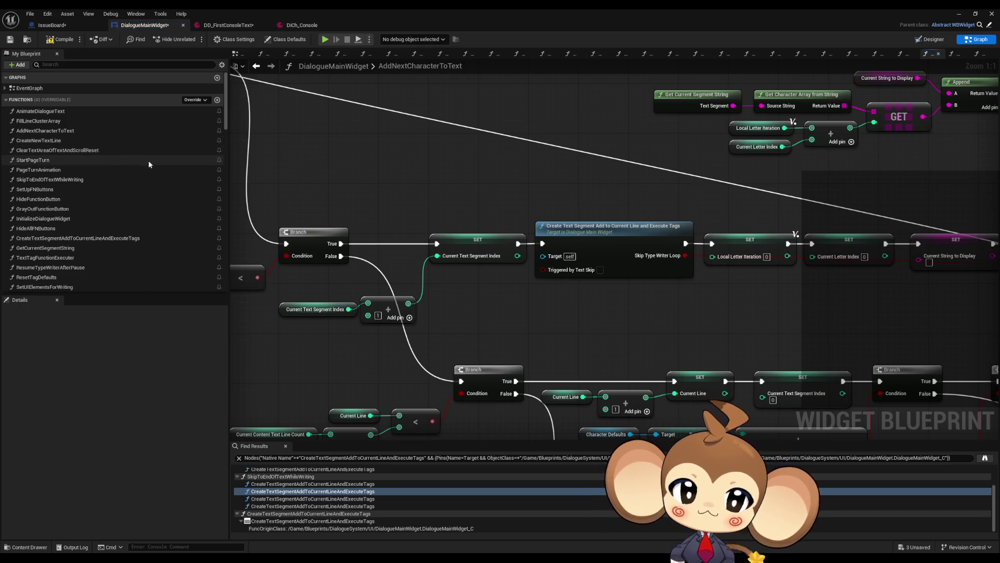
{"action": "double_click", "coordinate": [590, 268]}
{"action": "scroll", "coordinate": [587, 266], "scroll_direction": "down", "scroll_amount": 4}
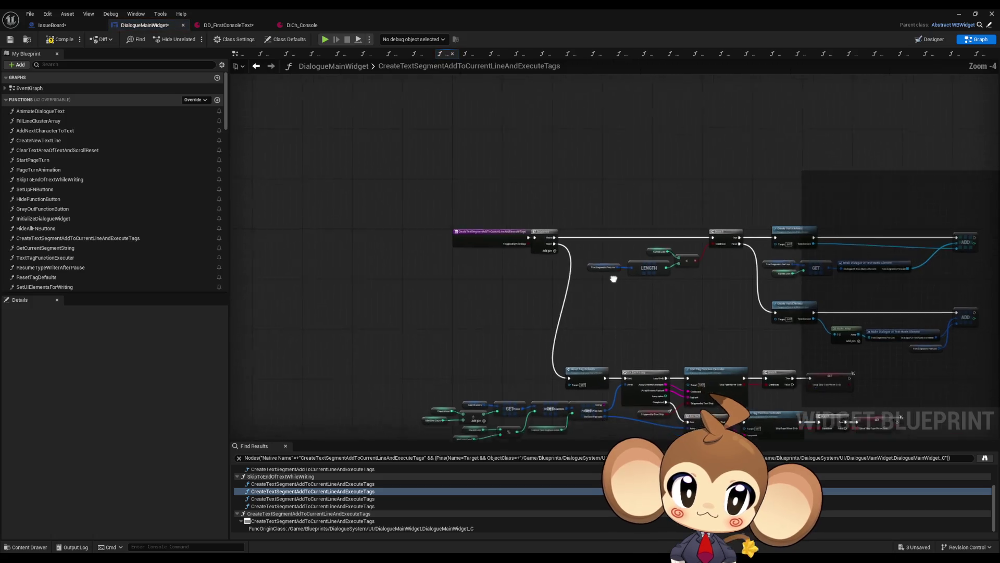
- Open the TextTagFunctionExecuter function graph and bring its tag switch into view
{"action": "scroll", "coordinate": [584, 250], "scroll_direction": "up", "scroll_amount": 4}
{"action": "left_click", "coordinate": [584, 250]}
{"action": "double_click", "coordinate": [584, 251]}
{"action": "scroll", "coordinate": [583, 250], "scroll_direction": "down", "scroll_amount": 4}
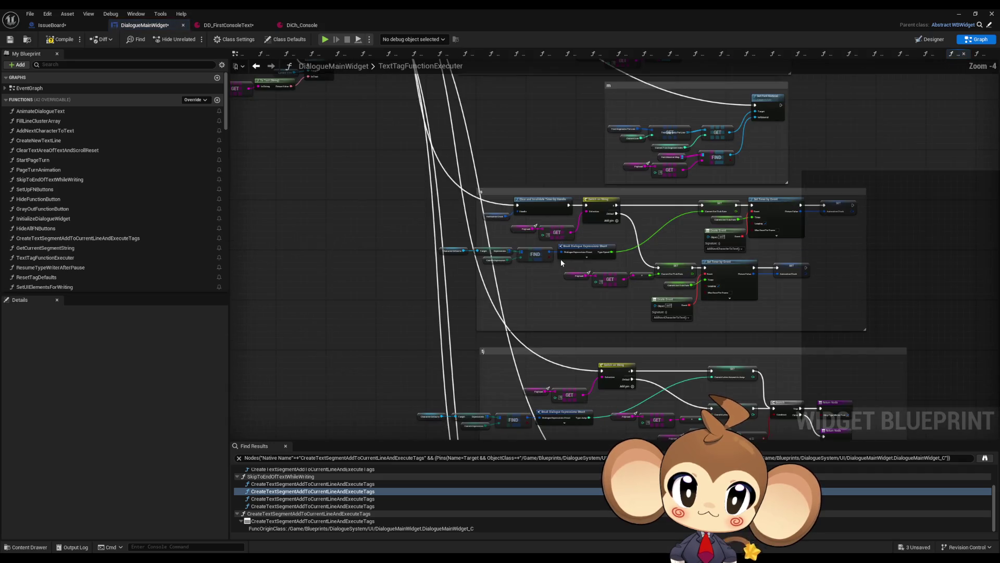
{"action": "scroll", "coordinate": [479, 338], "scroll_direction": "up", "scroll_amount": 4}
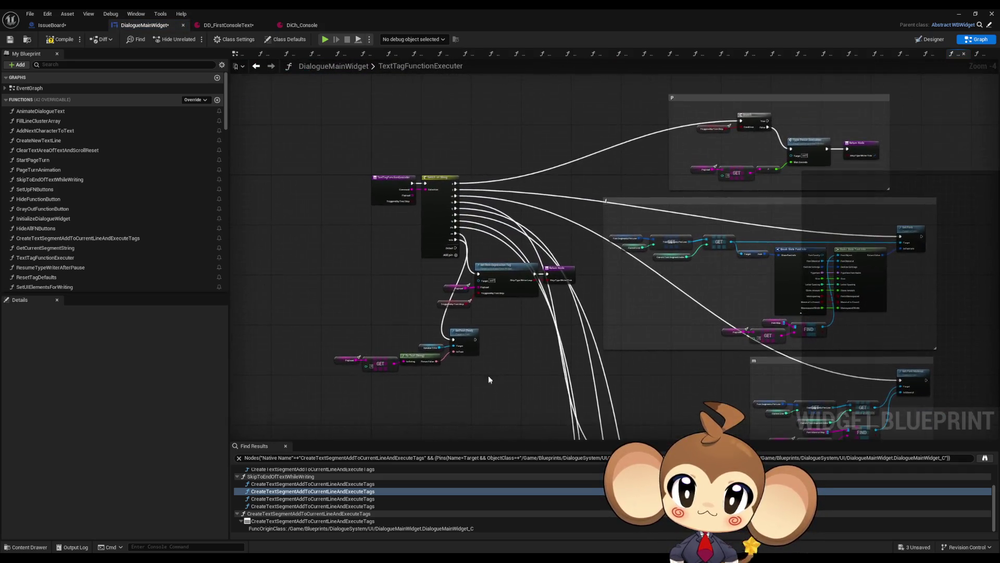
{"action": "left_click_drag", "start_coordinate": [533, 342], "coordinate": [564, 412]}
- Add an eleventh 'so' case to the Switch on String, then go back
{"action": "left_click", "coordinate": [408, 163]}
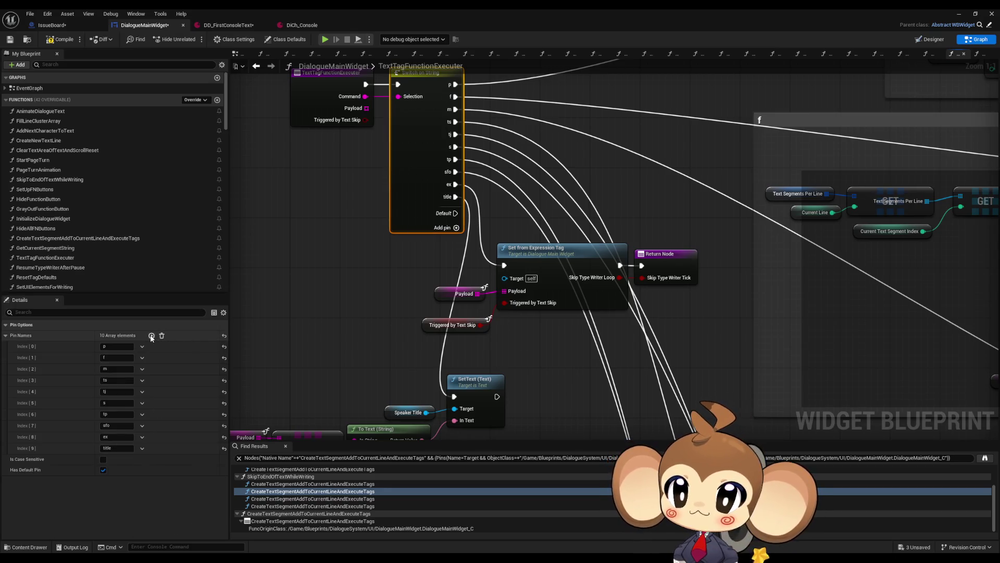
{"action": "left_click", "coordinate": [152, 335]}
{"action": "left_click", "coordinate": [112, 459]}
{"action": "type", "text": "so"}
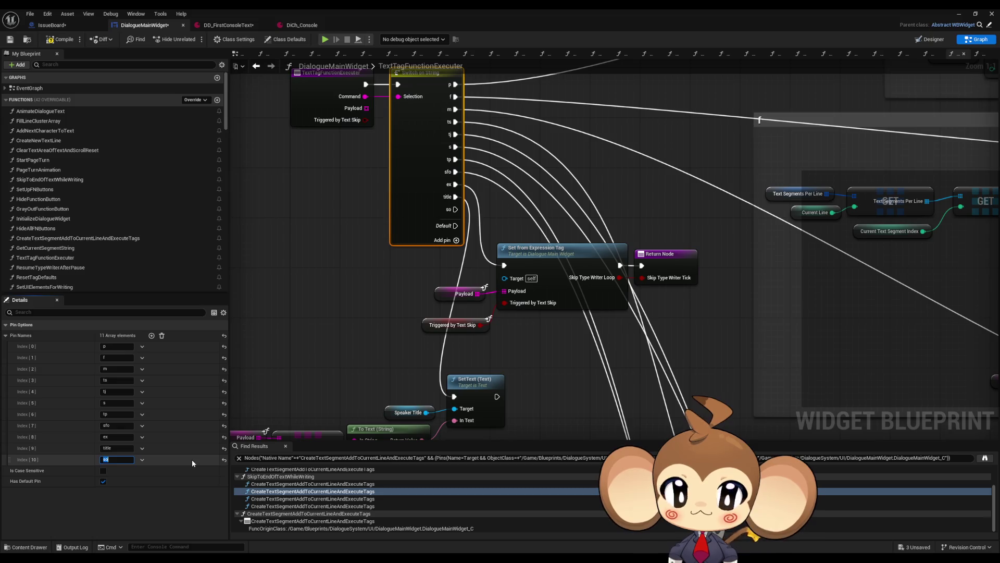
{"action": "left_click", "coordinate": [326, 295]}
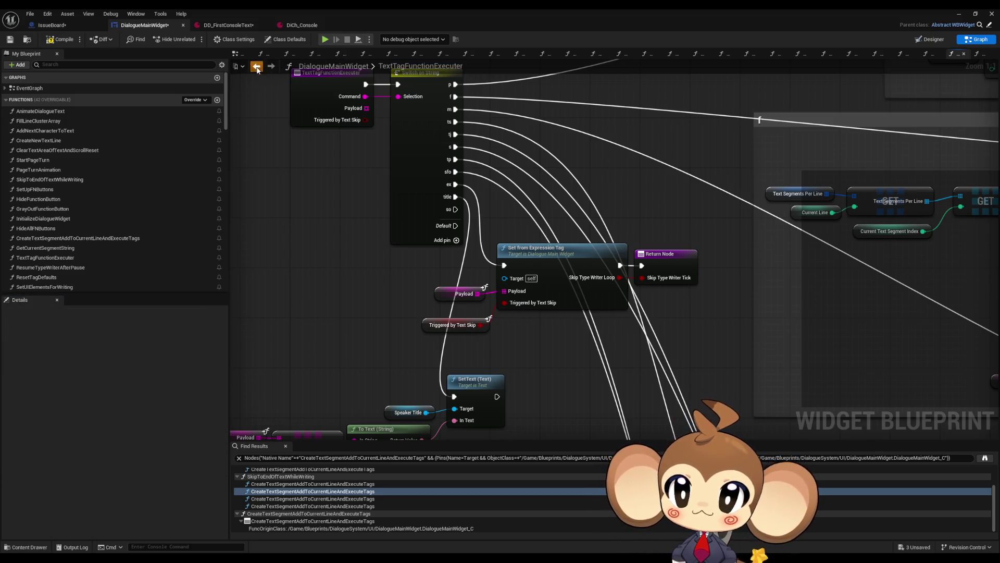
{"action": "left_click", "coordinate": [256, 65]}
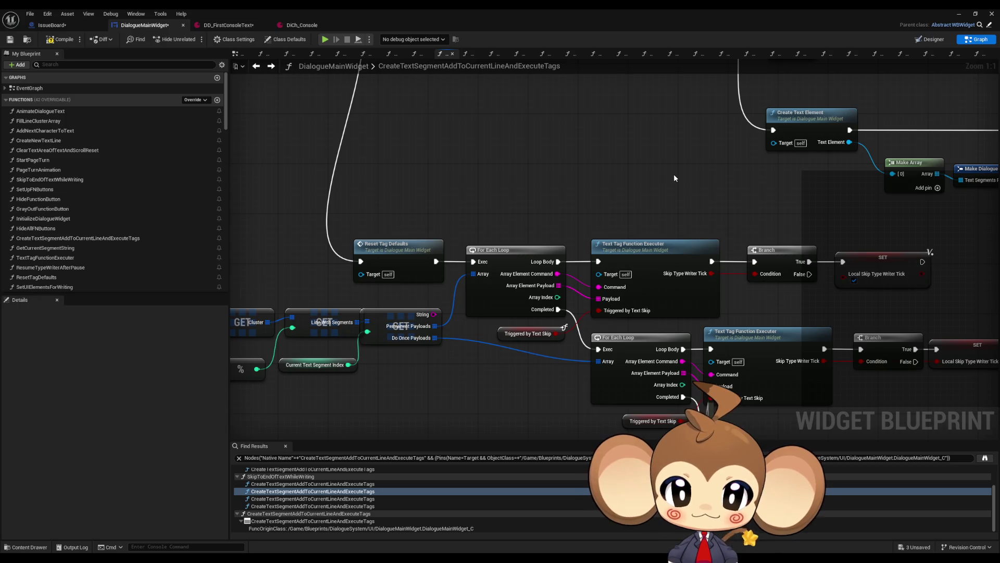
- Inspect the Reset Tag Defaults and For Each Loop nodes, then open Text Tag Function Executer
{"action": "scroll", "coordinate": [673, 177], "scroll_direction": "down", "scroll_amount": 4}
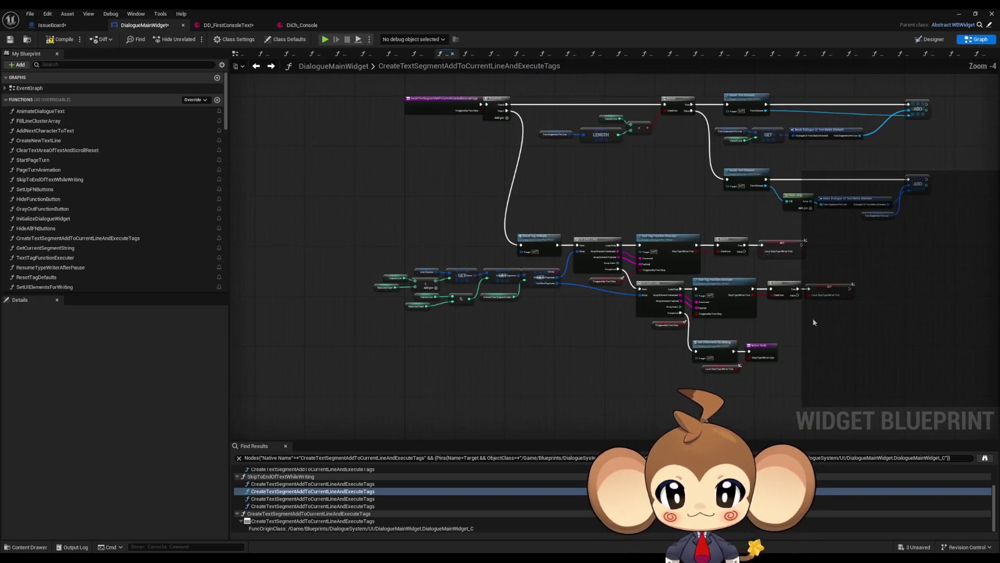
{"action": "scroll", "coordinate": [664, 348], "scroll_direction": "up", "scroll_amount": 1}
{"action": "left_click_drag", "start_coordinate": [664, 347], "coordinate": [717, 345]}
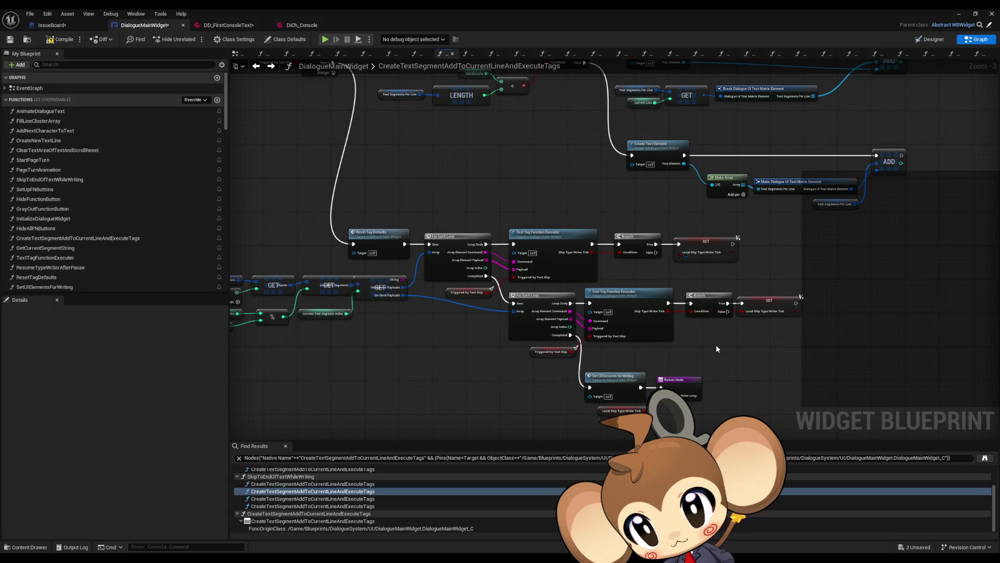
{"action": "left_click_drag", "start_coordinate": [705, 347], "coordinate": [723, 356]}
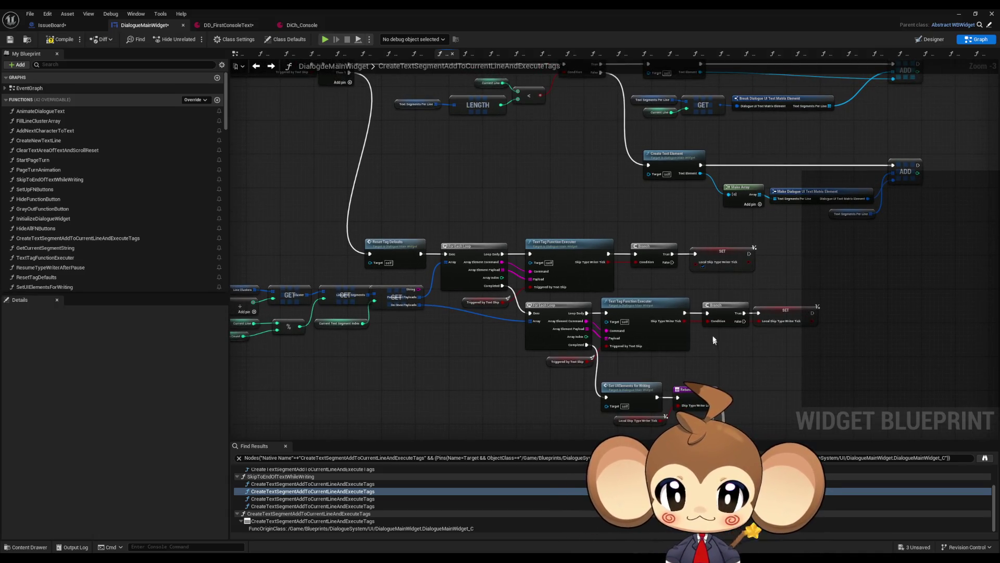
{"action": "scroll", "coordinate": [664, 284], "scroll_direction": "up", "scroll_amount": 3}
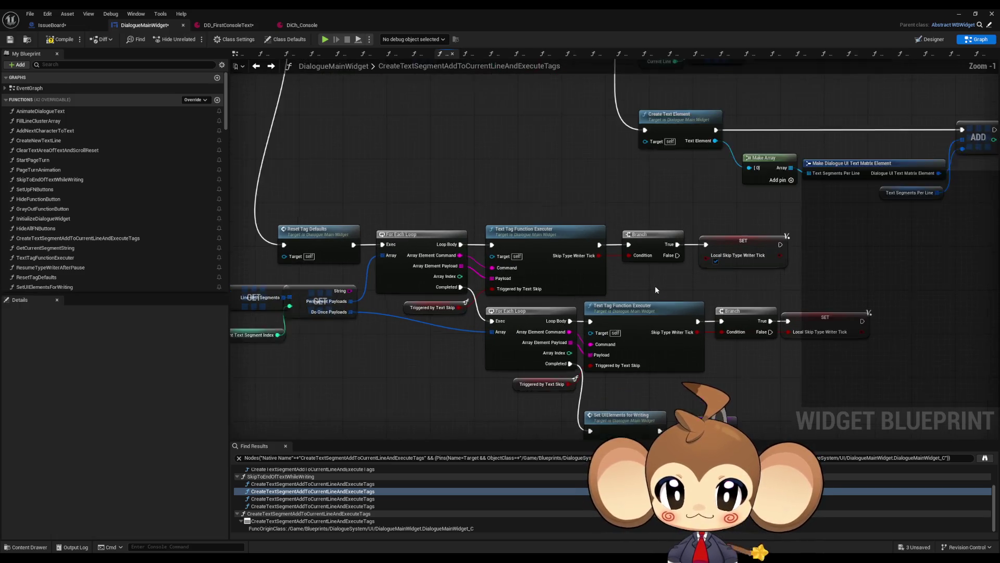
{"action": "left_click_drag", "start_coordinate": [655, 286], "coordinate": [683, 289]}
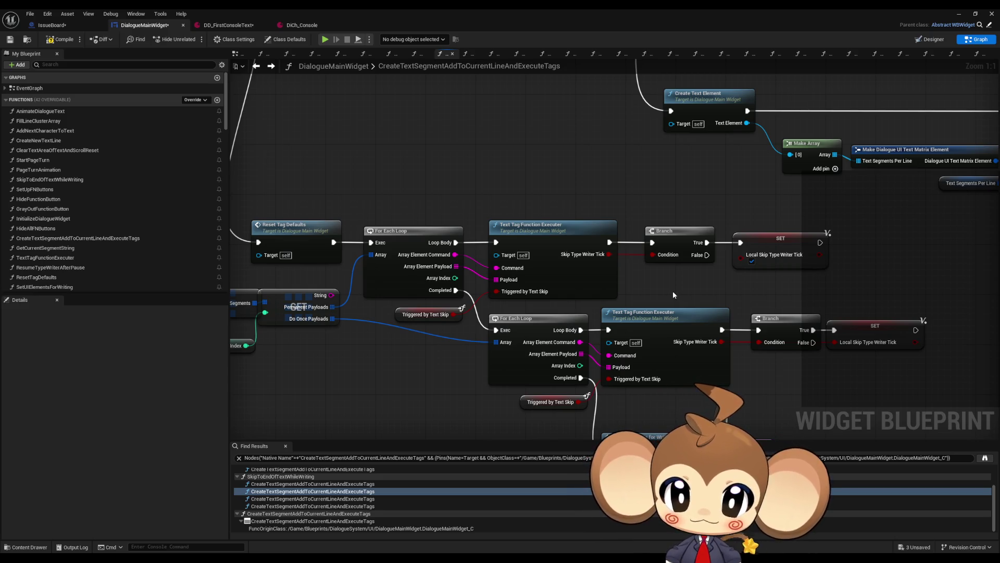
{"action": "scroll", "coordinate": [673, 291], "scroll_direction": "down", "scroll_amount": 2}
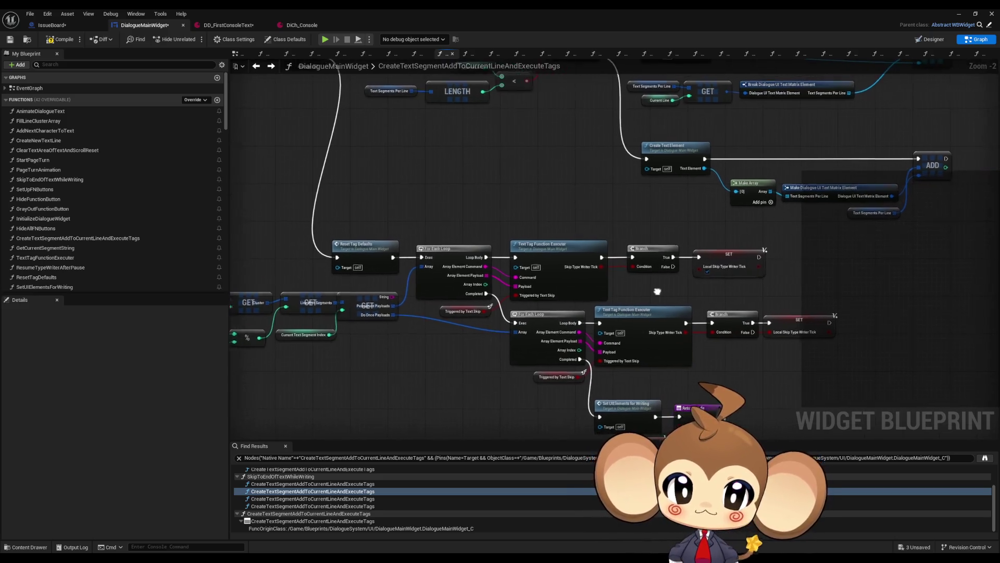
{"action": "scroll", "coordinate": [624, 295], "scroll_direction": "down", "scroll_amount": 1}
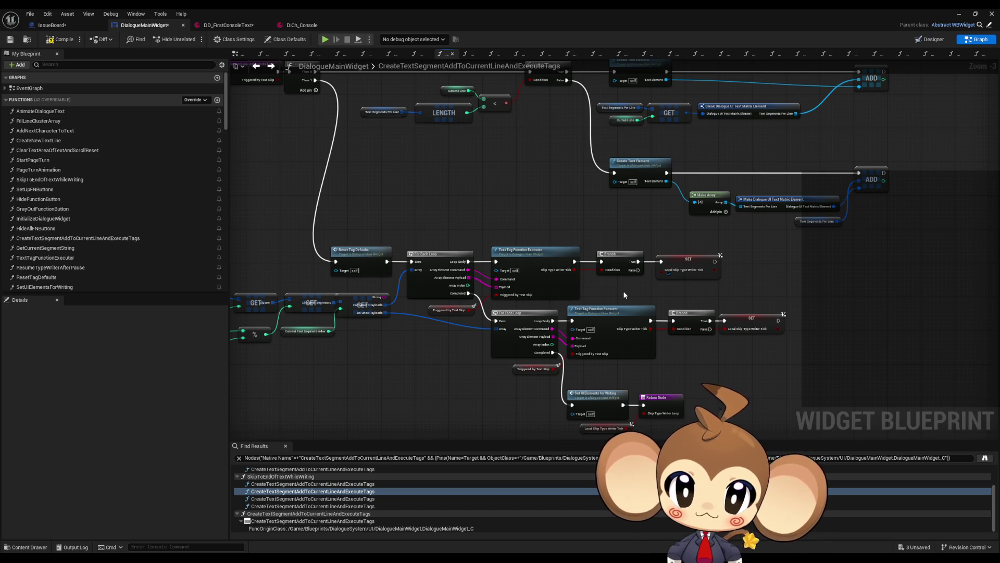
{"action": "left_click_drag", "start_coordinate": [628, 293], "coordinate": [644, 280]}
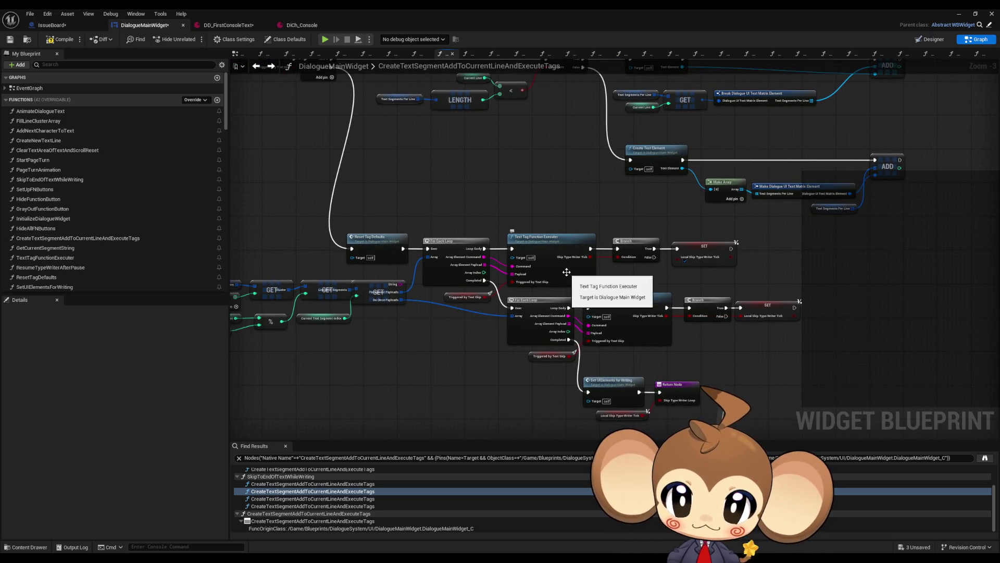
{"action": "double_click", "coordinate": [567, 272]}
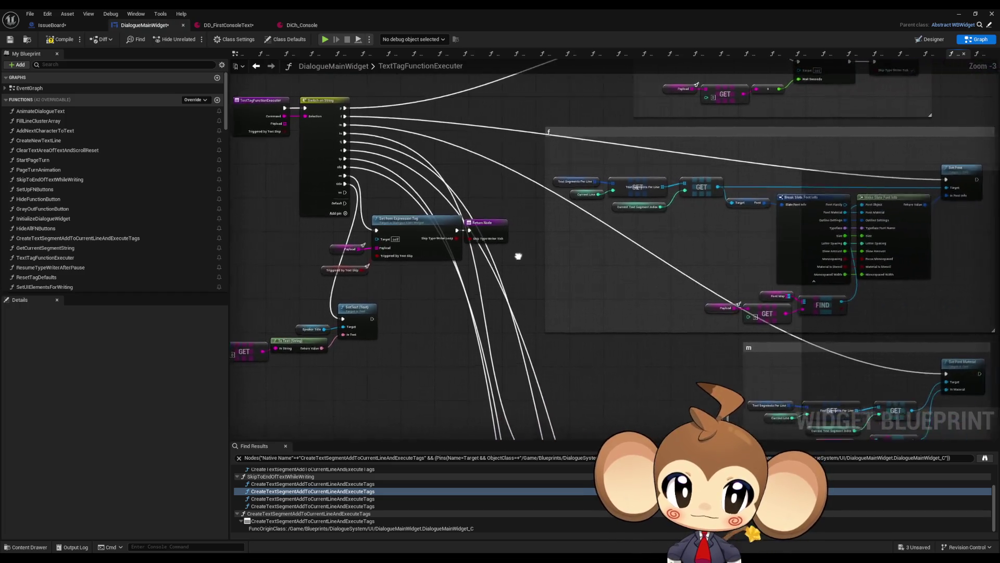
{"action": "scroll", "coordinate": [508, 252], "scroll_direction": "down", "scroll_amount": 1}
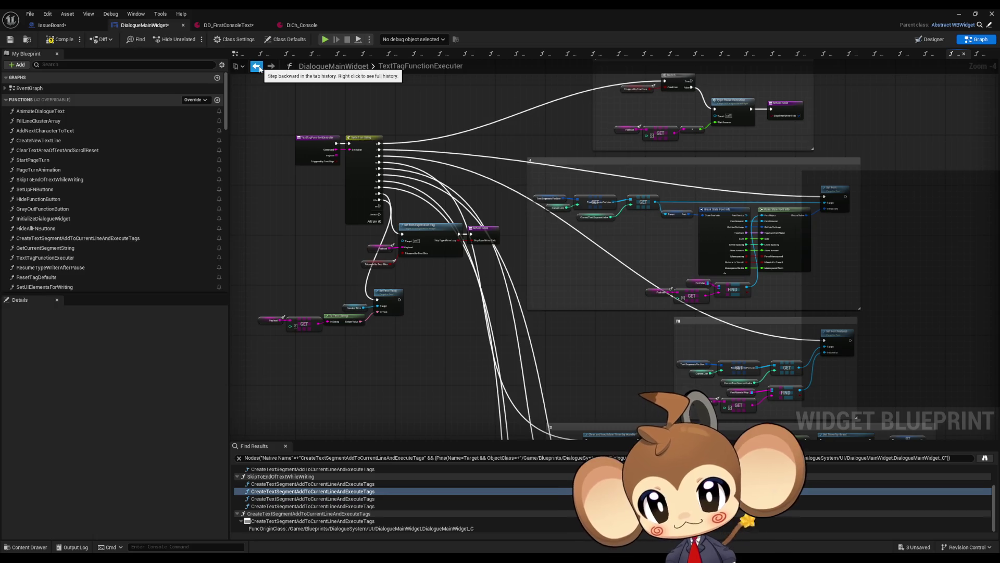
{"action": "scroll", "coordinate": [139, 260], "scroll_direction": "down", "scroll_amount": 15}
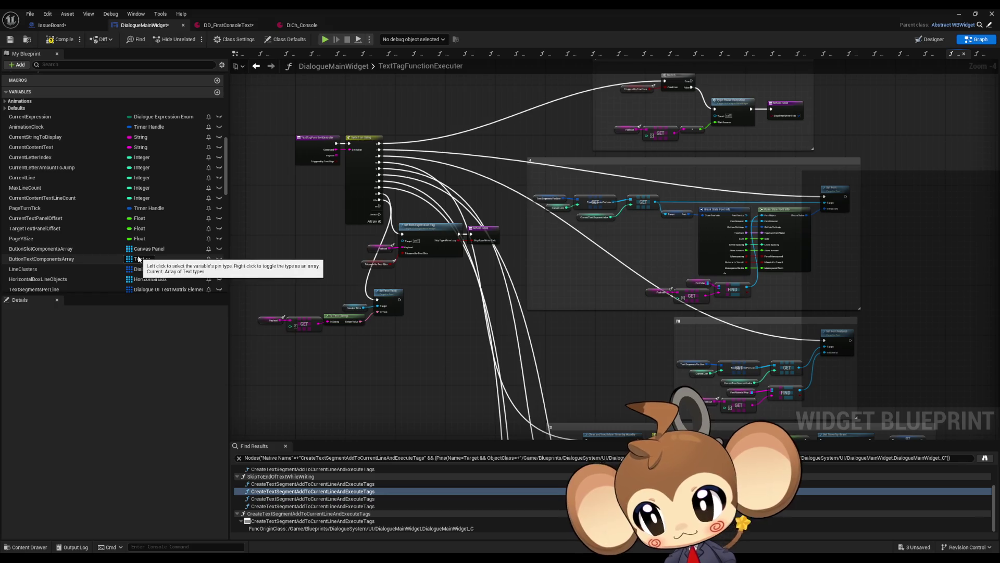
{"action": "scroll", "coordinate": [141, 258], "scroll_direction": "down", "scroll_amount": 5}
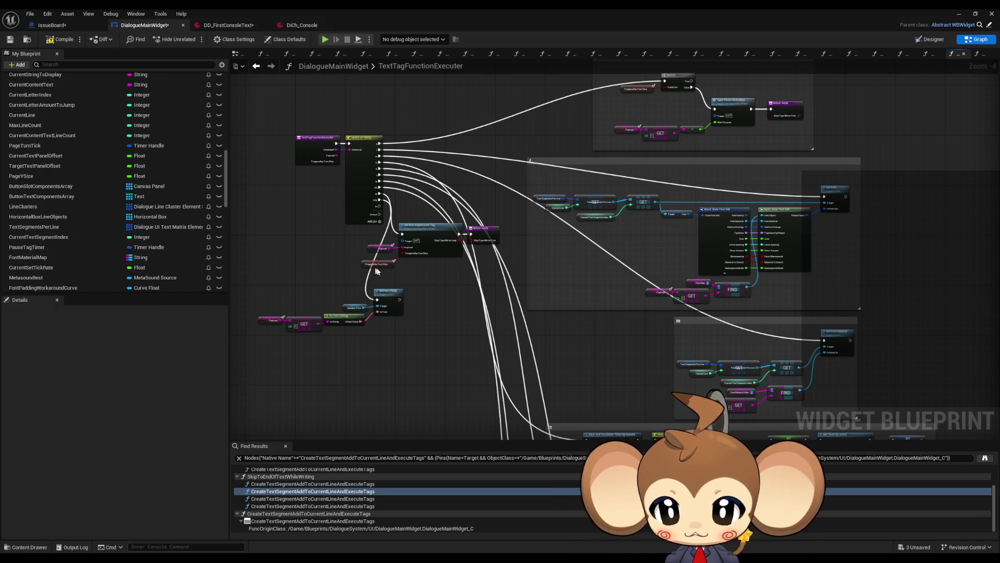
{"action": "left_click_drag", "start_coordinate": [316, 271], "coordinate": [400, 244]}
{"action": "scroll", "coordinate": [111, 246], "scroll_direction": "down", "scroll_amount": 5}
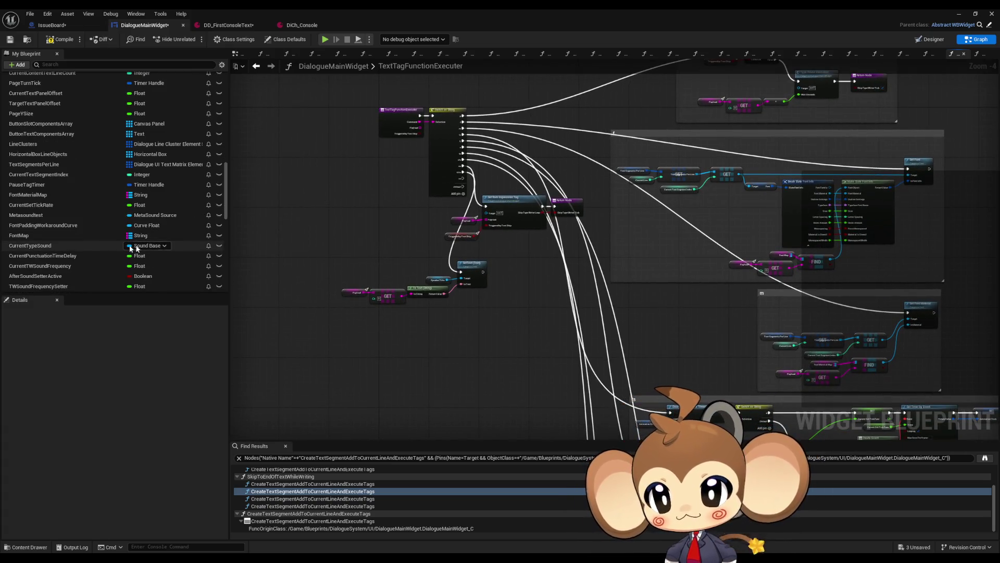
{"action": "left_click", "coordinate": [54, 217]}
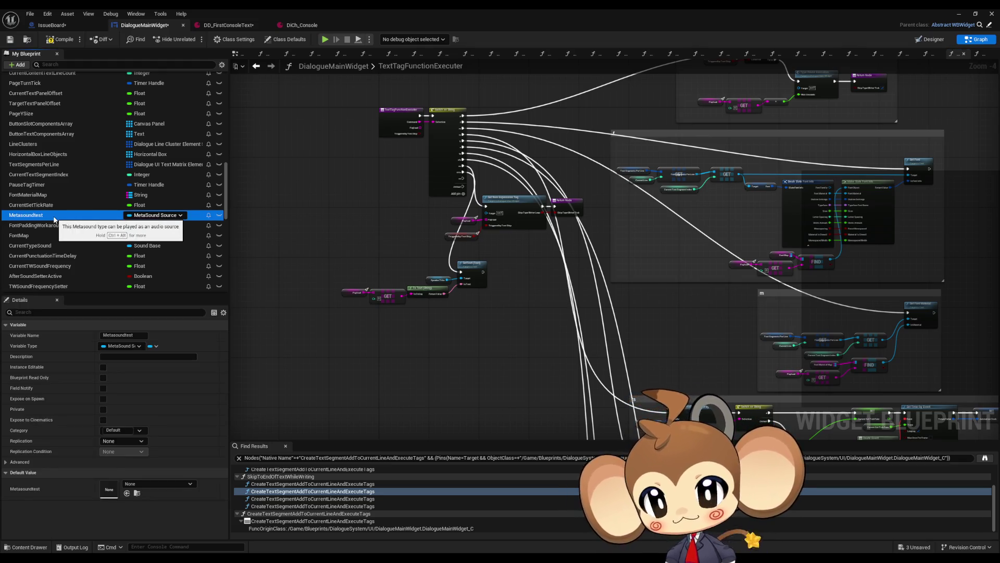
- Check references to the Metasoundtest variable and delete it
{"action": "right_click", "coordinate": [54, 219]}
{"action": "mouse_move", "coordinate": [104, 245]}
{"action": "left_click", "coordinate": [167, 263]}
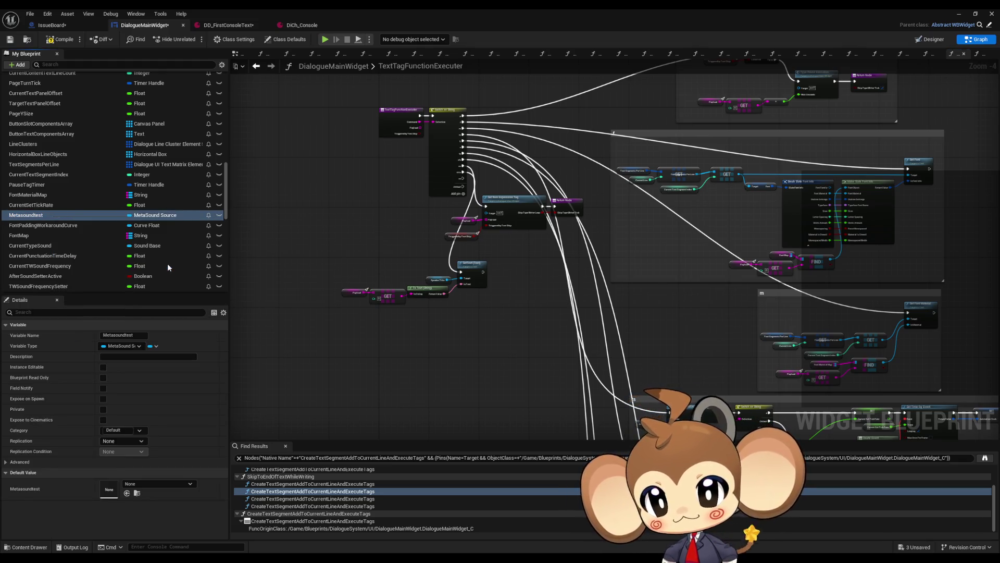
{"action": "left_click", "coordinate": [38, 216]}
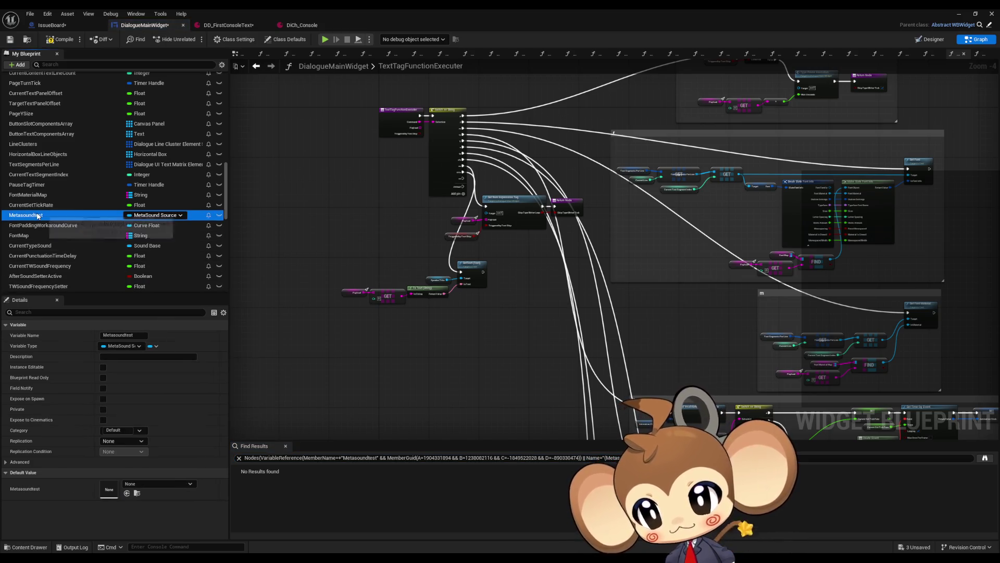
{"action": "key", "text": "Delete"}
- Place a Set CurrentTypeSound node in the TextTagFunctionExecuter graph
{"action": "mouse_move", "coordinate": [24, 237]}
{"action": "left_mouse_down"}
{"action": "mouse_move", "coordinate": [542, 384]}
{"action": "mouse_move", "coordinate": [456, 349]}
{"action": "left_mouse_up"}
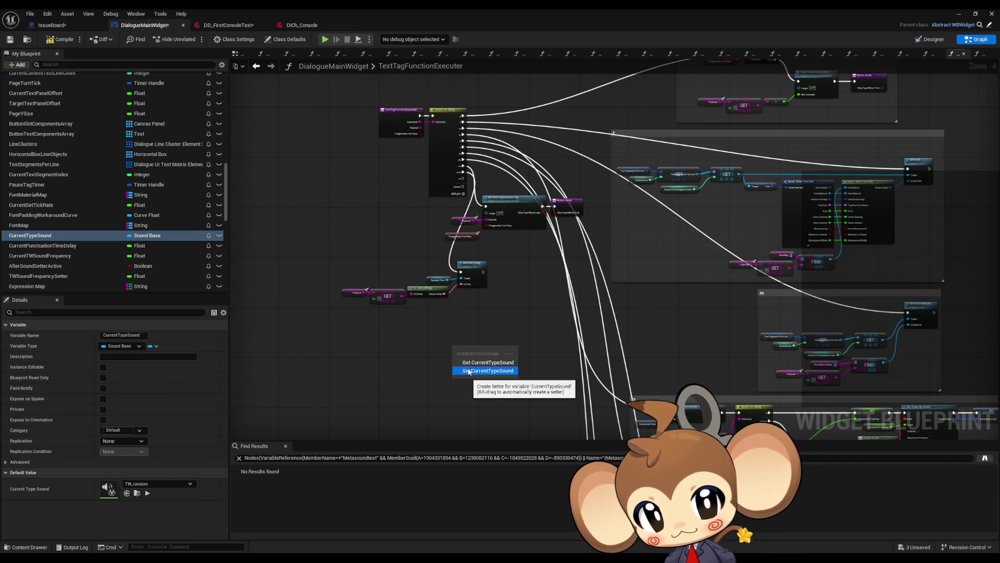
{"action": "left_click", "coordinate": [469, 371]}
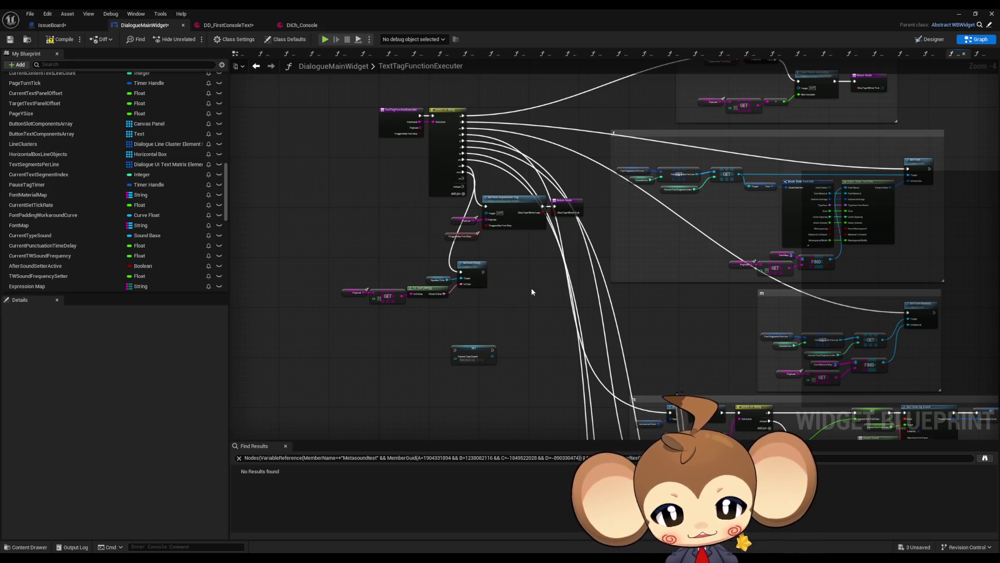
{"action": "key", "text": "alt+Tab"}
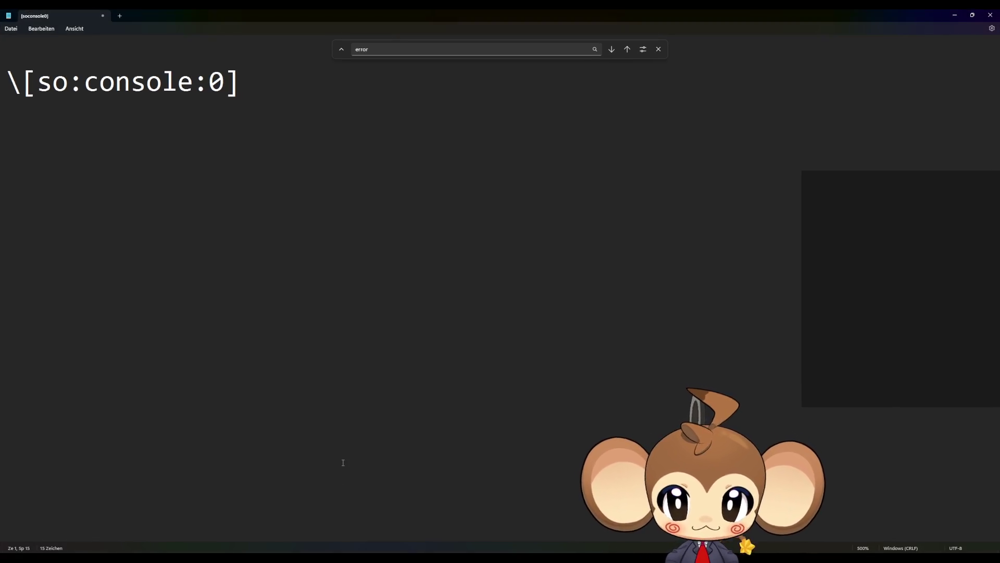
- Insert a colon after the 0 so the tag reads [so:console:0:]
{"action": "left_click_drag", "start_coordinate": [84, 83], "coordinate": [224, 83]}
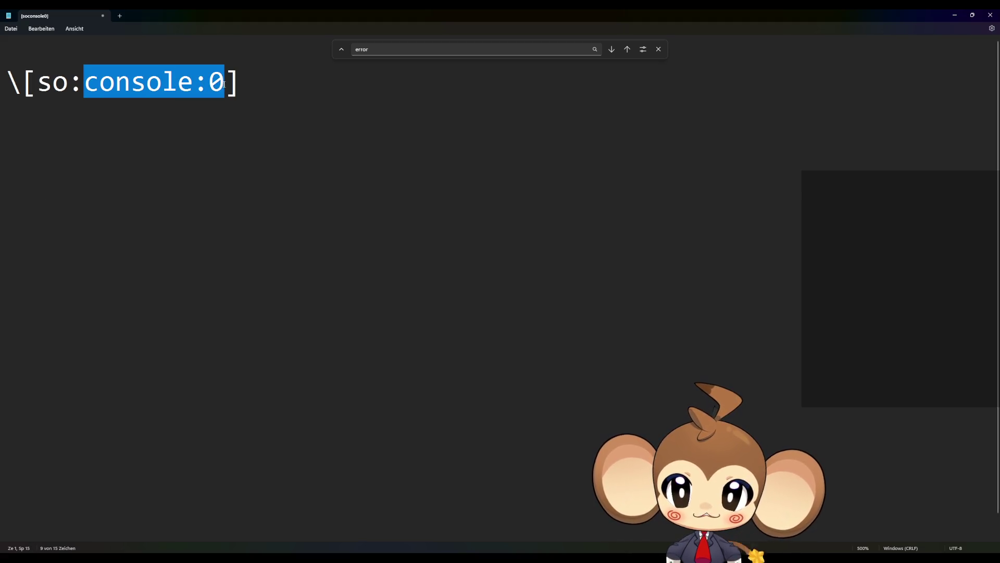
{"action": "left_click", "coordinate": [121, 88]}
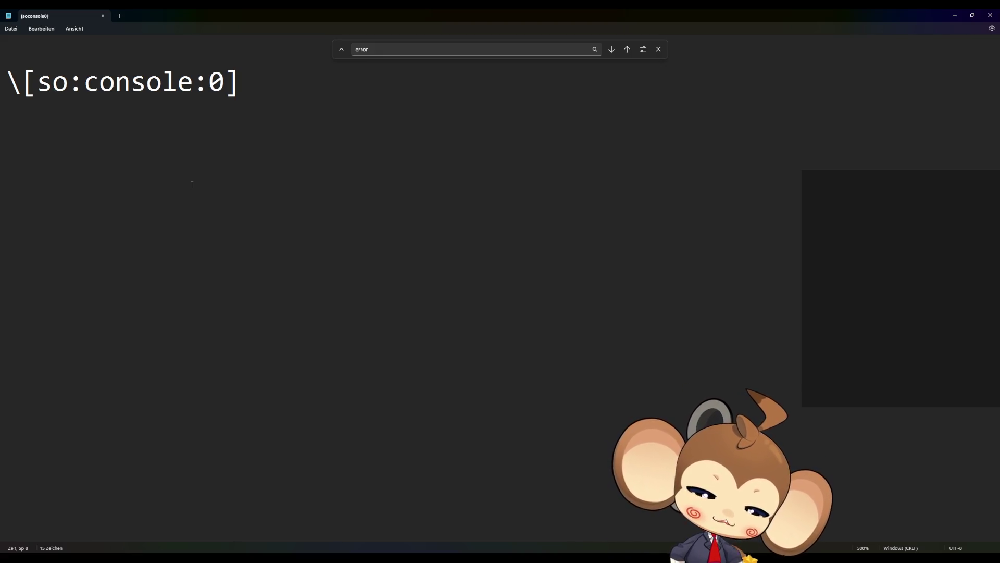
{"action": "left_click", "coordinate": [225, 83]}
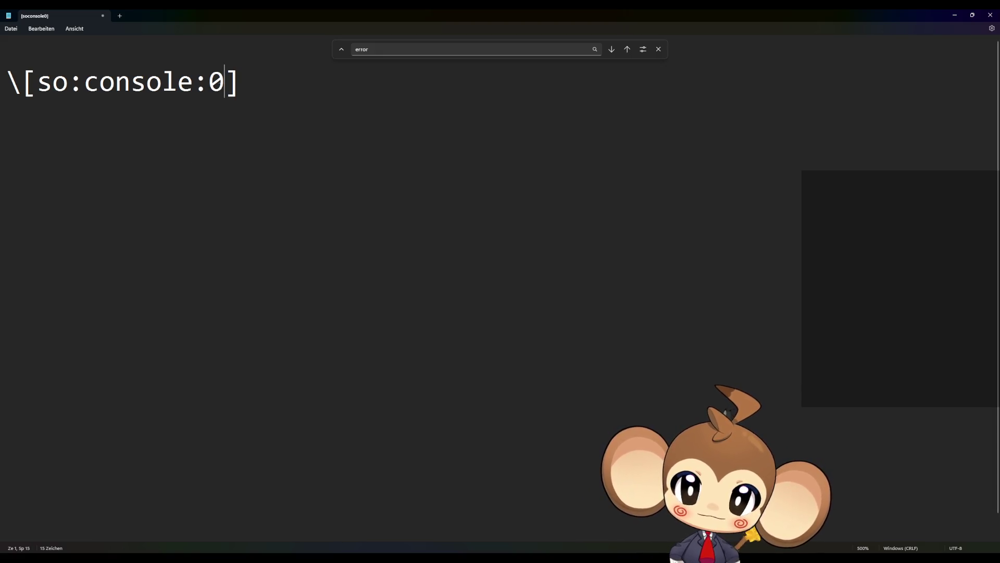
{"action": "type", "text": ":"}
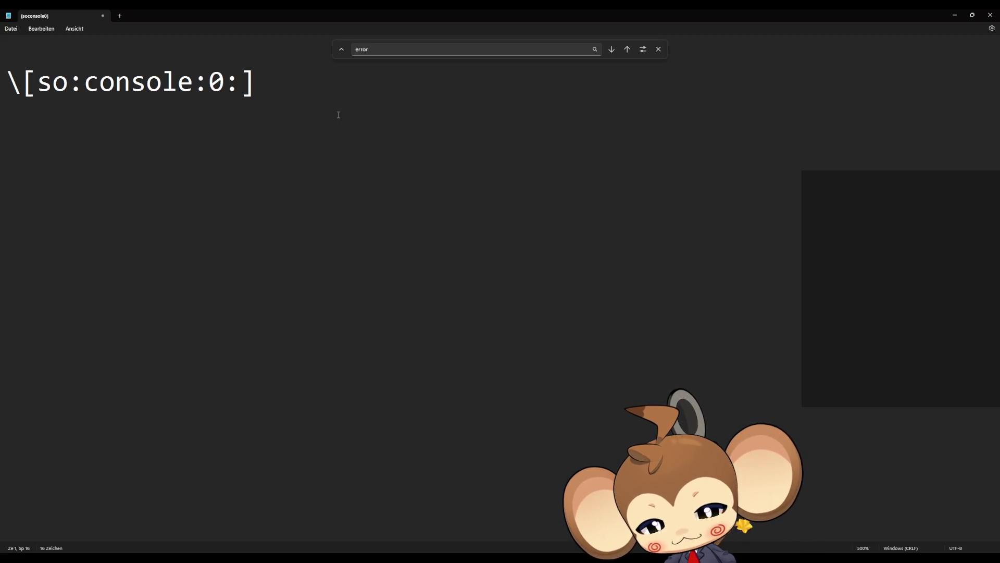
- Type noreset as the tag's last option, then start backspacing it away
{"action": "type", "text": "noreset"}
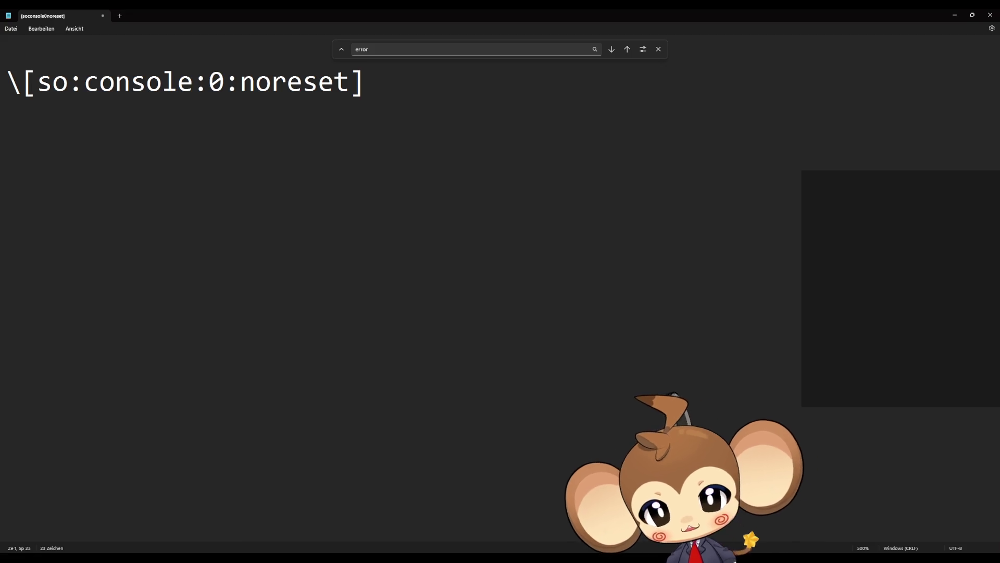
{"action": "key", "text": "BackSpace"}
{"action": "key", "text": "BackSpace"}
{"action": "key", "text": "BackSpace"}
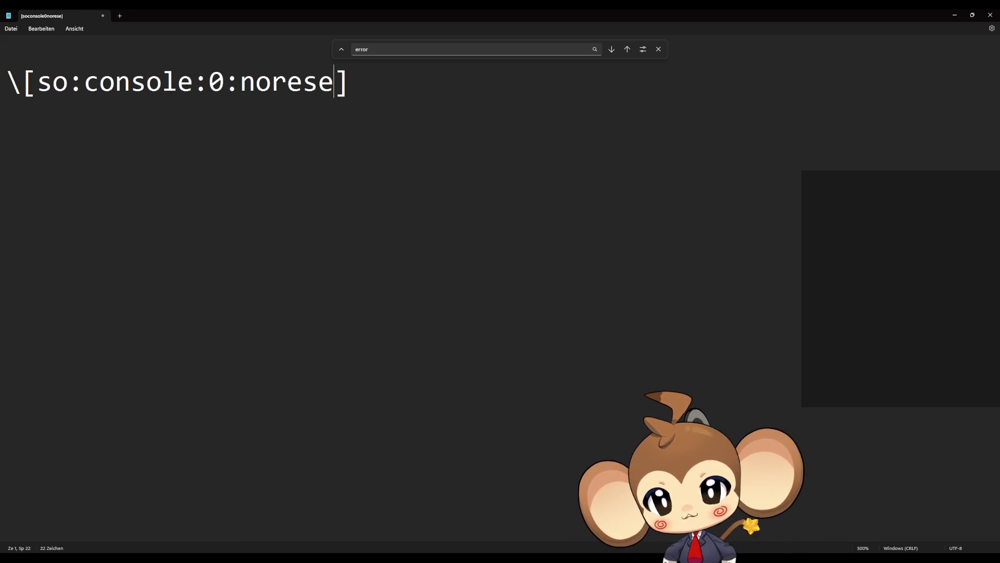
{"action": "key", "text": "BackSpace"}
{"action": "key", "text": "BackSpace"}
{"action": "key", "text": "BackSpace"}
- Finish the tag as [so:console:0:newdefault] and switch back to the Unreal Editor
{"action": "type", "text": "newdefau"}
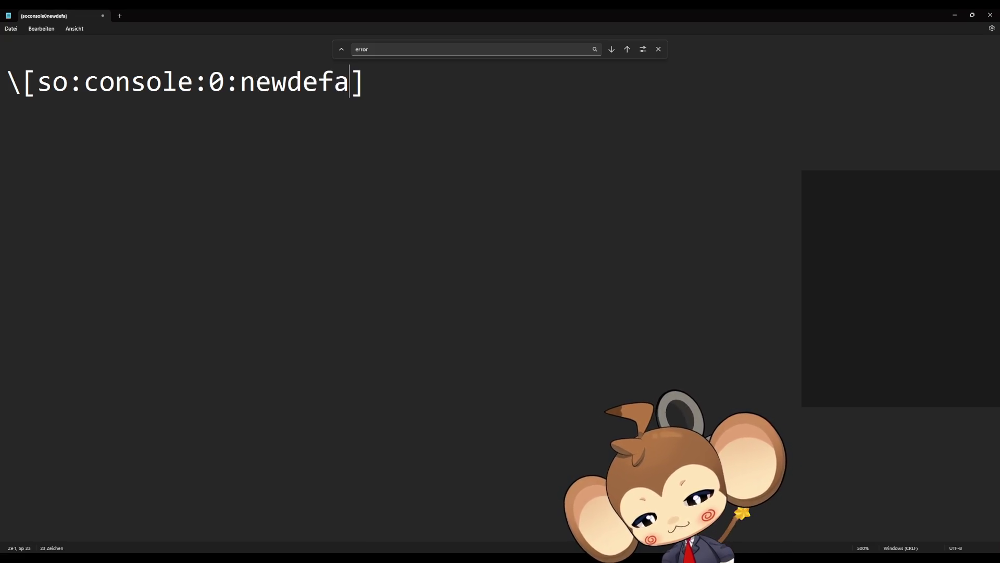
{"action": "type", "text": "lt"}
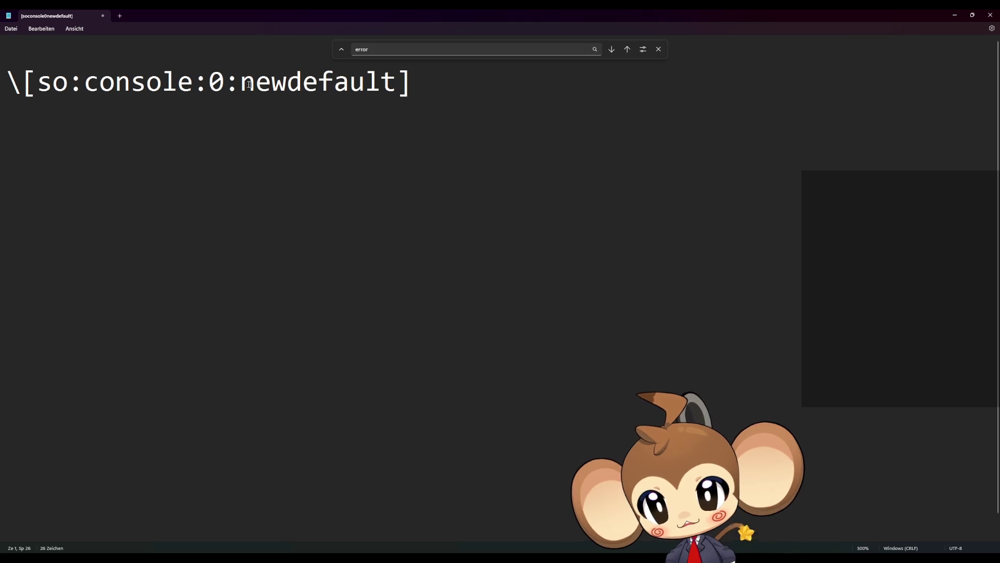
{"action": "left_click_drag", "start_coordinate": [319, 82], "coordinate": [349, 82]}
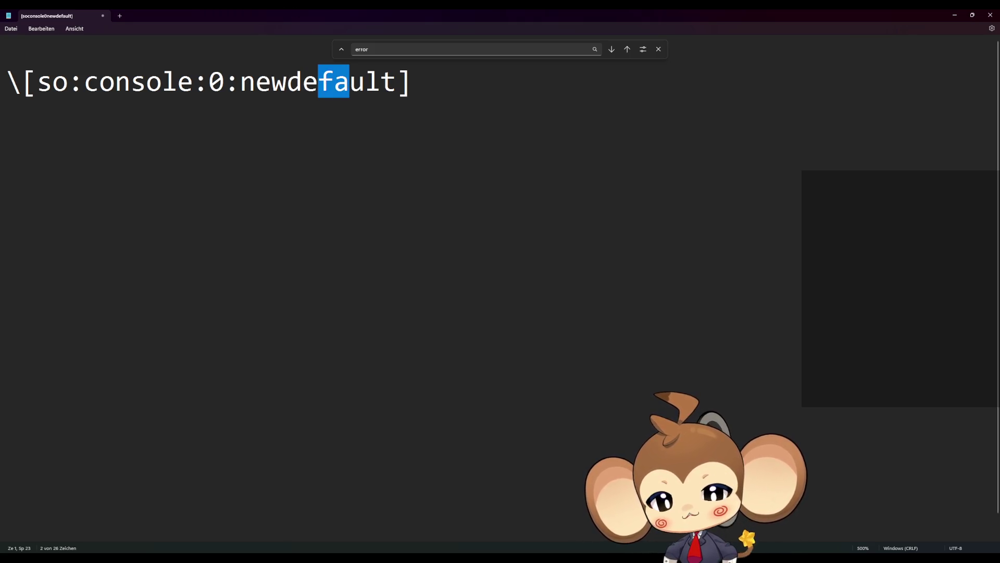
{"action": "mouse_move", "coordinate": [404, 556]}
{"action": "left_click", "coordinate": [442, 526]}
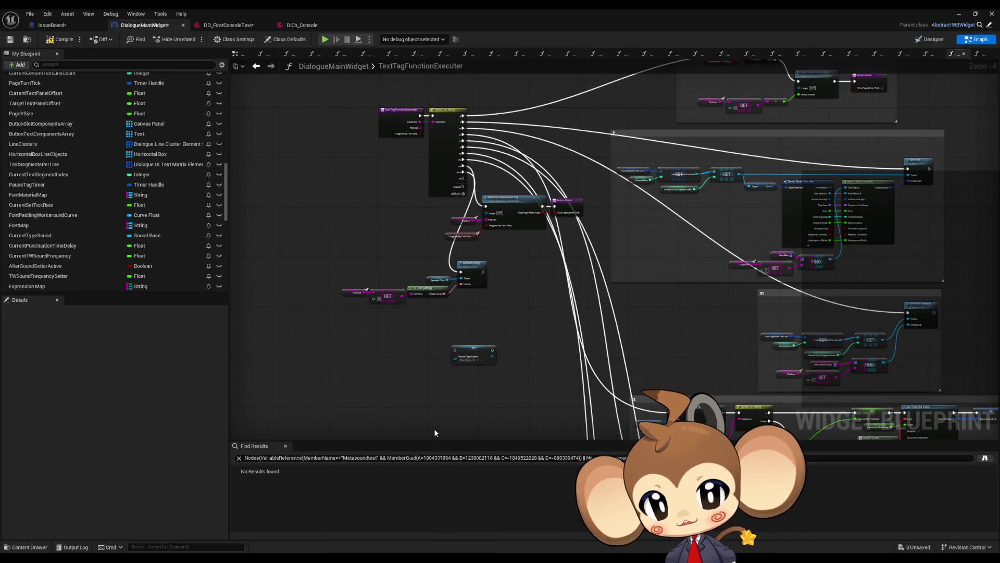
- Open AnimateDialogueText, then its Set Variables from Character Set function graph
{"action": "scroll", "coordinate": [170, 175], "scroll_direction": "up", "scroll_amount": 10}
{"action": "scroll", "coordinate": [170, 179], "scroll_direction": "up", "scroll_amount": 5}
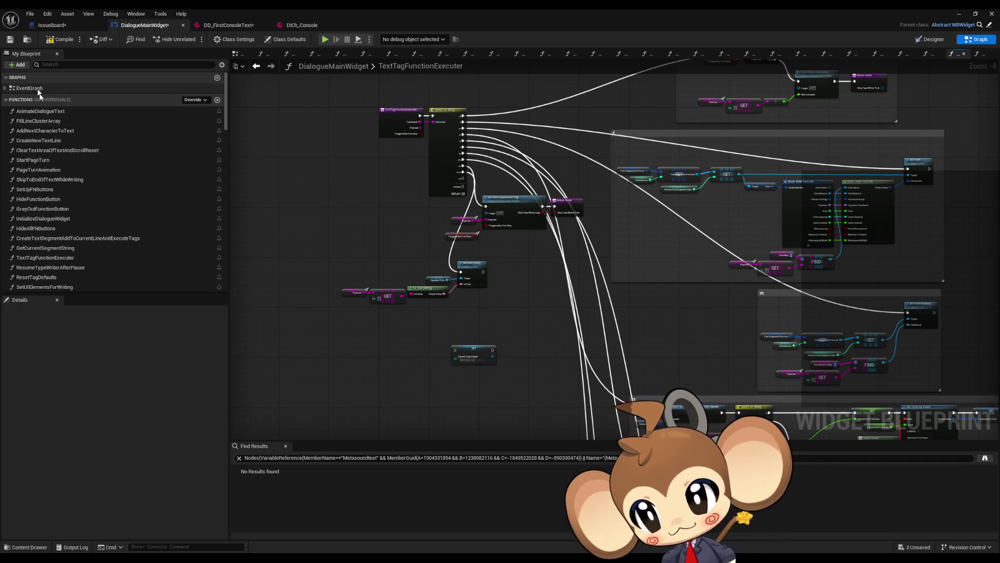
{"action": "double_click", "coordinate": [42, 112]}
{"action": "left_click", "coordinate": [545, 262]}
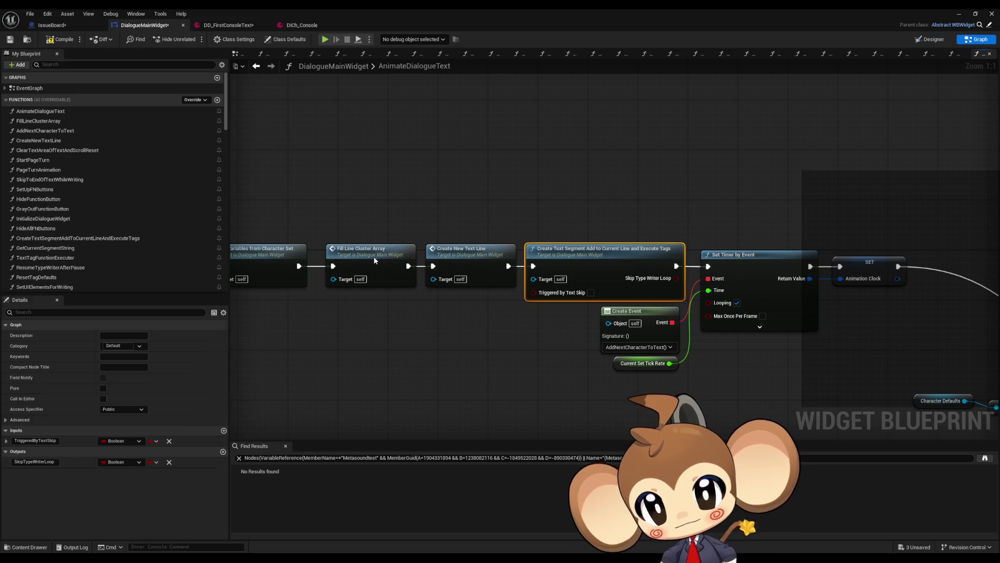
{"action": "left_click", "coordinate": [374, 256]}
{"action": "double_click", "coordinate": [493, 240]}
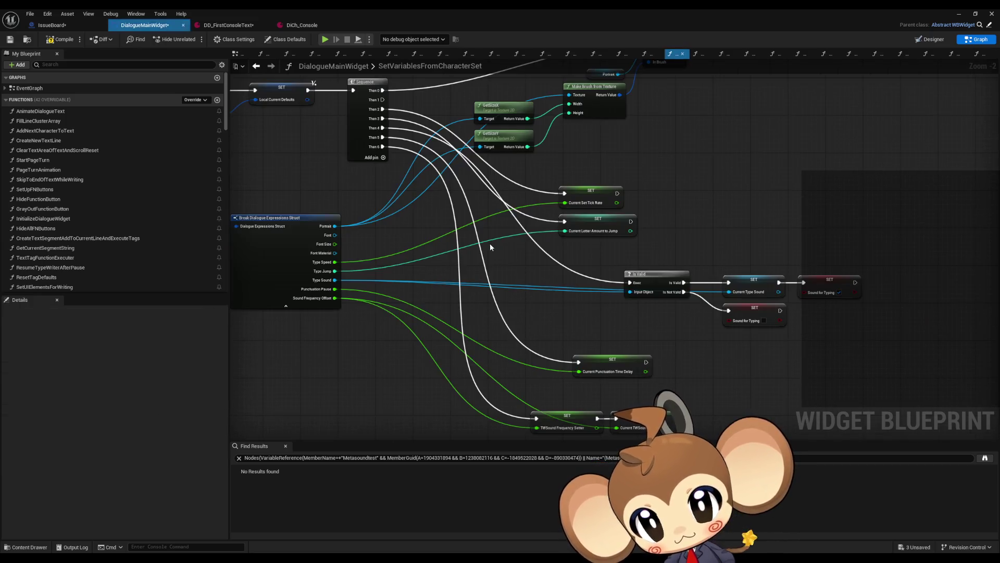
{"action": "scroll", "coordinate": [584, 234], "scroll_direction": "down", "scroll_amount": 1}
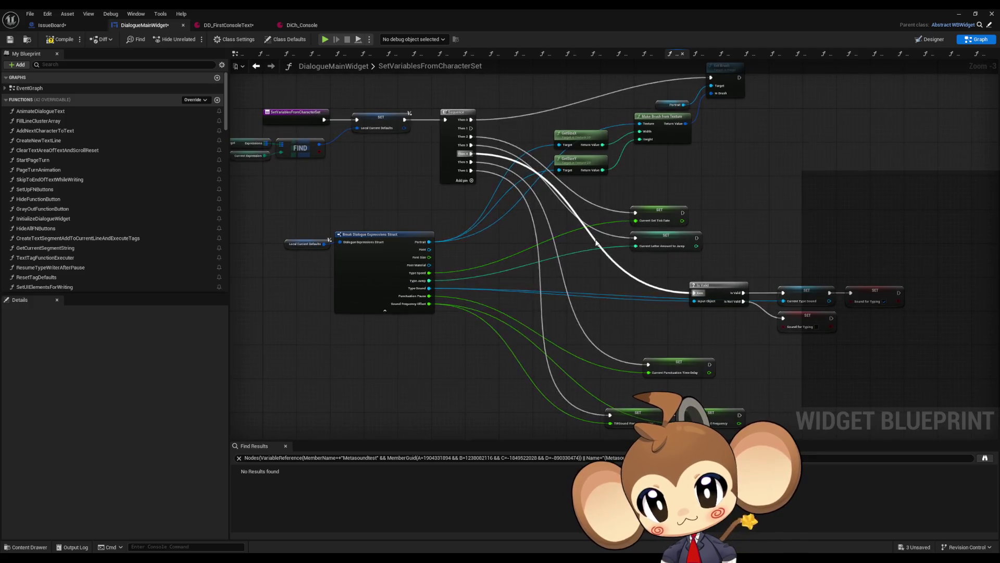